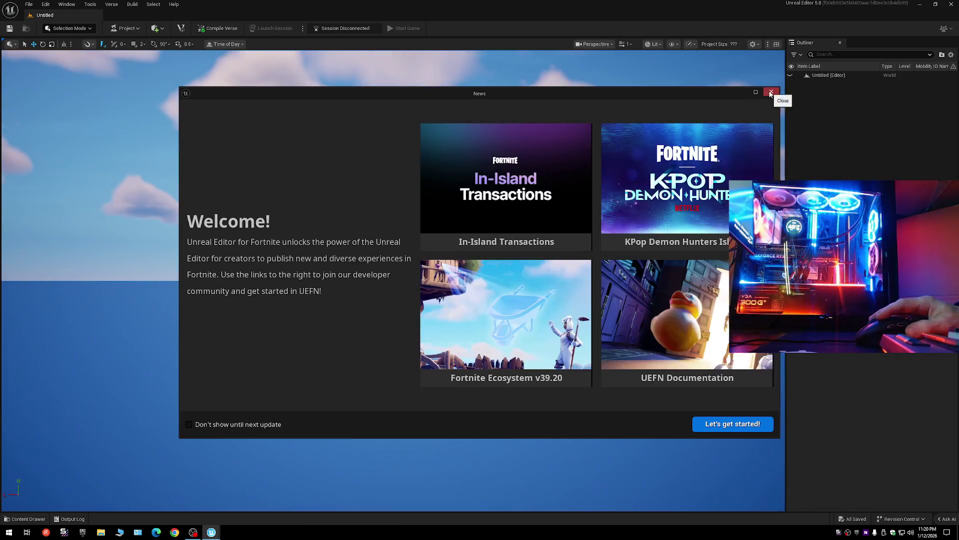
Dismiss the News window and open the Battlefield_BR project from My Projects.
{"action": "left_click", "coordinate": [772, 92]}
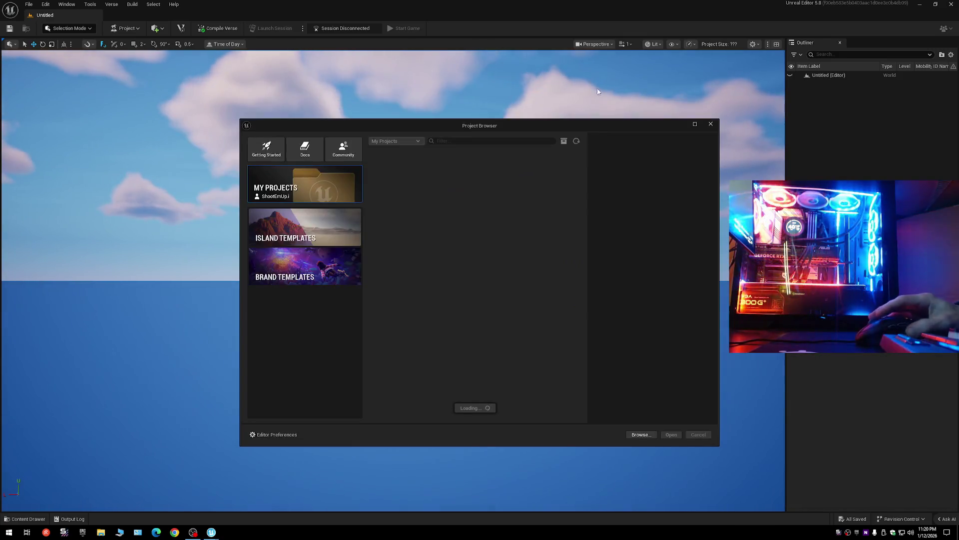
{"action": "double_click", "coordinate": [388, 175]}
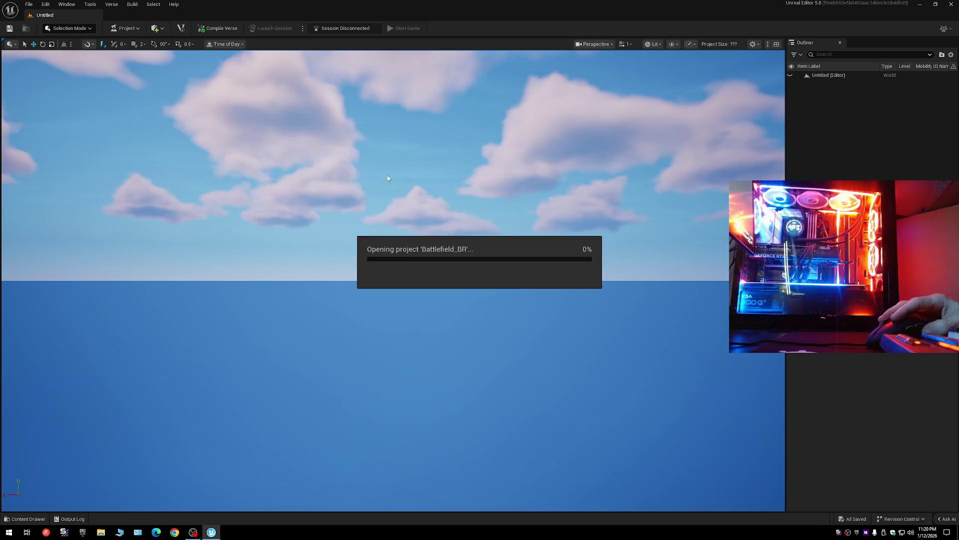
{"action": "left_click", "coordinate": [193, 532]}
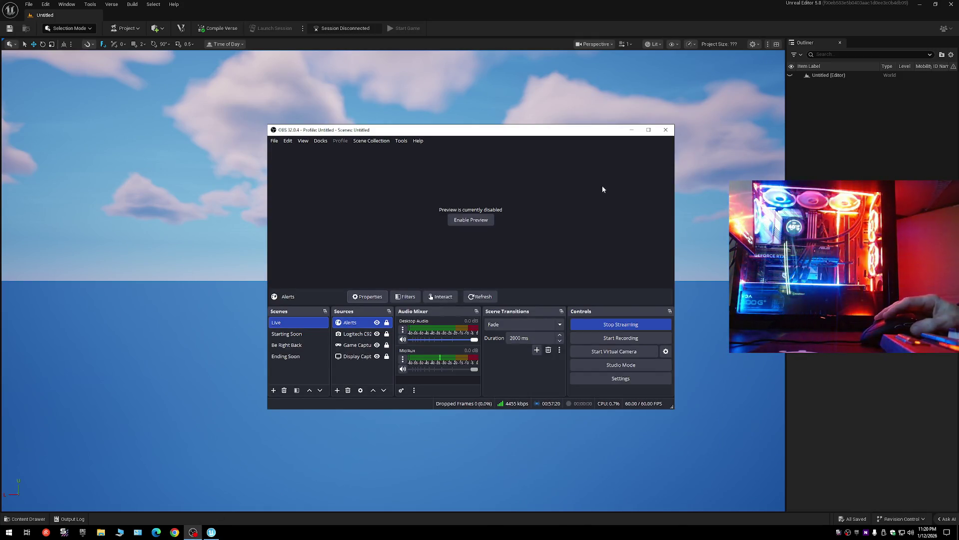
{"action": "left_click", "coordinate": [355, 370]}
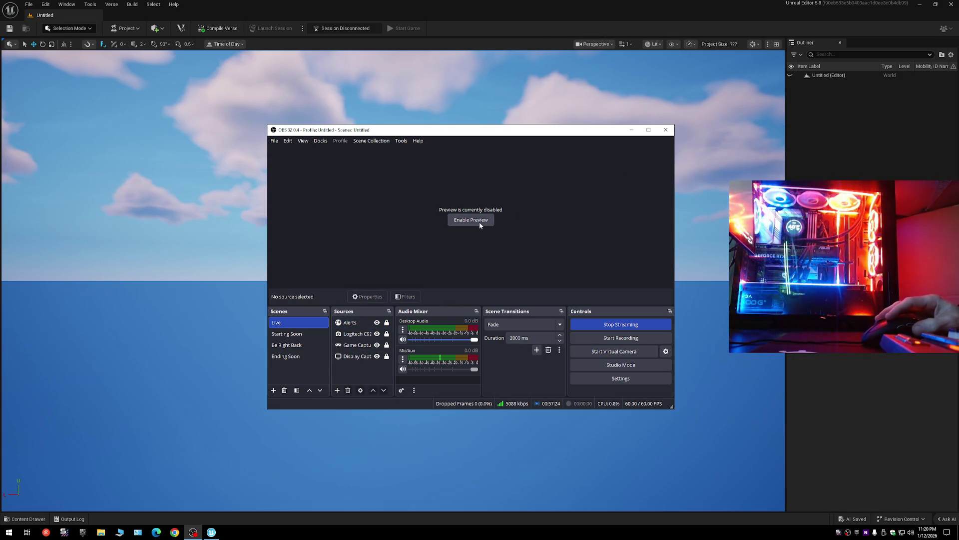
{"action": "left_click", "coordinate": [479, 222]}
{"action": "right_click", "coordinate": [469, 211]}
{"action": "left_click", "coordinate": [517, 221]}
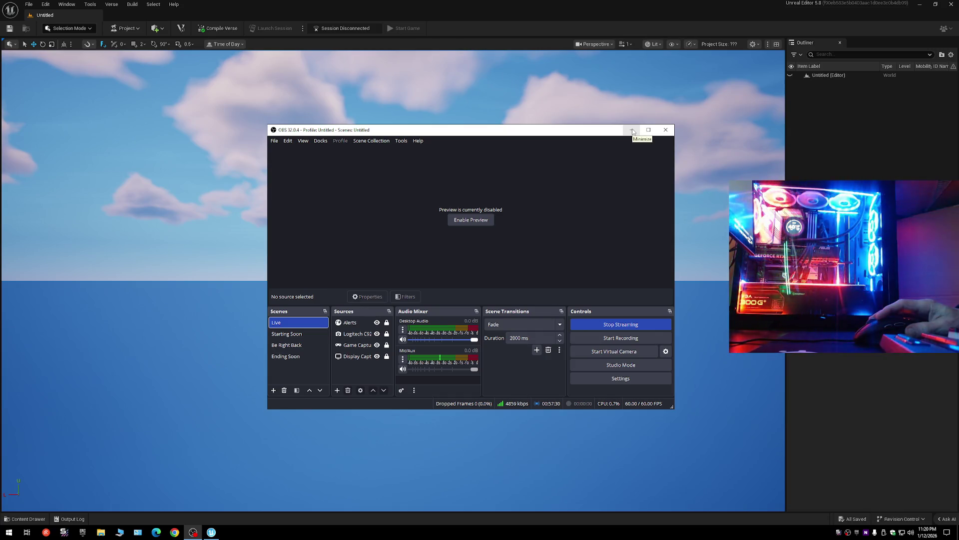
{"action": "left_click", "coordinate": [632, 130]}
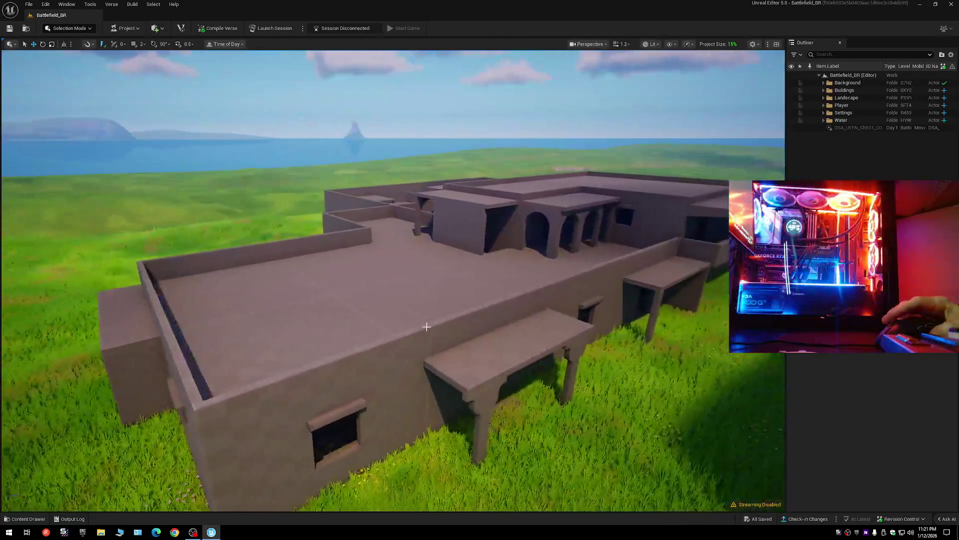
Select the SM_building_04 flat-roofed building in the loaded Battlefield_BR level.
{"action": "left_click", "coordinate": [427, 326]}
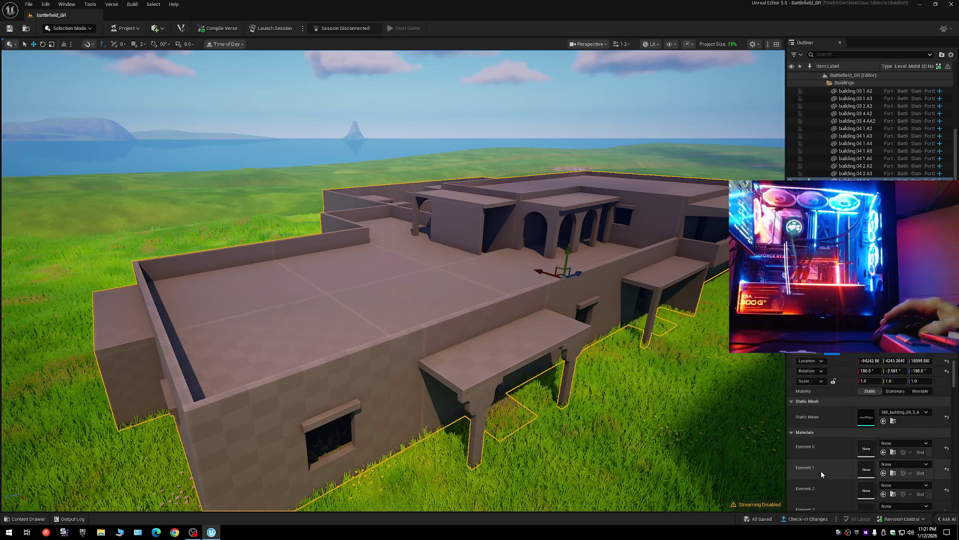
Collapse the Outliner to top-level folders and clear the building selection.
{"action": "scroll", "coordinate": [821, 470], "scroll_direction": "up", "scroll_amount": 1}
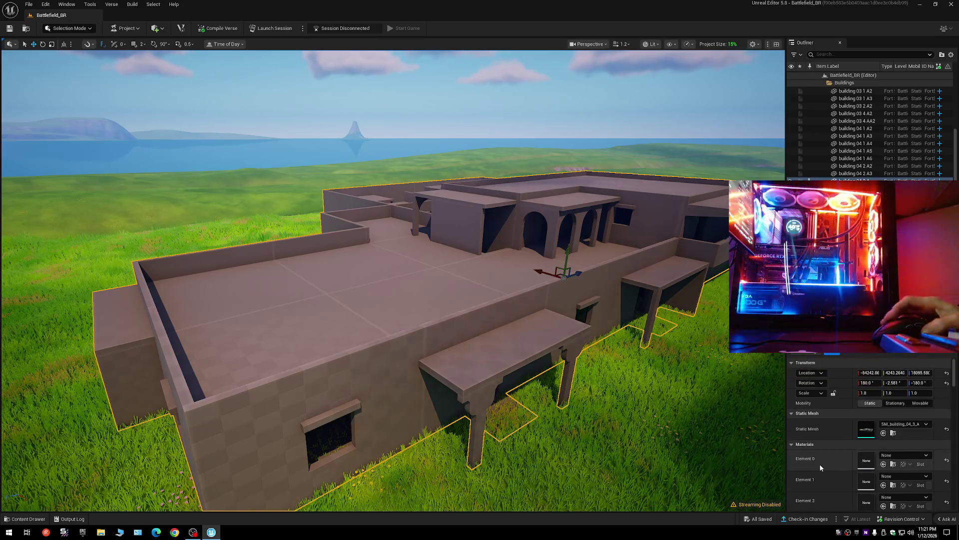
{"action": "left_click", "coordinate": [951, 55]}
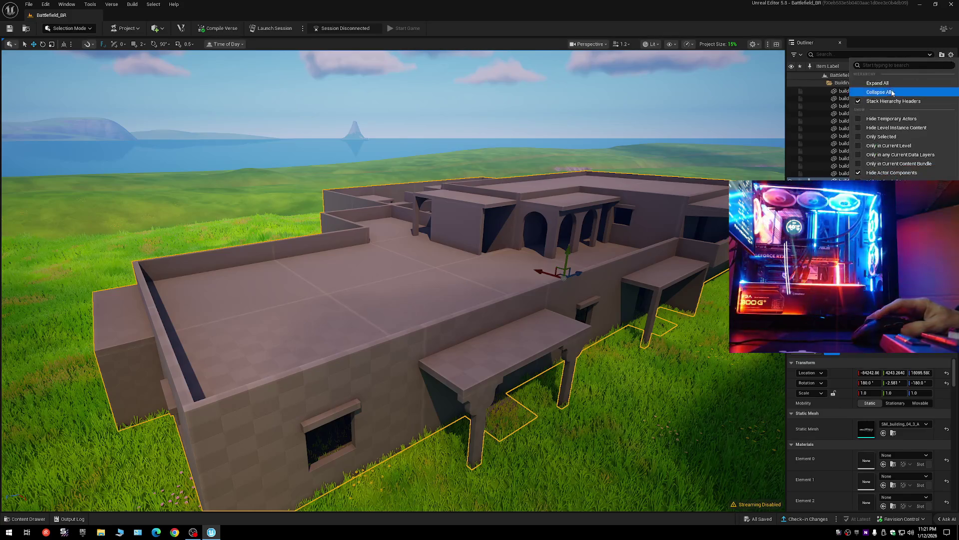
{"action": "left_click", "coordinate": [893, 92]}
{"action": "left_click", "coordinate": [820, 91]}
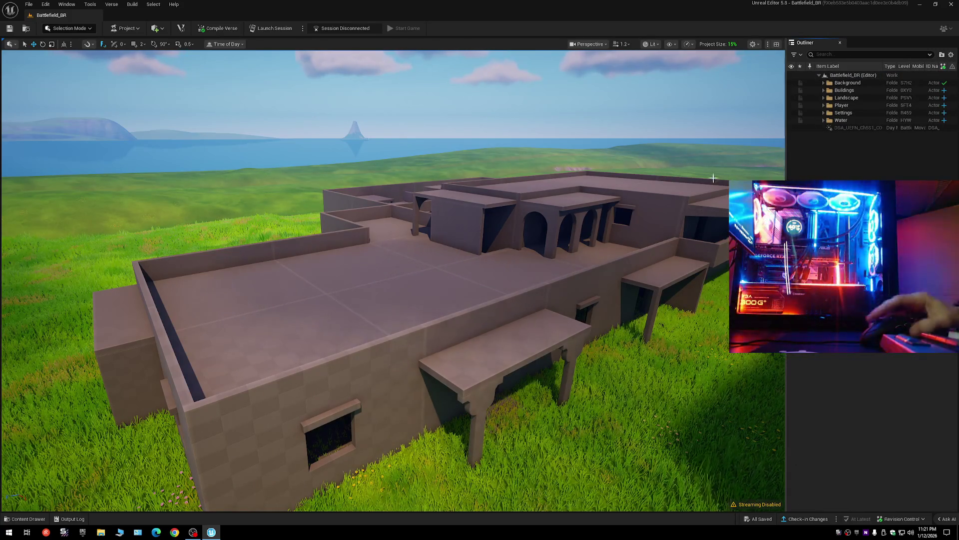
{"action": "left_click_drag", "start_coordinate": [713, 177], "coordinate": [649, 123]}
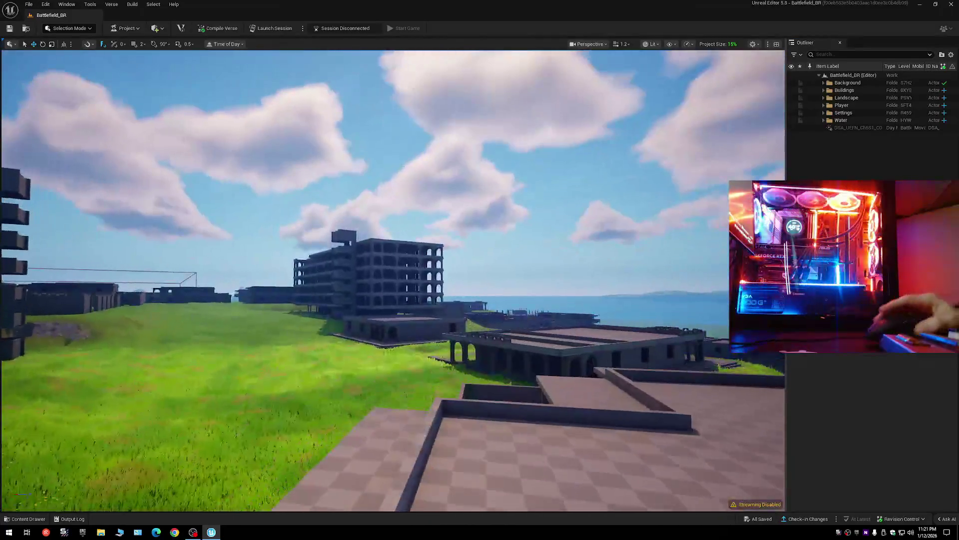
{"action": "mouse_move", "coordinate": [314, 77]}
{"action": "left_mouse_down"}
{"action": "mouse_move", "coordinate": [277, 80]}
{"action": "mouse_move", "coordinate": [314, 77]}
{"action": "left_mouse_up"}
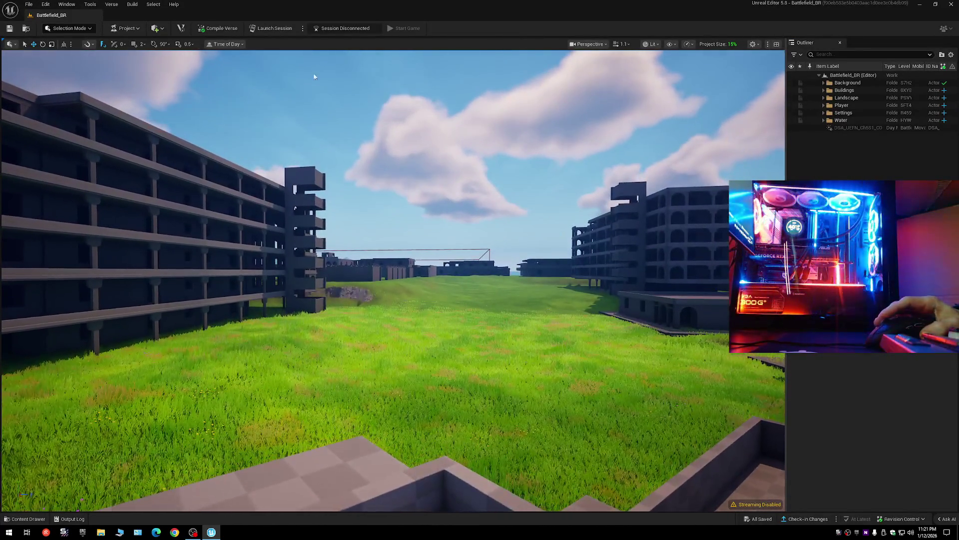
Save all changed assets with File > Save All.
{"action": "left_click", "coordinate": [28, 4]}
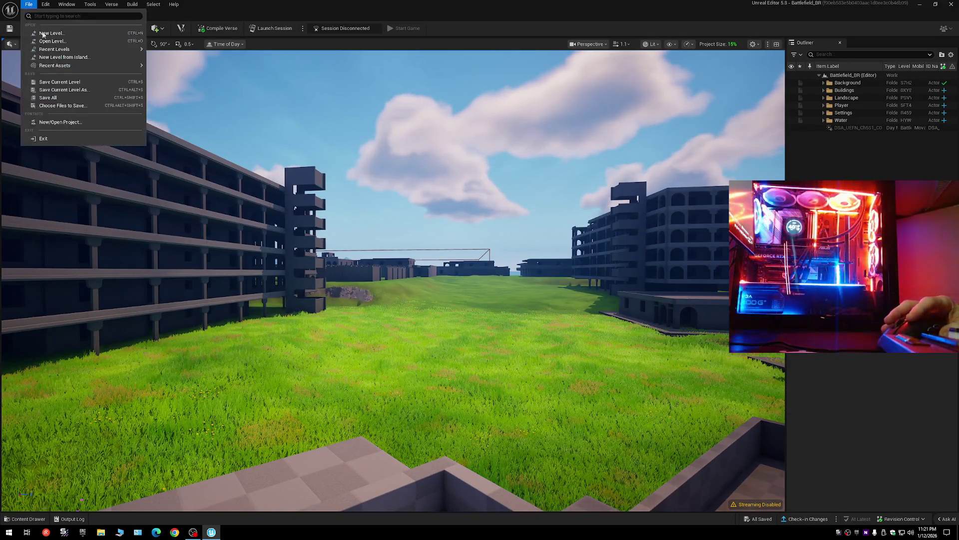
{"action": "left_click", "coordinate": [59, 82]}
{"action": "left_click", "coordinate": [29, 4]}
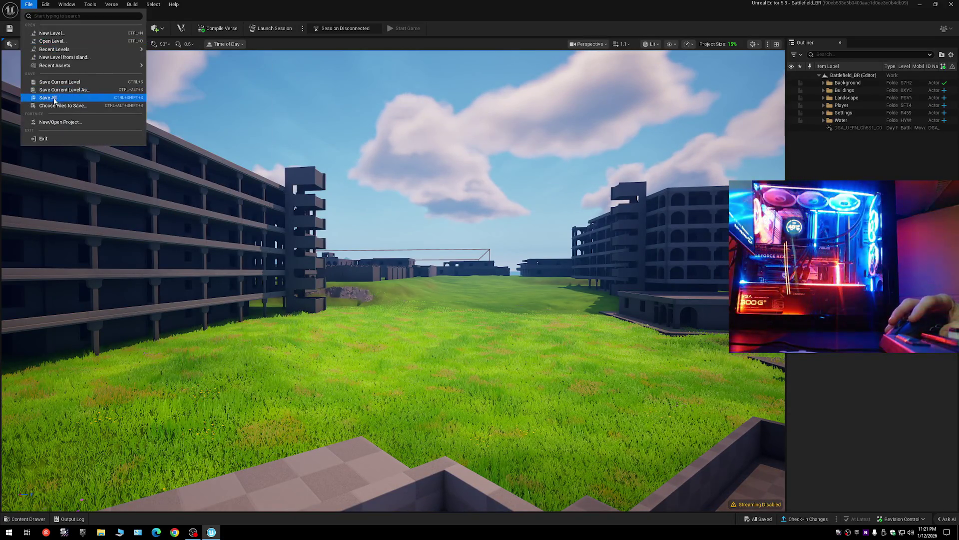
{"action": "left_click", "coordinate": [54, 98]}
Save the current level as Battlefield_BR, overwriting the existing level file.
{"action": "left_click", "coordinate": [28, 4]}
{"action": "left_click", "coordinate": [75, 91]}
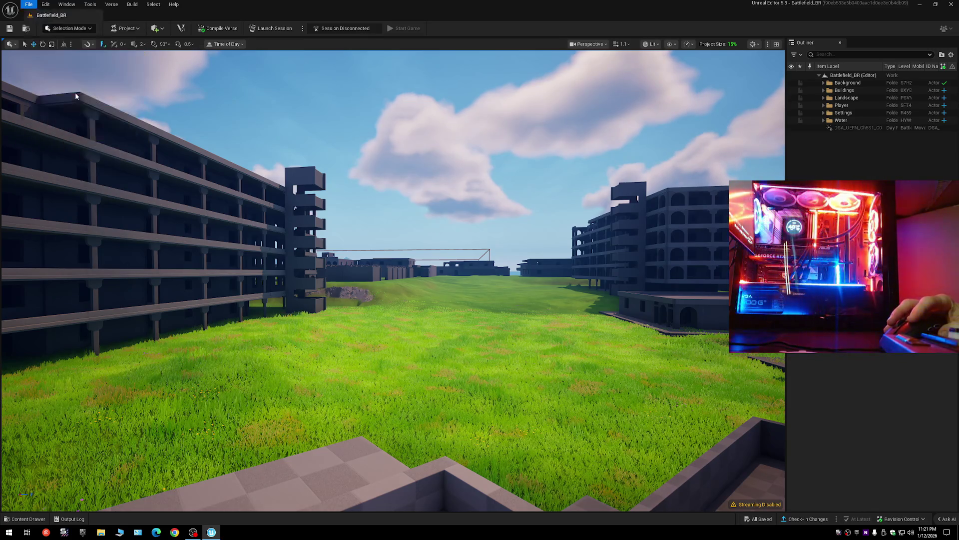
{"action": "double_click", "coordinate": [533, 210]}
{"action": "left_click", "coordinate": [502, 278]}
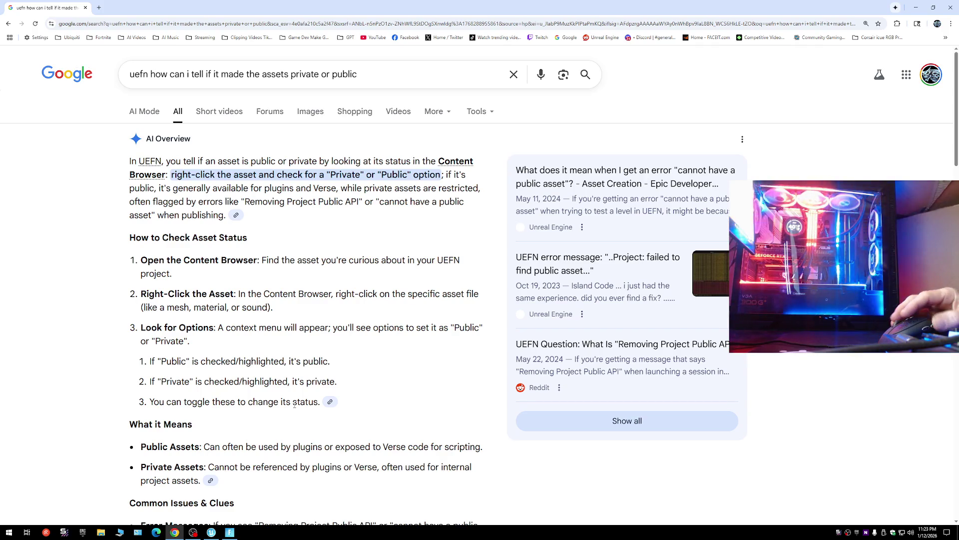
{"action": "left_click", "coordinate": [211, 532]}
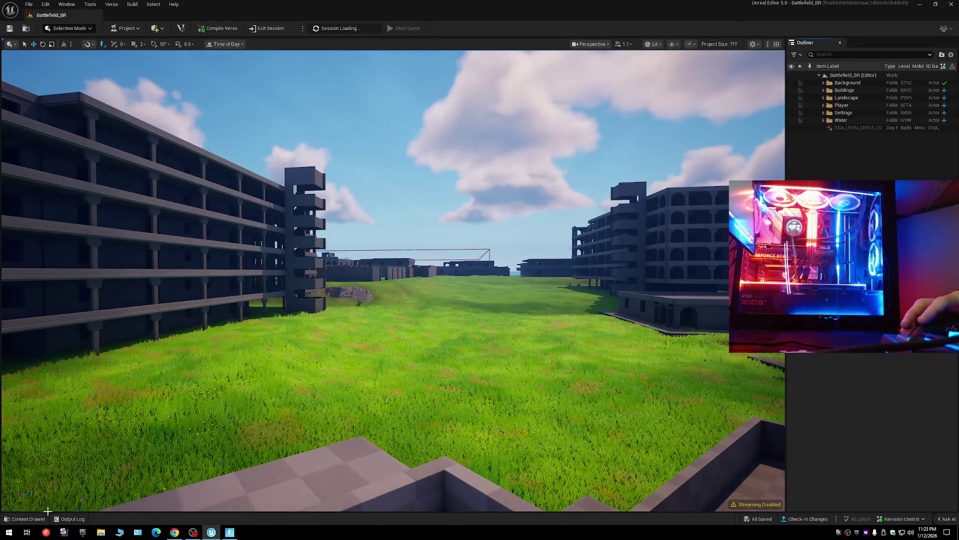
Browse the Content Drawer to BATTLEFIELD/Meshes/Buildings and open actions for SM_building_01_2_A.
{"action": "left_click", "coordinate": [40, 519]}
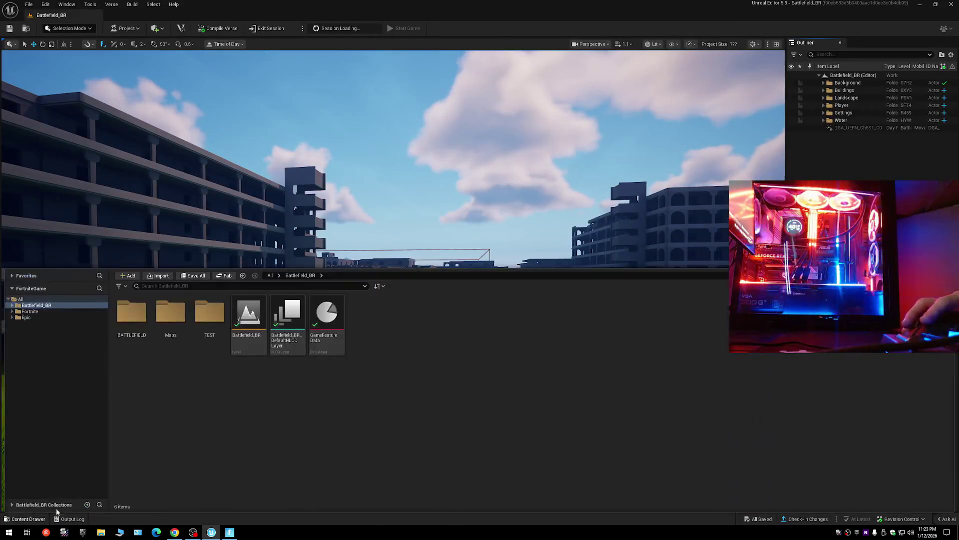
{"action": "double_click", "coordinate": [132, 313]}
{"action": "double_click", "coordinate": [139, 319]}
{"action": "double_click", "coordinate": [139, 320]}
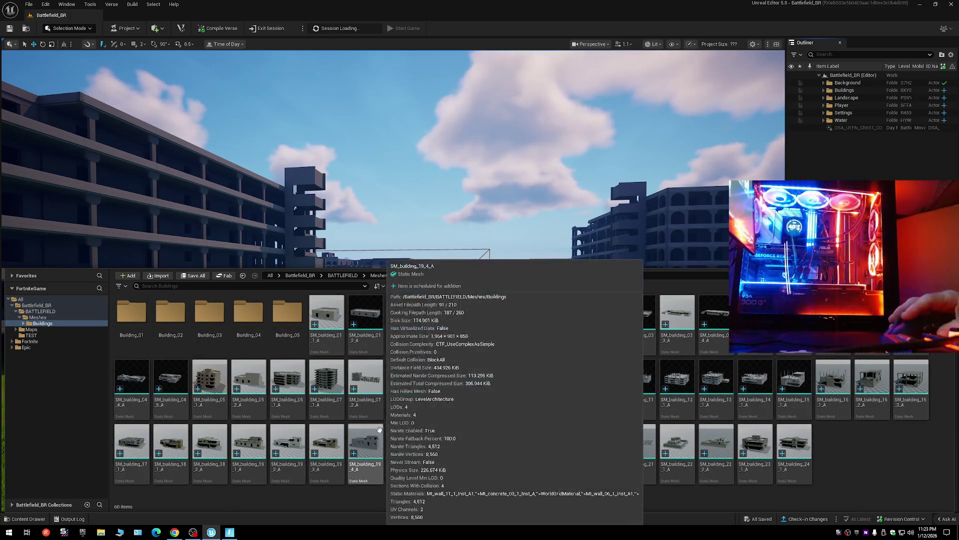
{"action": "mouse_move", "coordinate": [449, 438]}
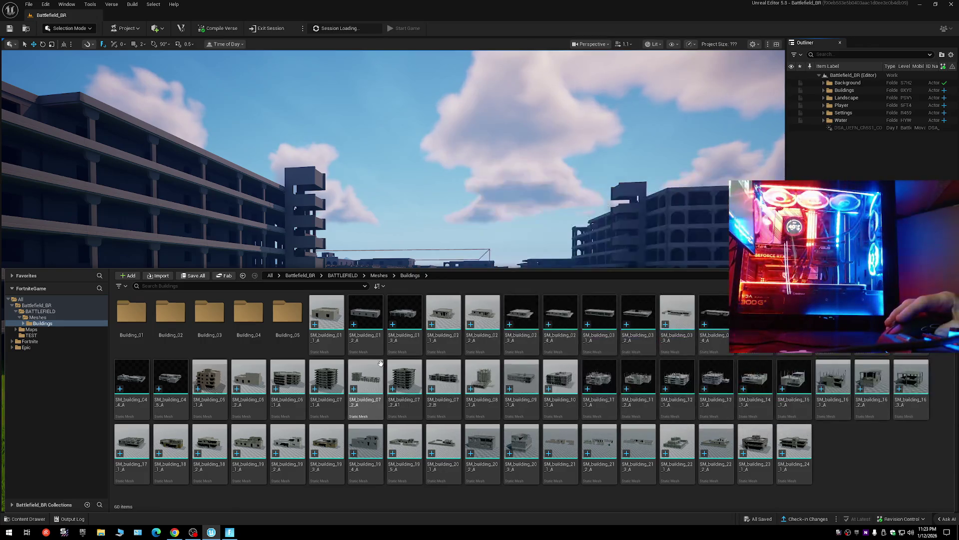
{"action": "mouse_move", "coordinate": [358, 322]}
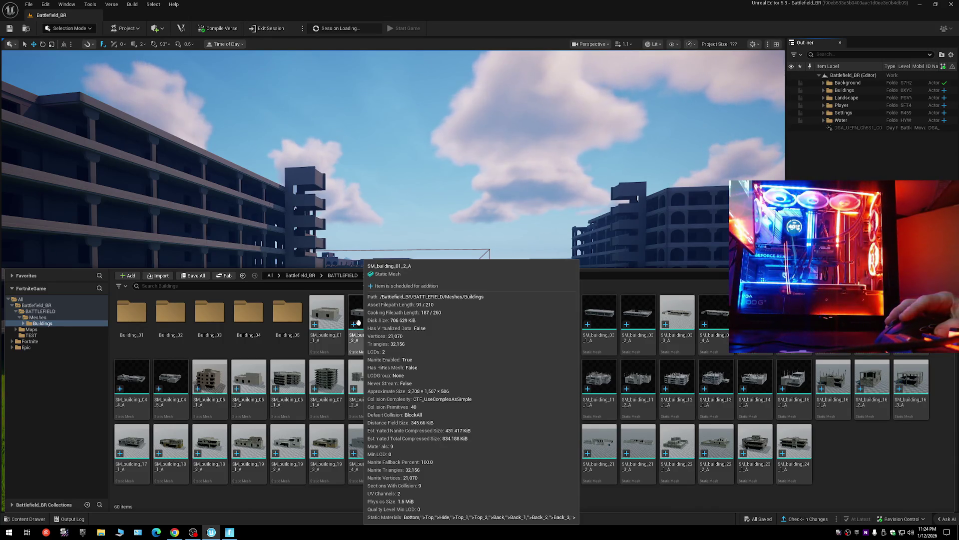
{"action": "right_click", "coordinate": [358, 322]}
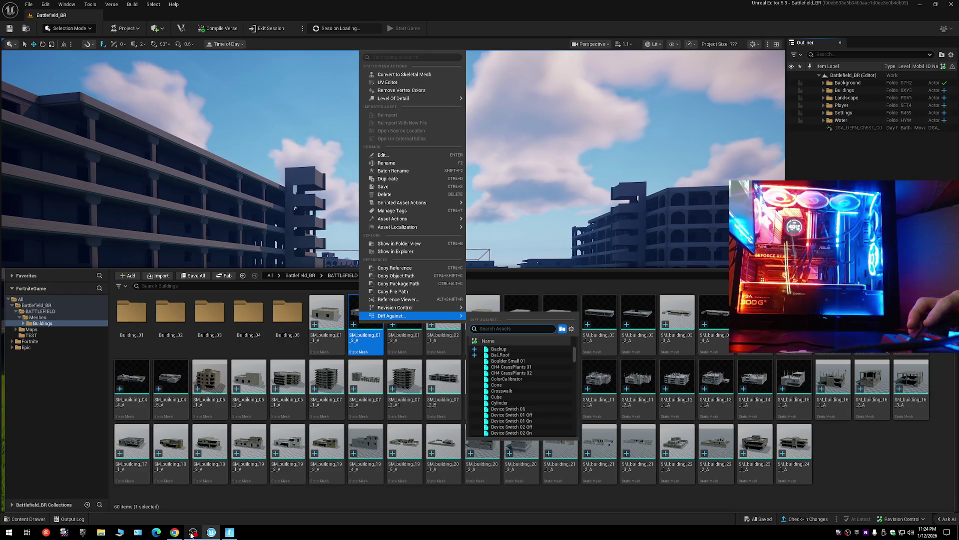
{"action": "left_click", "coordinate": [171, 534]}
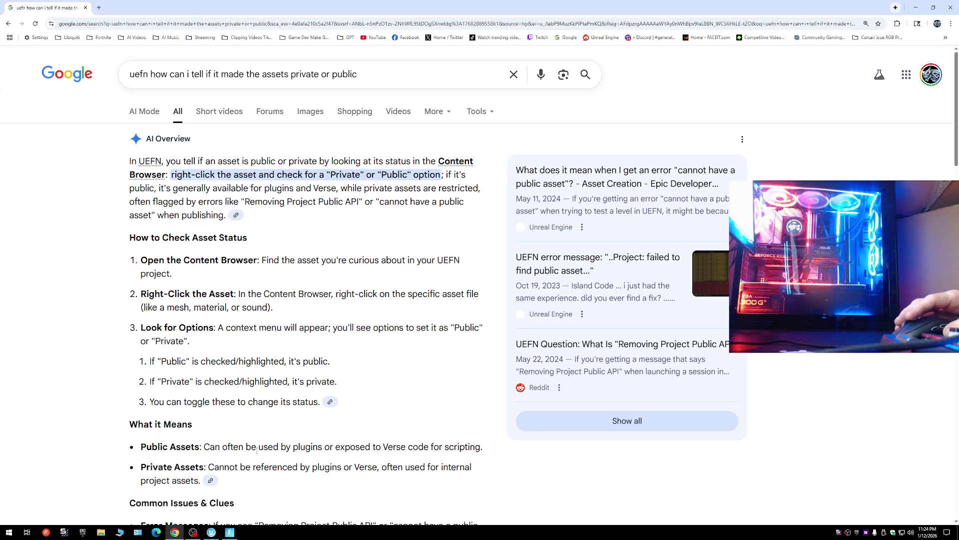
{"action": "left_click", "coordinate": [211, 532]}
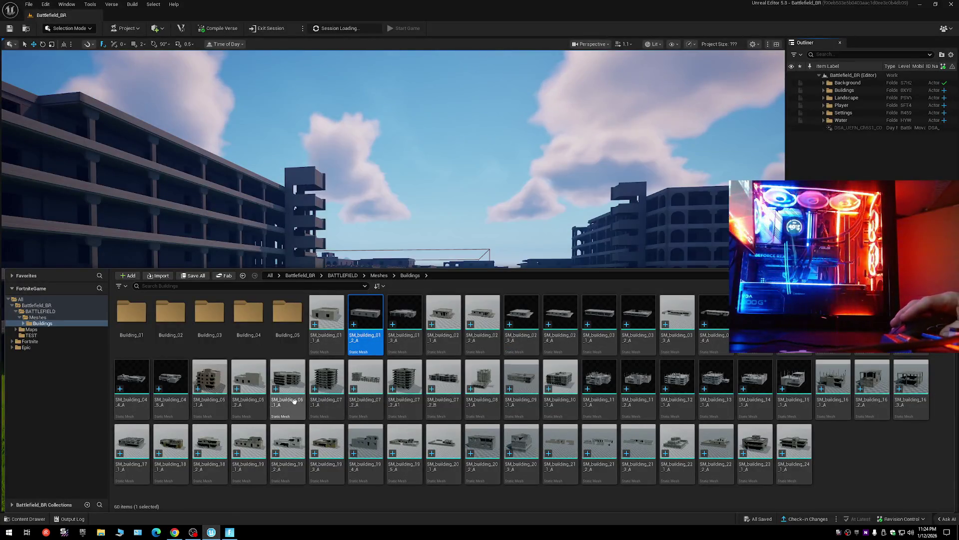
{"action": "key", "text": "alt+Left"}
Reopen the Buildings folder and locate the long apartment building's source asset.
{"action": "left_click", "coordinate": [195, 371]}
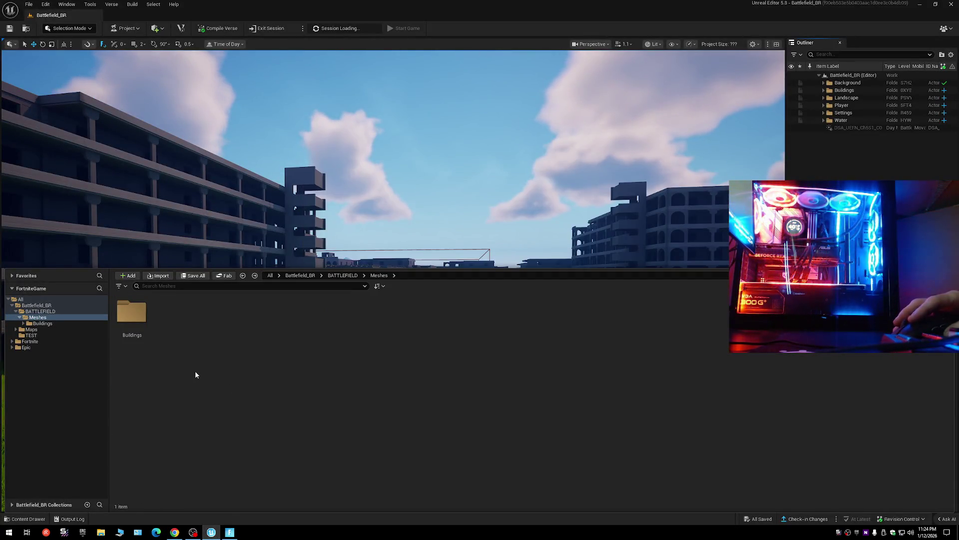
{"action": "double_click", "coordinate": [132, 312]}
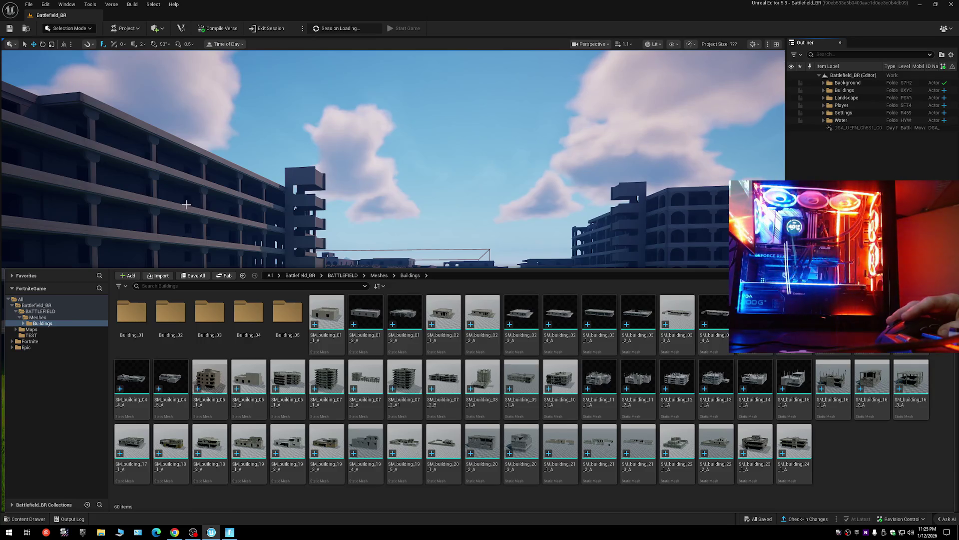
{"action": "left_click", "coordinate": [160, 206]}
{"action": "right_click", "coordinate": [161, 205]}
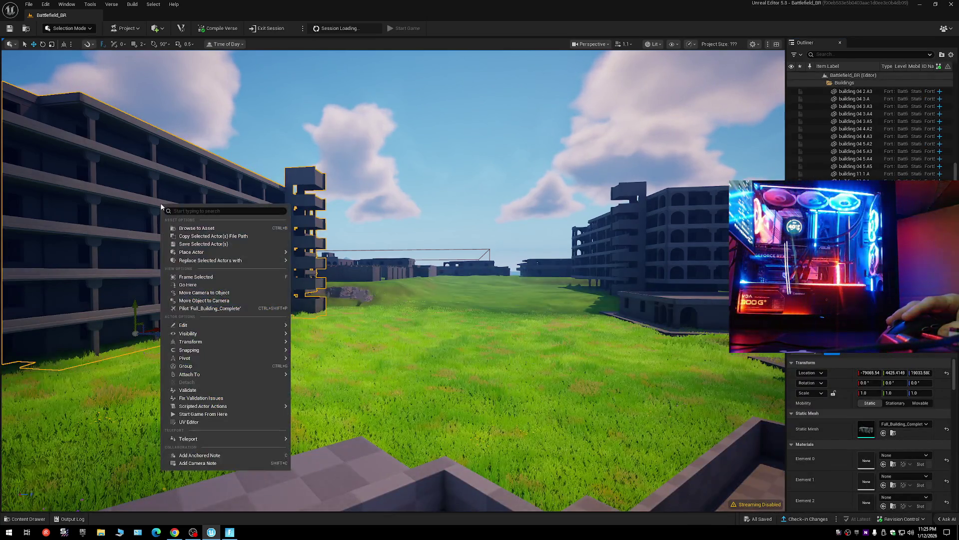
{"action": "left_click", "coordinate": [175, 228]}
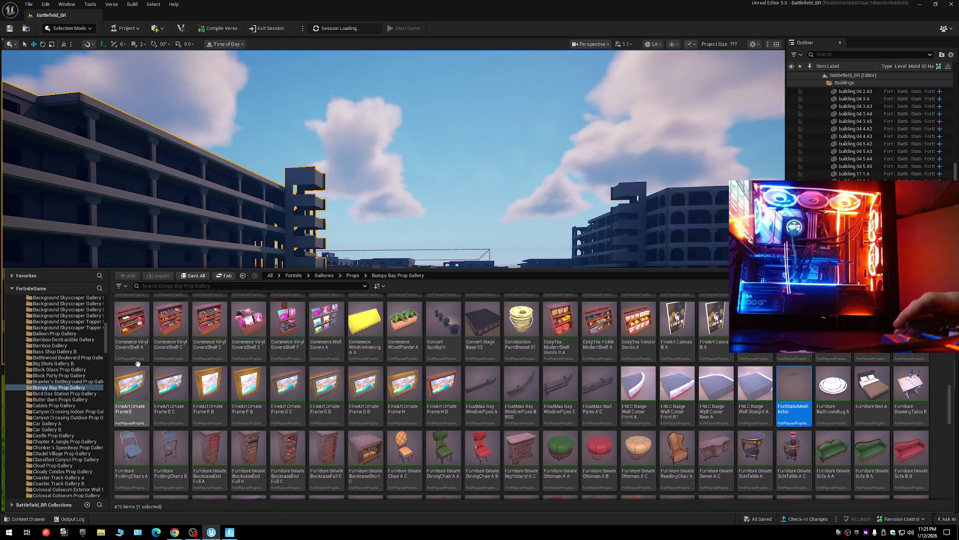
Return to the Buildings mesh folder and collapse the Fortnite folder in the content tree.
{"action": "key", "text": "alt+Left"}
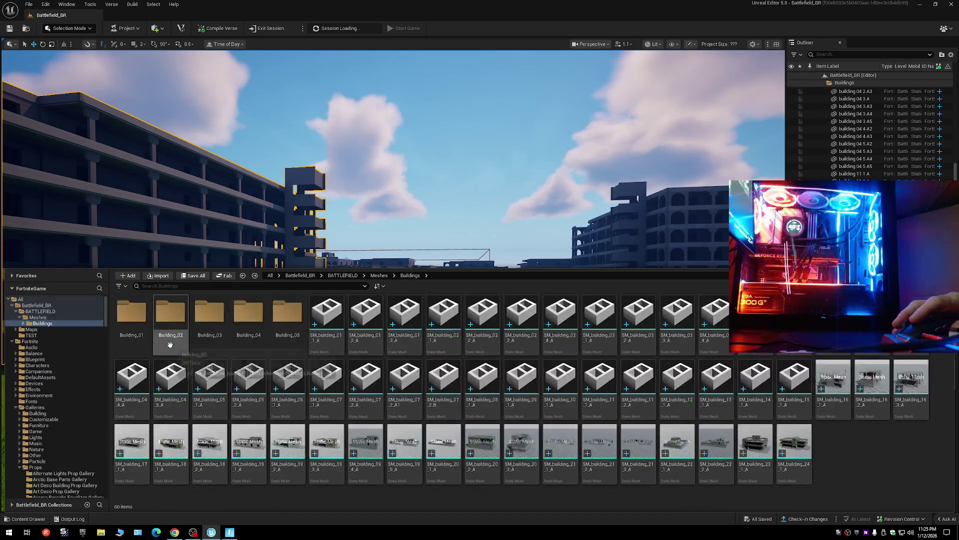
{"action": "left_click", "coordinate": [12, 341]}
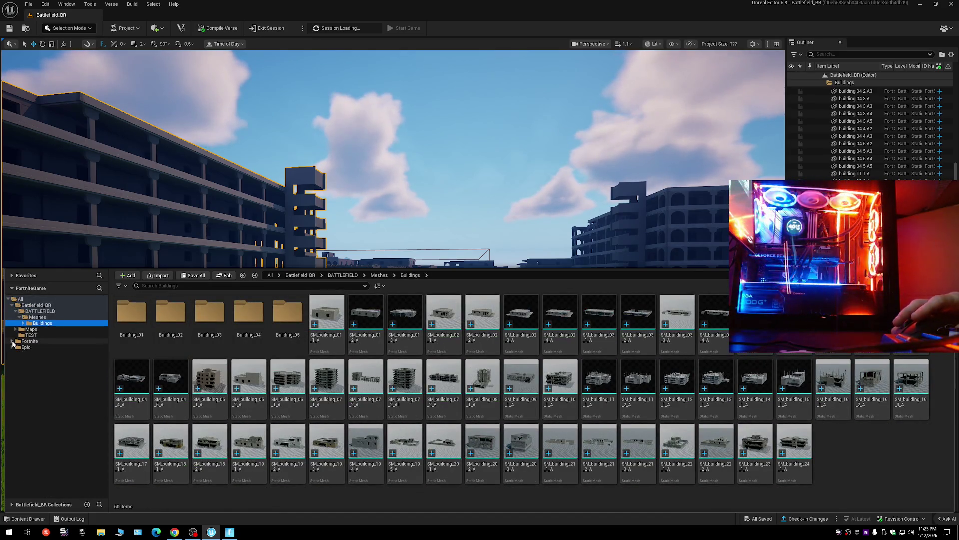
{"action": "mouse_move", "coordinate": [363, 417]}
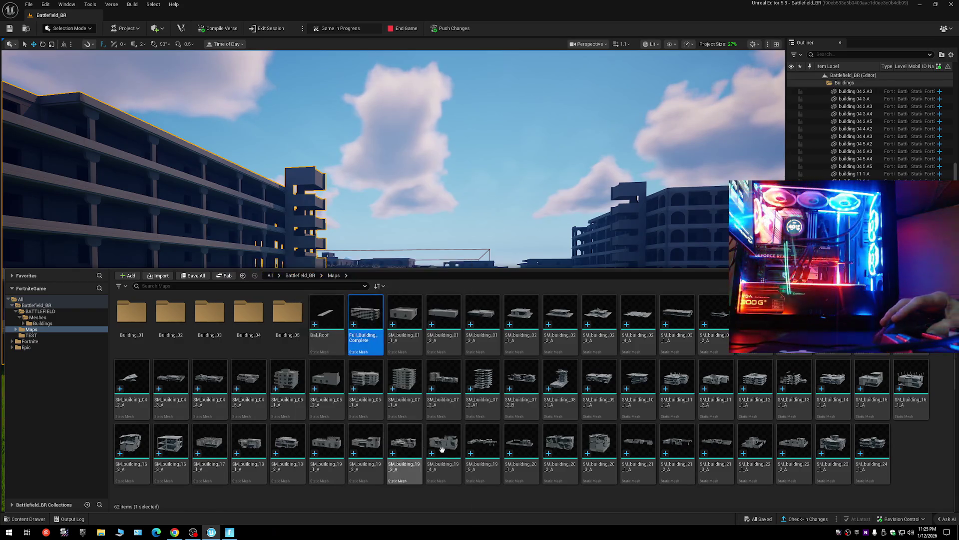
Open the actions menu for the Full_Building_Complete mesh in the Maps folder.
{"action": "mouse_move", "coordinate": [360, 318]}
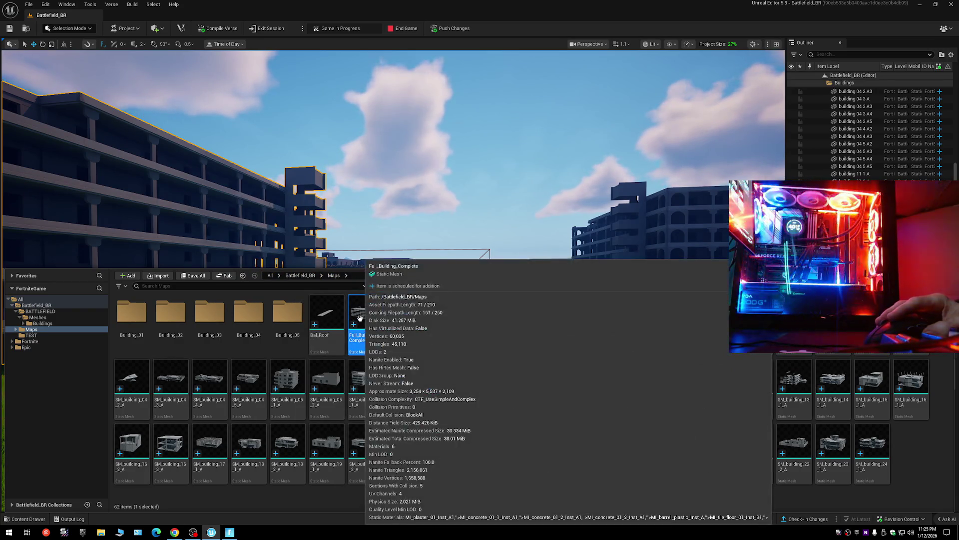
{"action": "right_click", "coordinate": [360, 318]}
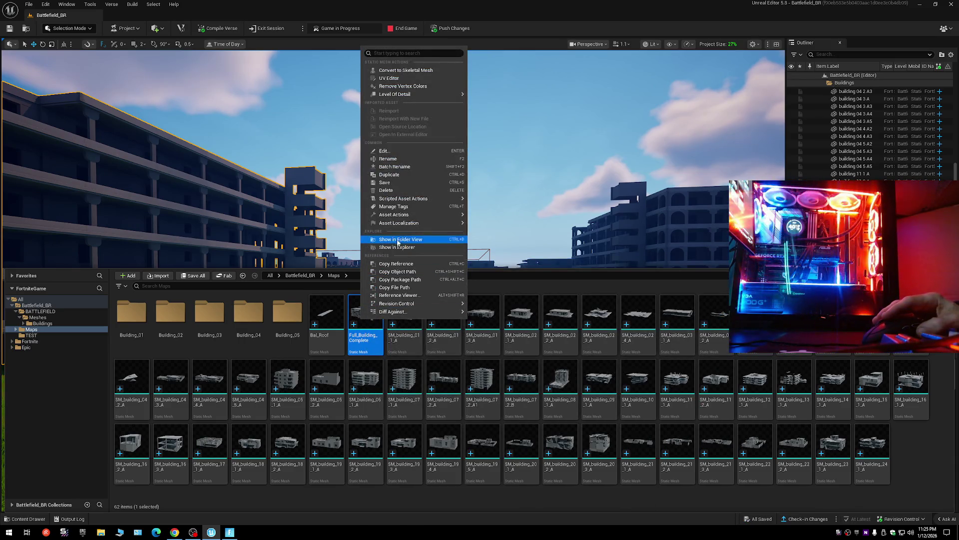
Browse the Full_Building_Complete and Bal_Roof context menus, dismissing them without choosing anything.
{"action": "mouse_move", "coordinate": [414, 200]}
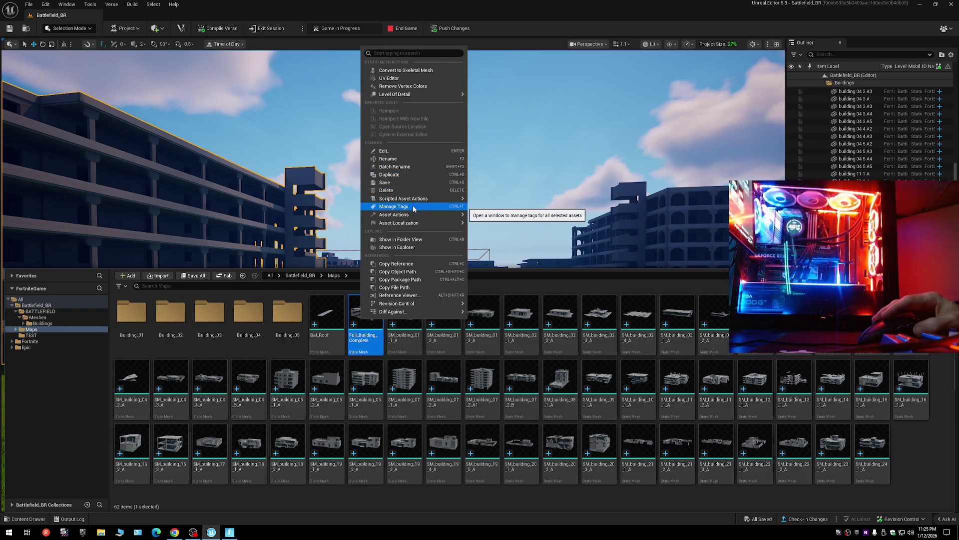
{"action": "mouse_move", "coordinate": [415, 216]}
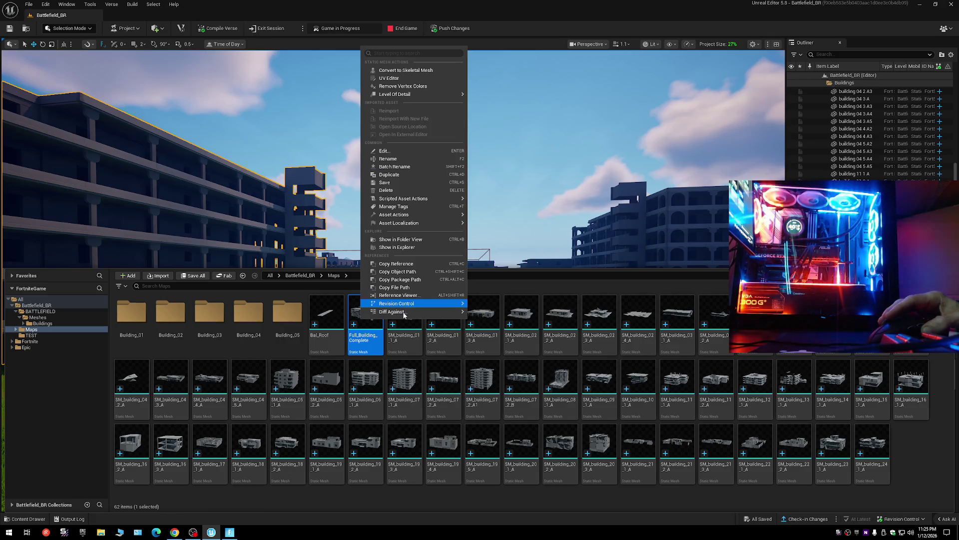
{"action": "mouse_move", "coordinate": [408, 306]}
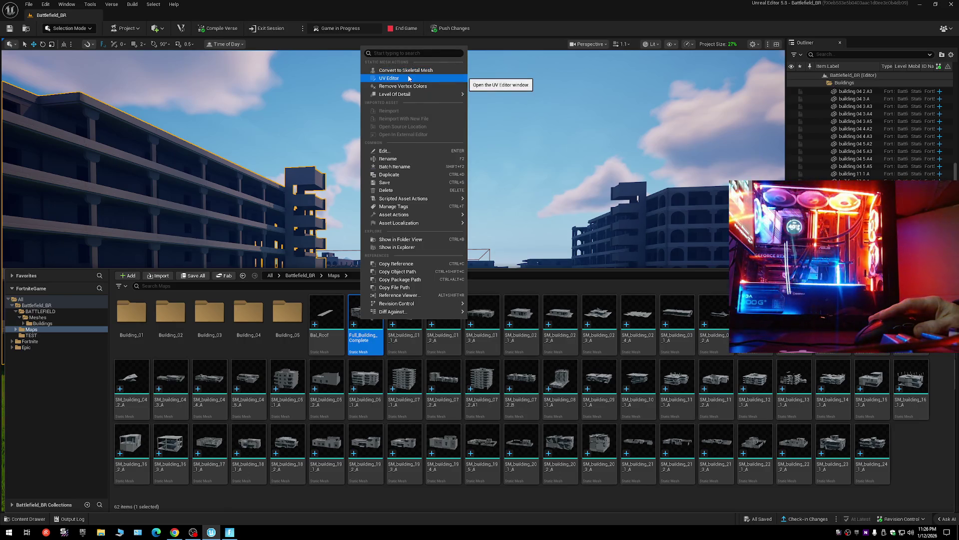
{"action": "mouse_move", "coordinate": [408, 98]}
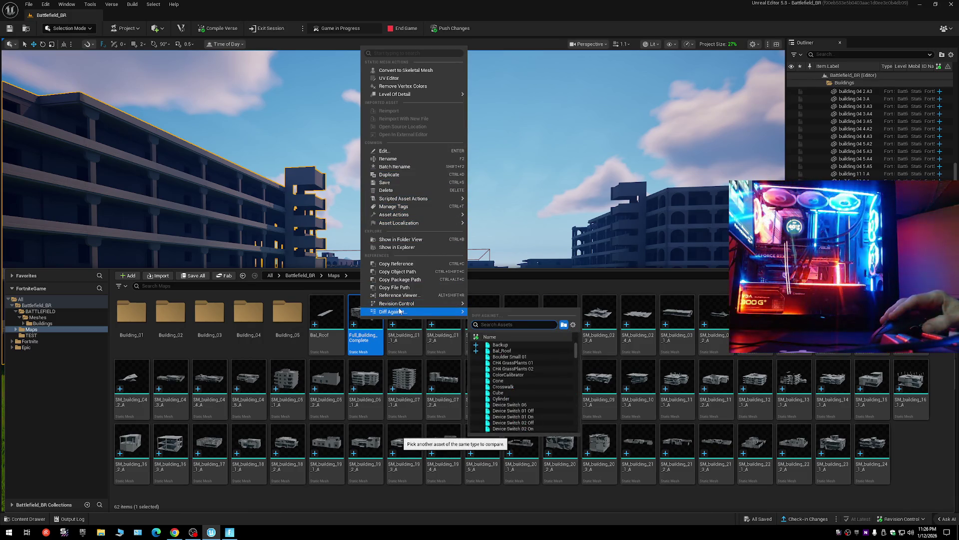
{"action": "right_click", "coordinate": [323, 329]}
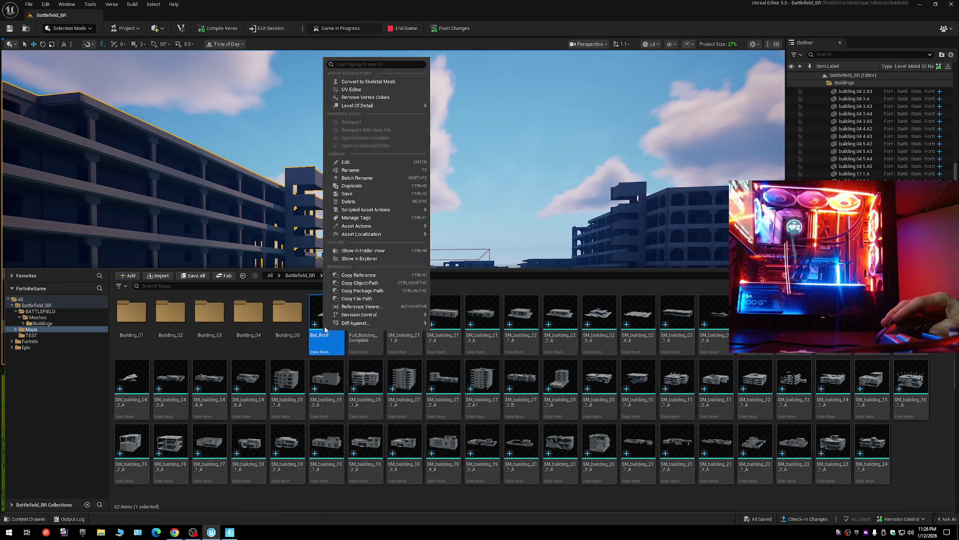
{"action": "left_click", "coordinate": [317, 323]}
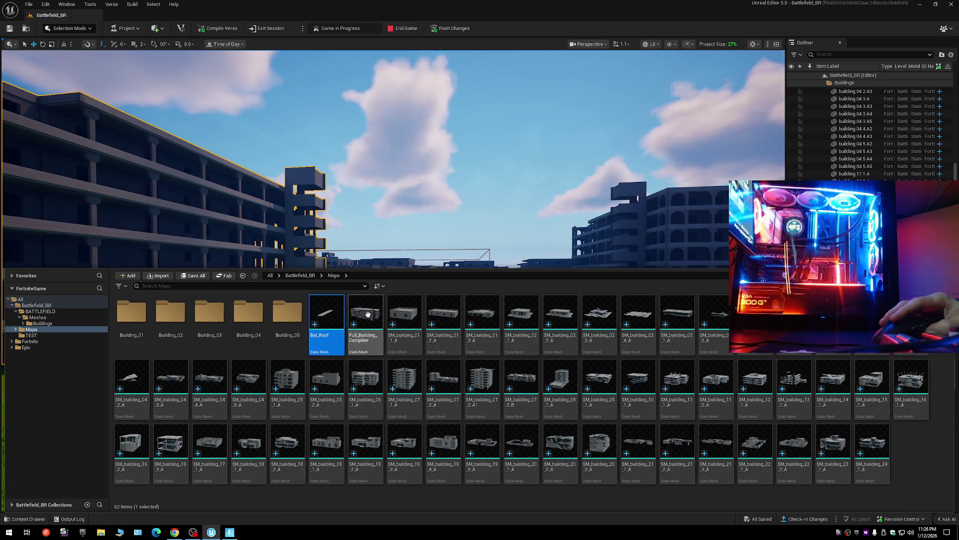
Bring the Chrome search about UEFN asset privacy to the front.
{"action": "mouse_move", "coordinate": [367, 314]}
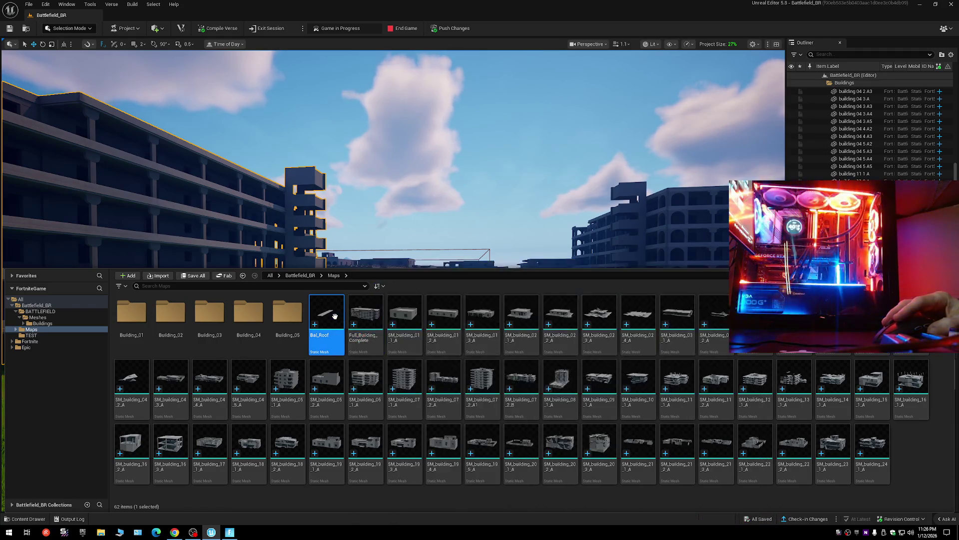
{"action": "mouse_move", "coordinate": [335, 316]}
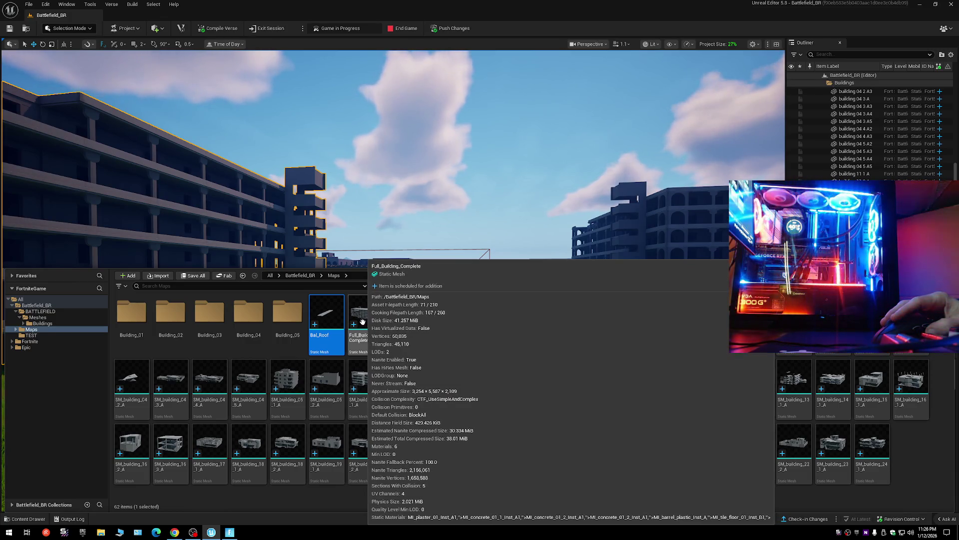
{"action": "left_click", "coordinate": [193, 532]}
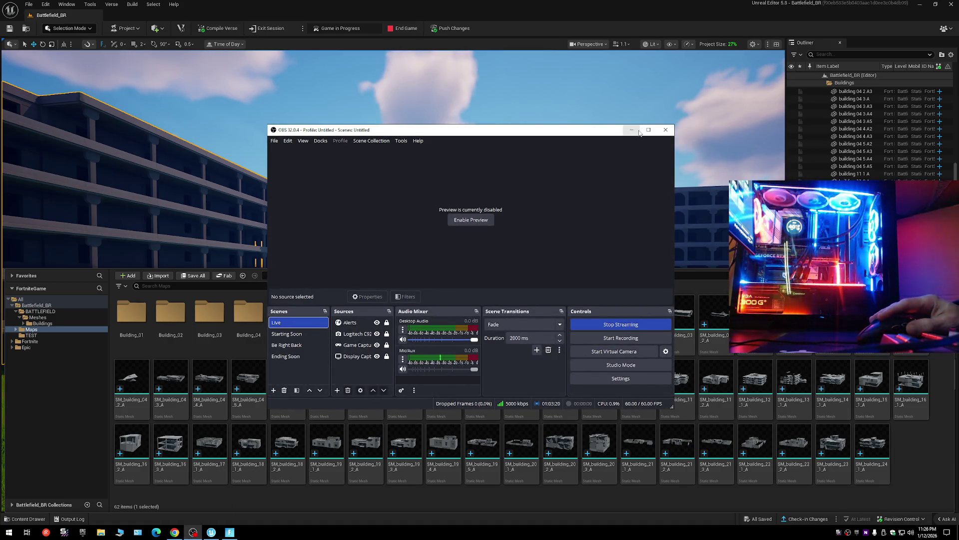
{"action": "left_click", "coordinate": [632, 129]}
{"action": "left_click", "coordinate": [174, 532]}
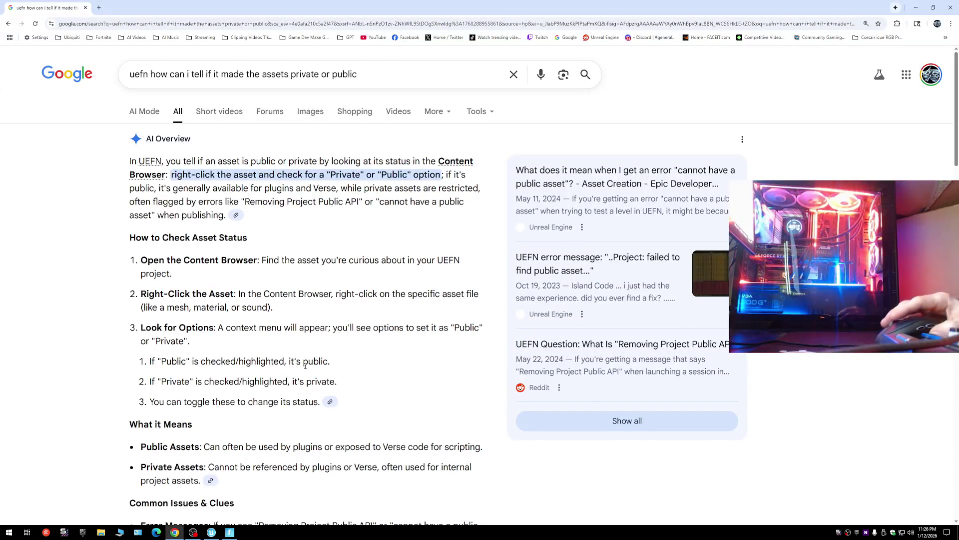
{"action": "scroll", "coordinate": [307, 375], "scroll_direction": "down", "scroll_amount": 6}
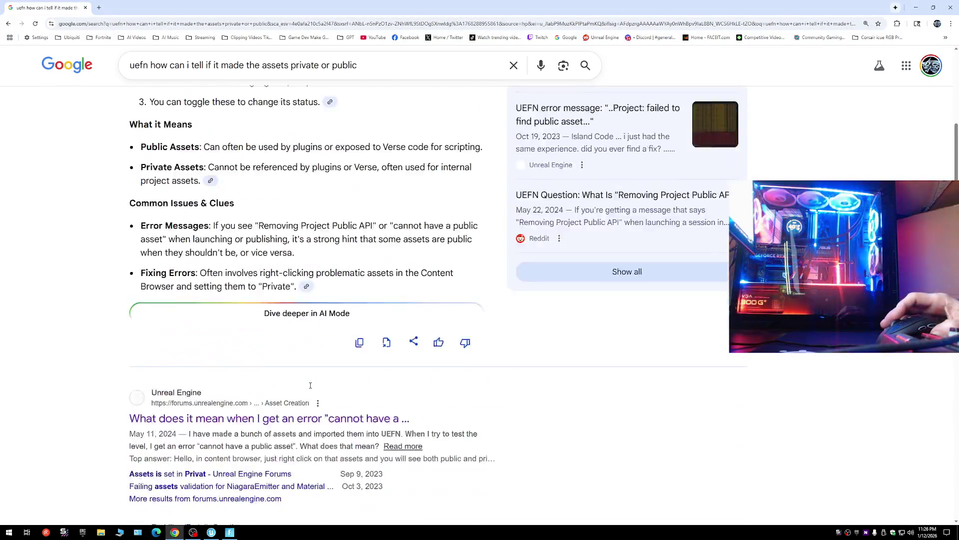
{"action": "scroll", "coordinate": [310, 385], "scroll_direction": "down", "scroll_amount": 2}
{"action": "scroll", "coordinate": [310, 386], "scroll_direction": "down", "scroll_amount": 3}
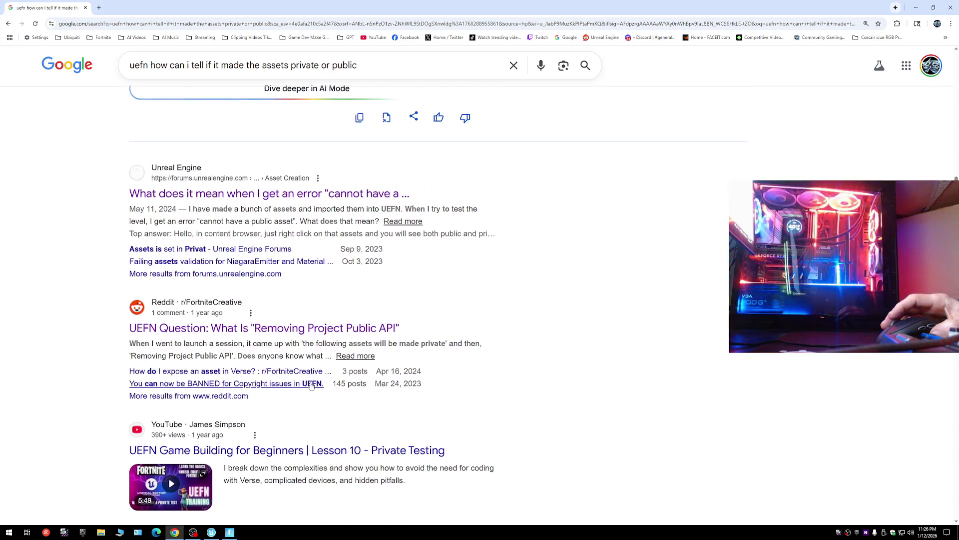
{"action": "scroll", "coordinate": [310, 386], "scroll_direction": "down", "scroll_amount": 3}
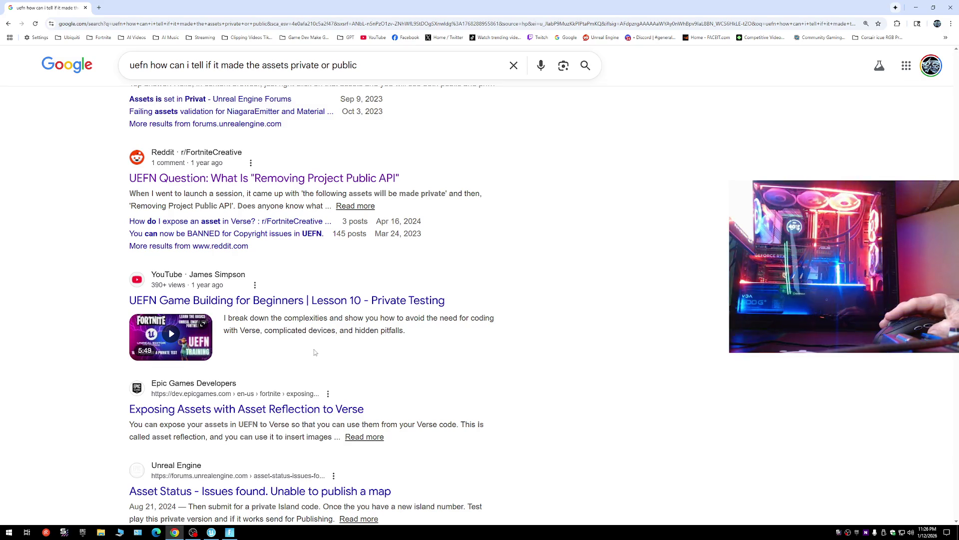
{"action": "scroll", "coordinate": [315, 352], "scroll_direction": "down", "scroll_amount": 2}
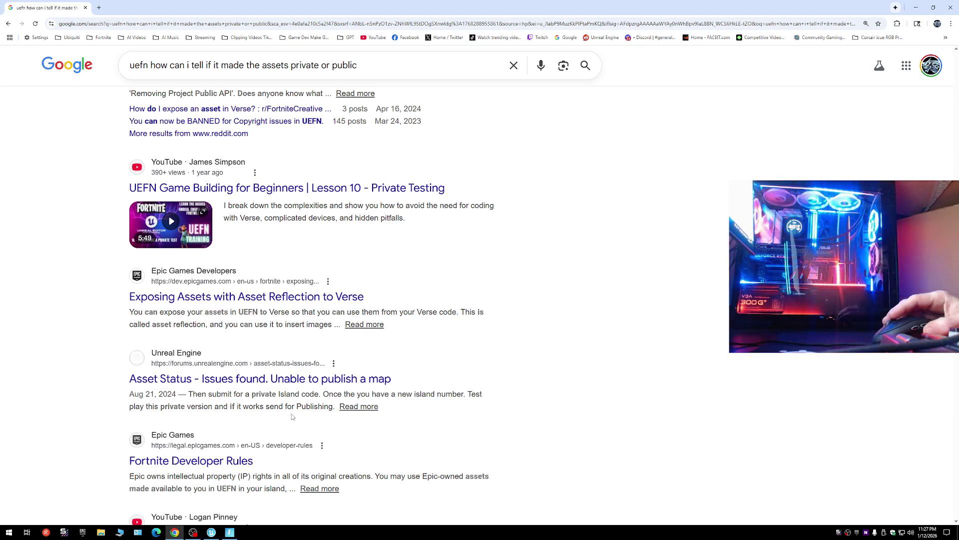
{"action": "scroll", "coordinate": [272, 458], "scroll_direction": "down", "scroll_amount": 3}
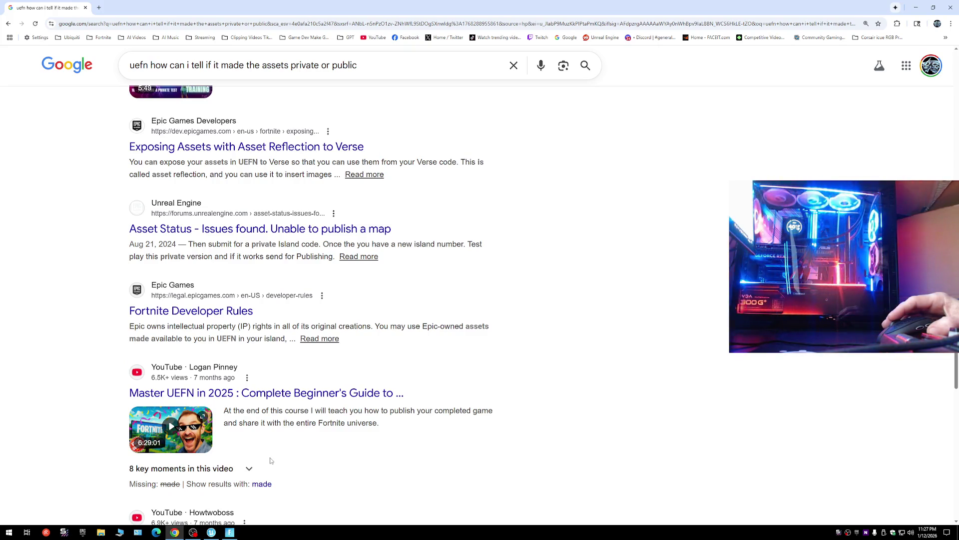
{"action": "scroll", "coordinate": [270, 460], "scroll_direction": "down", "scroll_amount": 2}
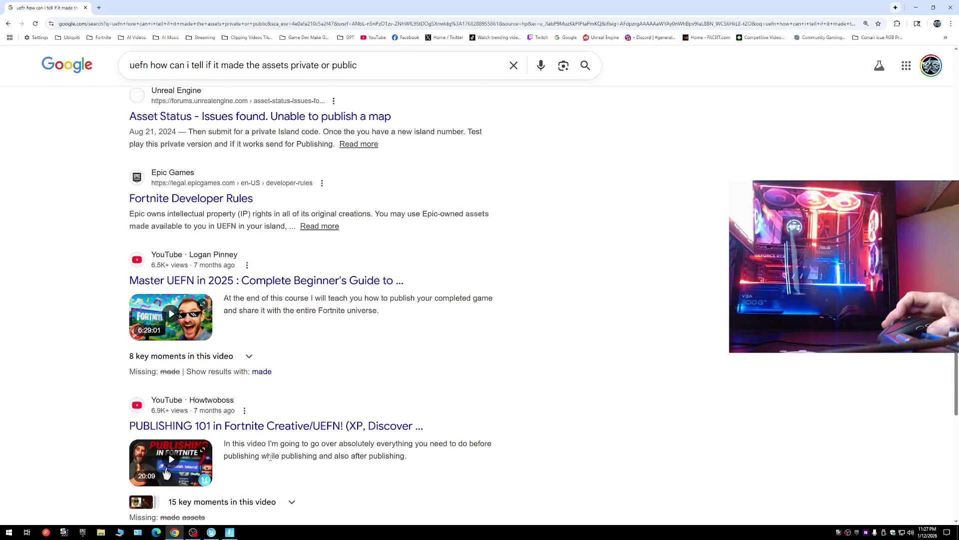
{"action": "scroll", "coordinate": [271, 457], "scroll_direction": "up", "scroll_amount": 15}
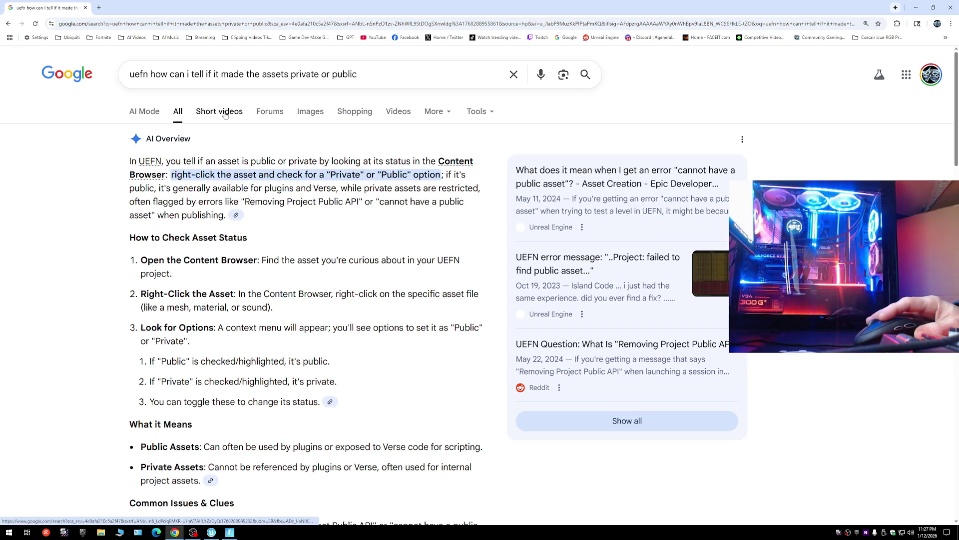
Open the Unreal Engine forum result on the 'cannot have a public asset' error in a new tab.
{"action": "left_click", "coordinate": [398, 111]}
{"action": "left_click", "coordinate": [141, 111]}
{"action": "scroll", "coordinate": [361, 422], "scroll_direction": "down", "scroll_amount": 2}
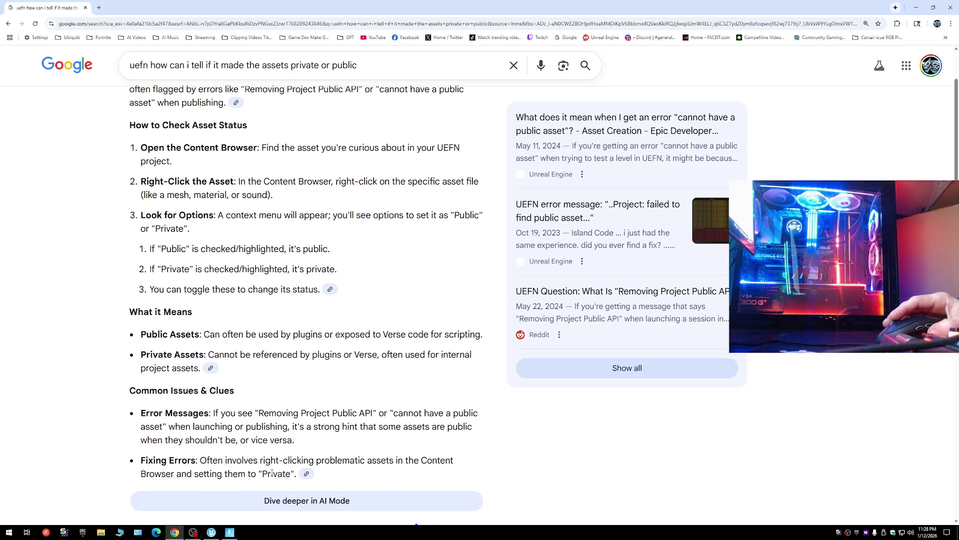
{"action": "scroll", "coordinate": [272, 472], "scroll_direction": "down", "scroll_amount": 2}
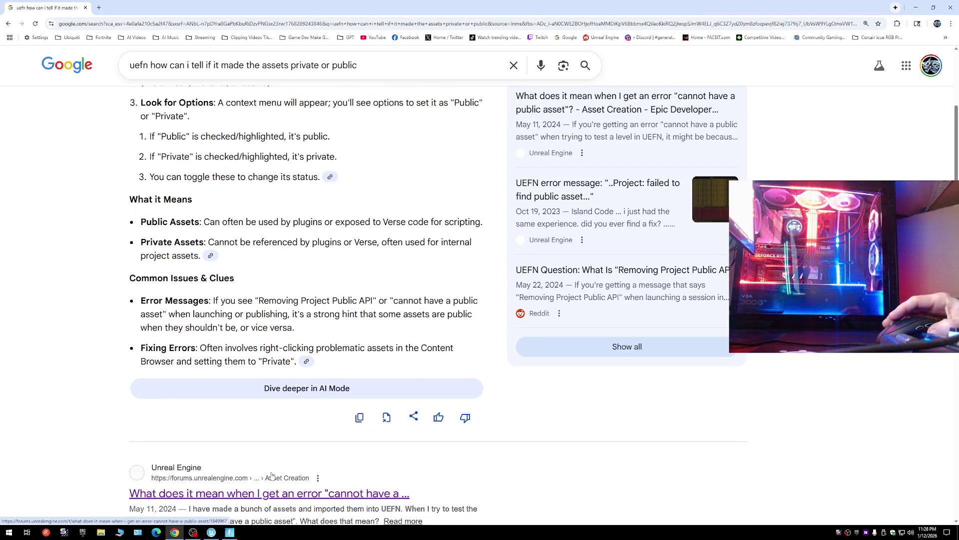
{"action": "scroll", "coordinate": [273, 473], "scroll_direction": "down", "scroll_amount": 1}
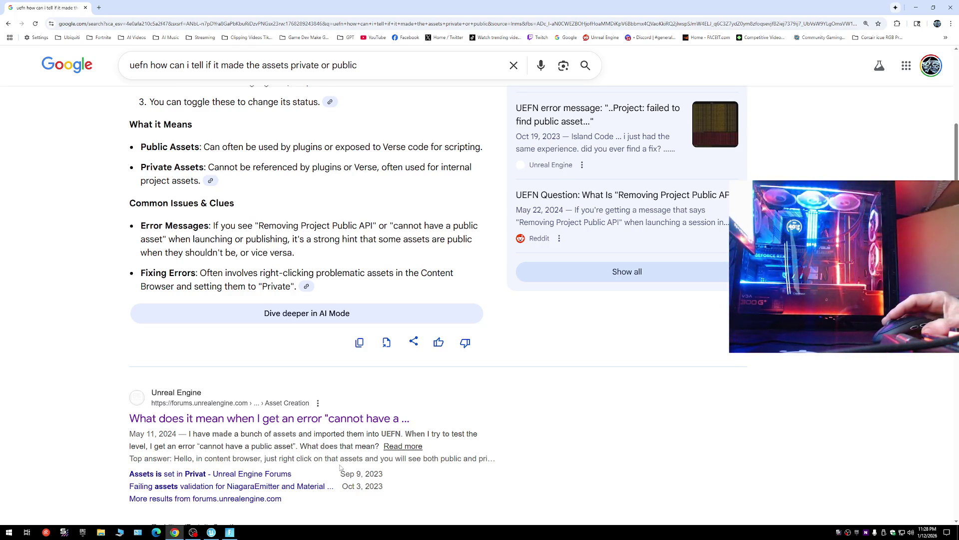
{"action": "right_click", "coordinate": [299, 423]}
{"action": "left_click", "coordinate": [321, 428]}
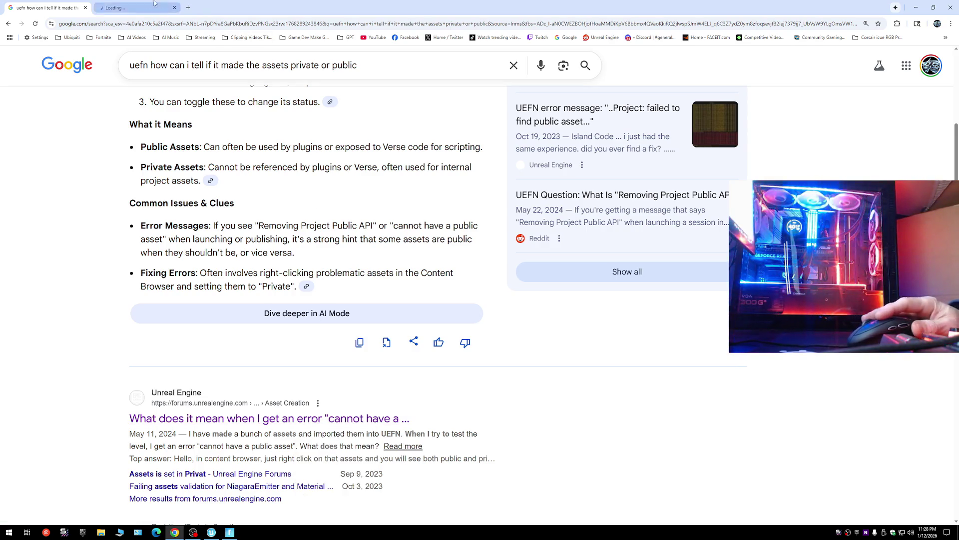
Read the forum thread's accepted solution (set assets private in the content browser), then close it.
{"action": "left_click", "coordinate": [154, 4]}
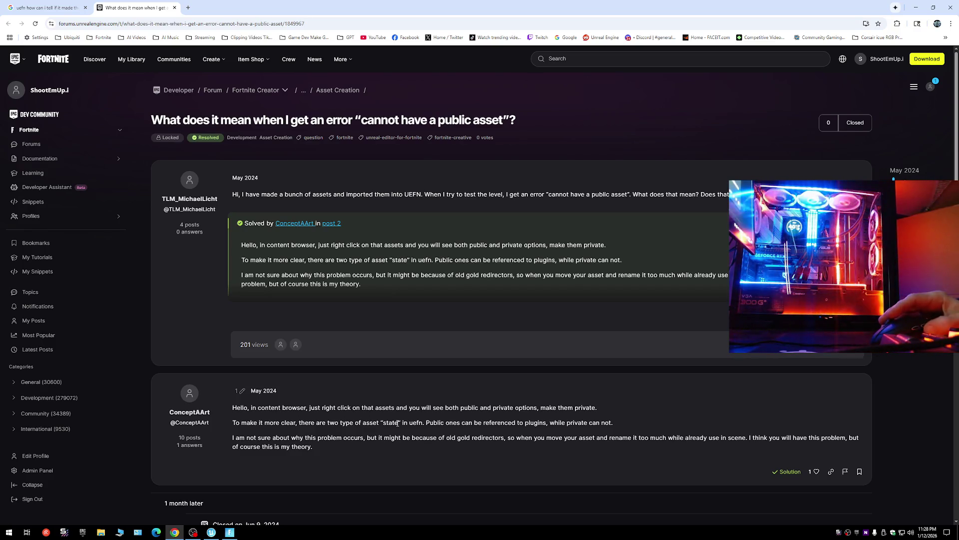
{"action": "scroll", "coordinate": [430, 424], "scroll_direction": "down", "scroll_amount": 6}
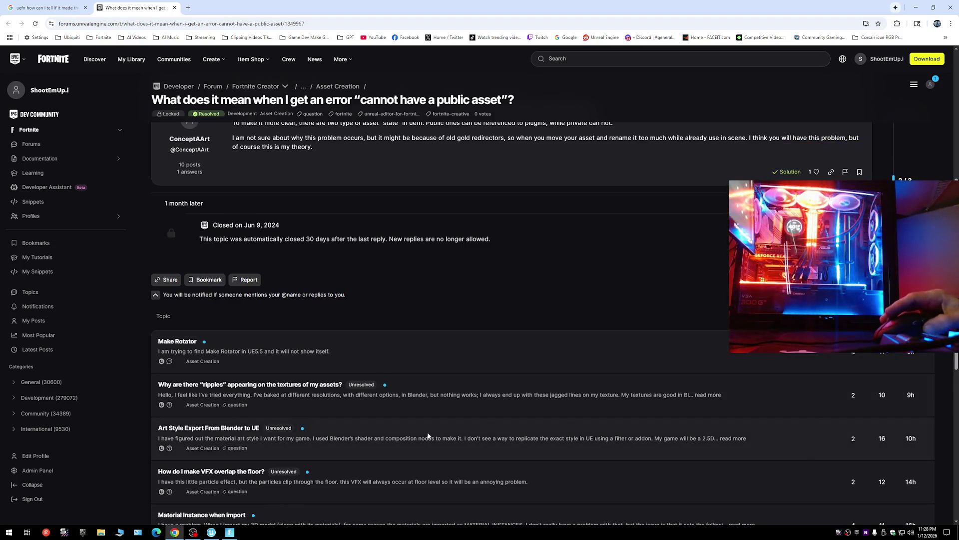
{"action": "scroll", "coordinate": [429, 433], "scroll_direction": "up", "scroll_amount": 3}
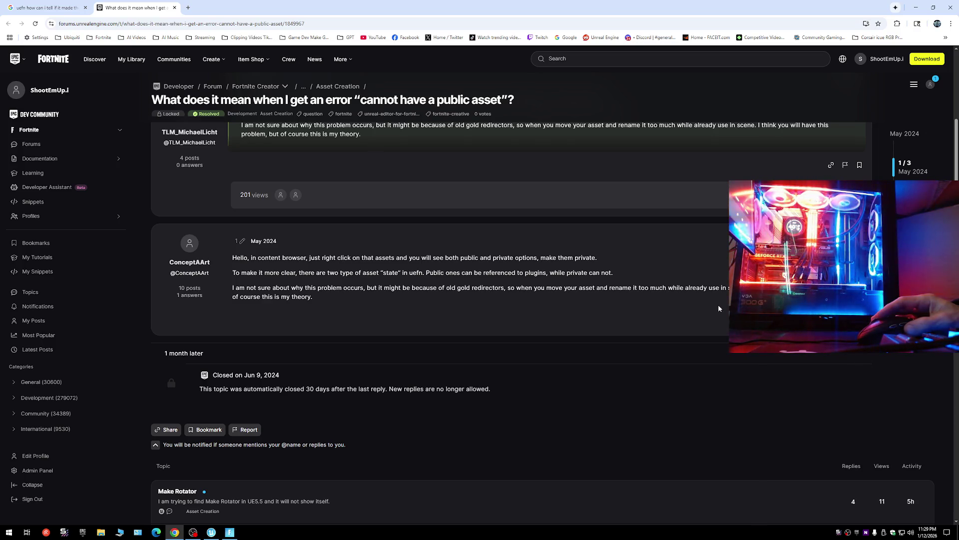
{"action": "scroll", "coordinate": [320, 319], "scroll_direction": "up", "scroll_amount": 2}
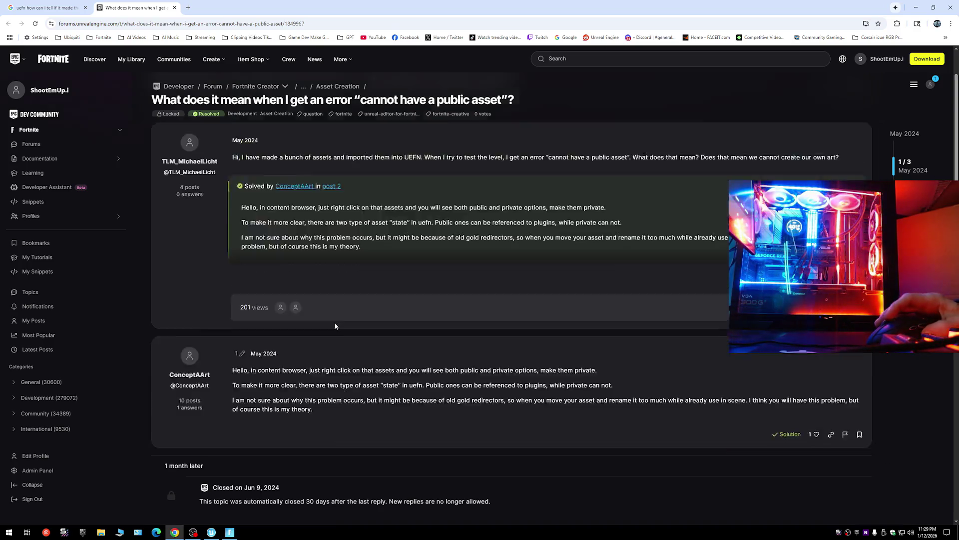
{"action": "scroll", "coordinate": [334, 323], "scroll_direction": "up", "scroll_amount": 1}
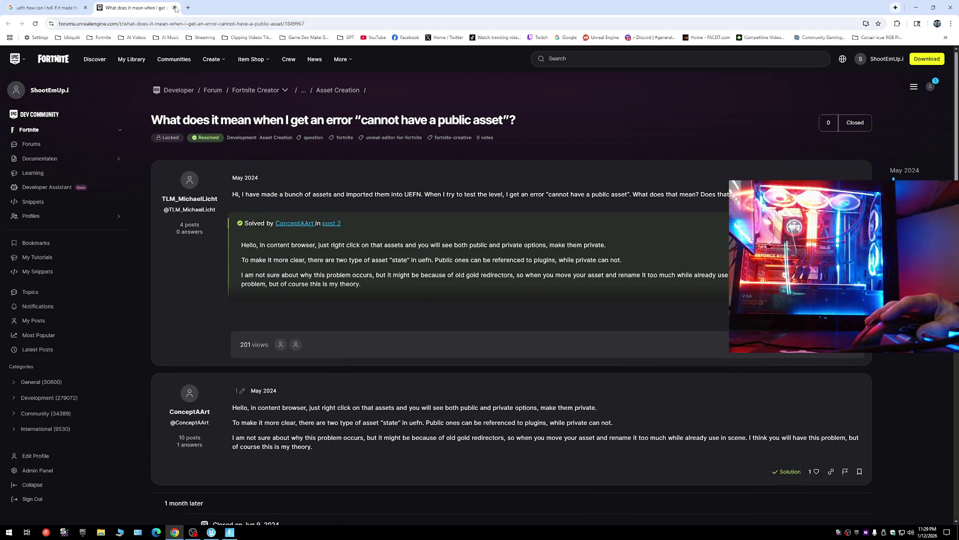
{"action": "left_click", "coordinate": [174, 7]}
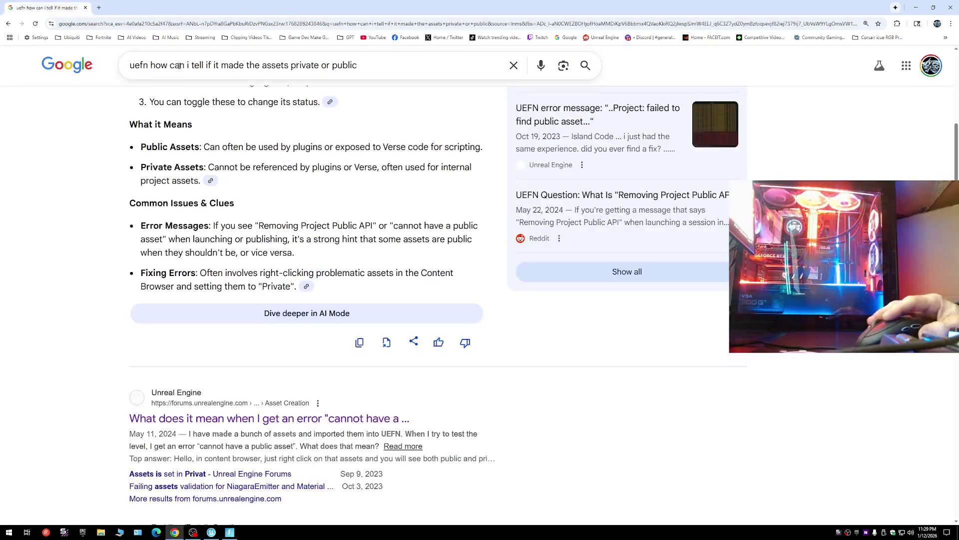
Continue the asset privacy question in AI Mode, then return to Full_Building_Complete's actions in UEFN.
{"action": "left_click", "coordinate": [298, 320]}
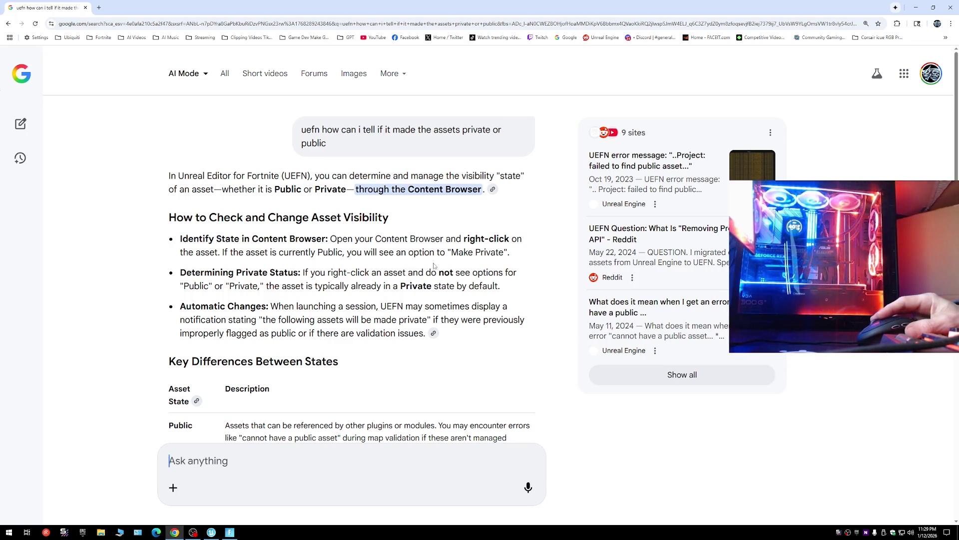
{"action": "left_click", "coordinate": [212, 533]}
{"action": "right_click", "coordinate": [380, 320]}
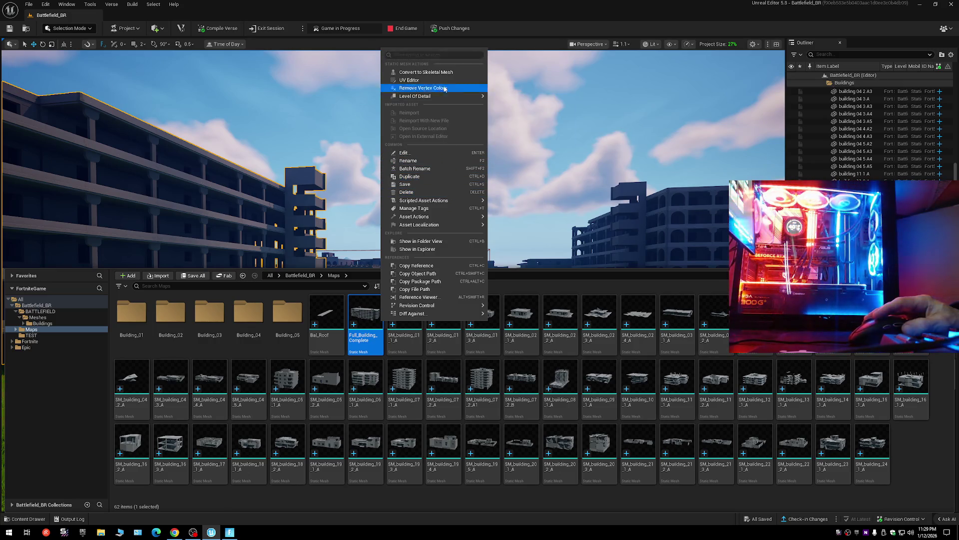
Run Validate Assets on Full_Building_Complete, then reopen and dismiss its context menu.
{"action": "mouse_move", "coordinate": [438, 96]}
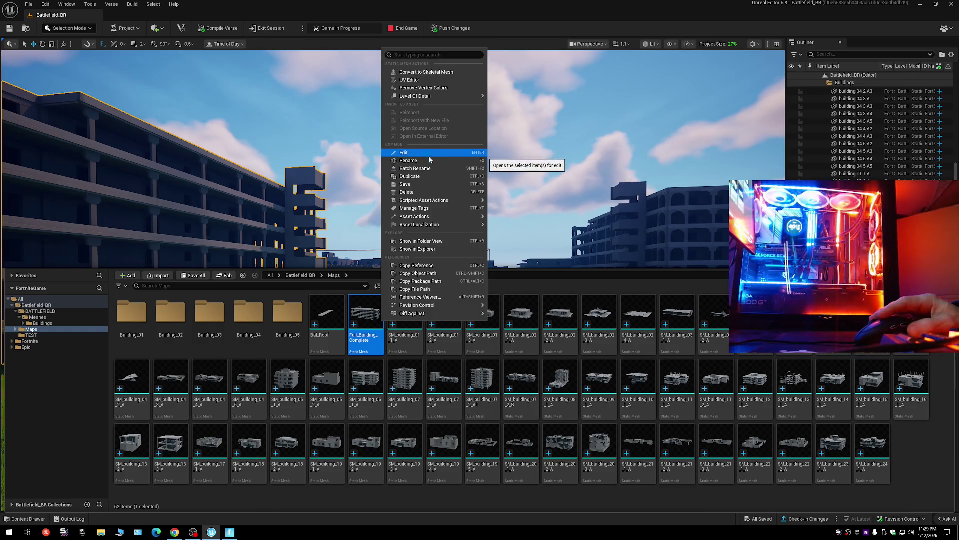
{"action": "mouse_move", "coordinate": [433, 201]}
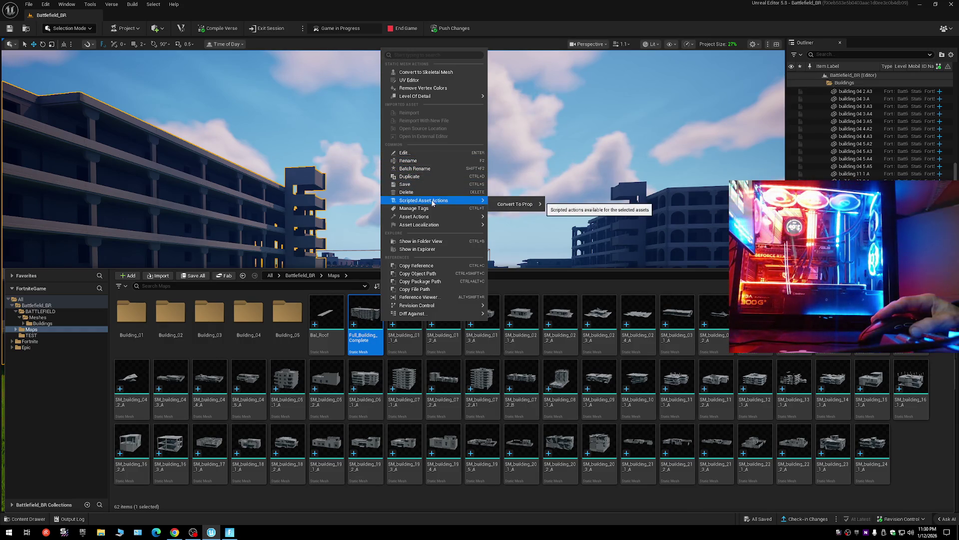
{"action": "mouse_move", "coordinate": [519, 208]}
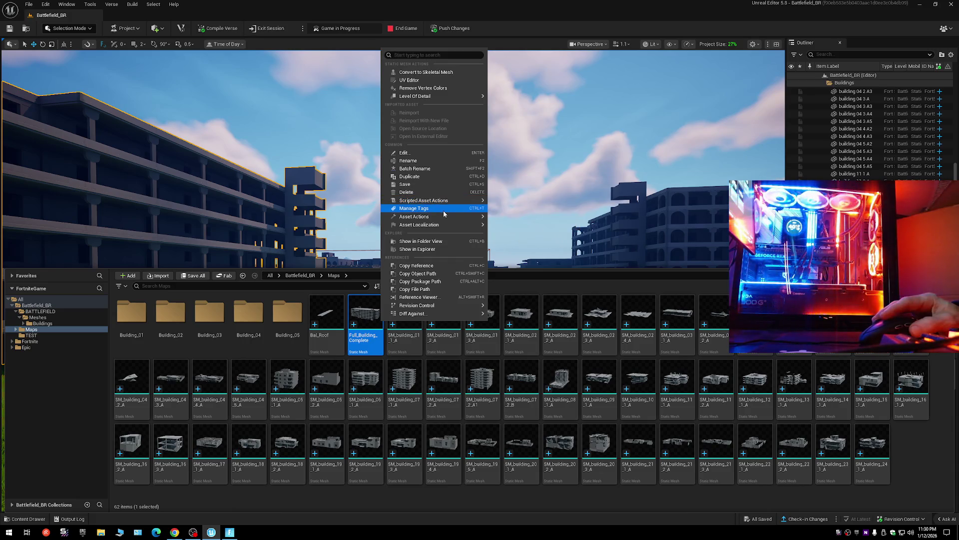
{"action": "mouse_move", "coordinate": [441, 219]}
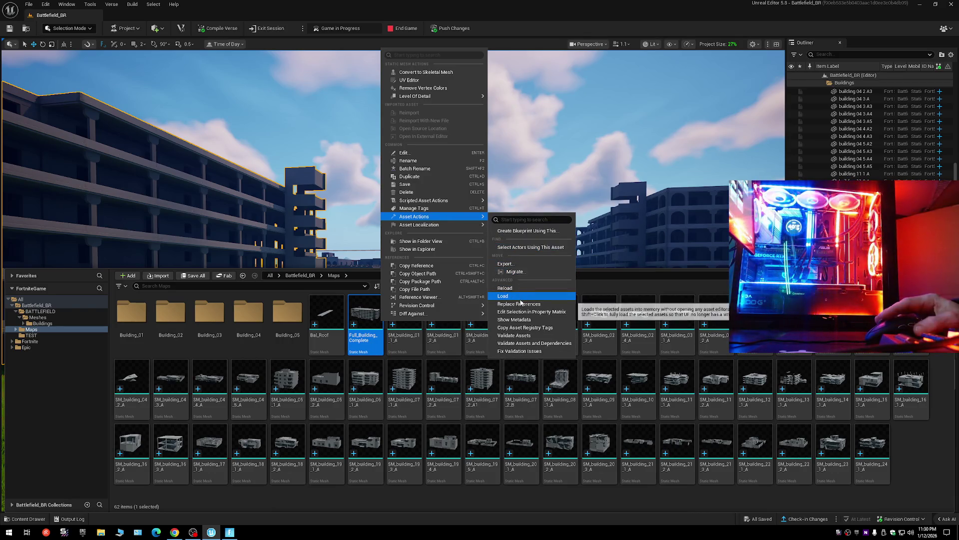
{"action": "left_click", "coordinate": [523, 335]}
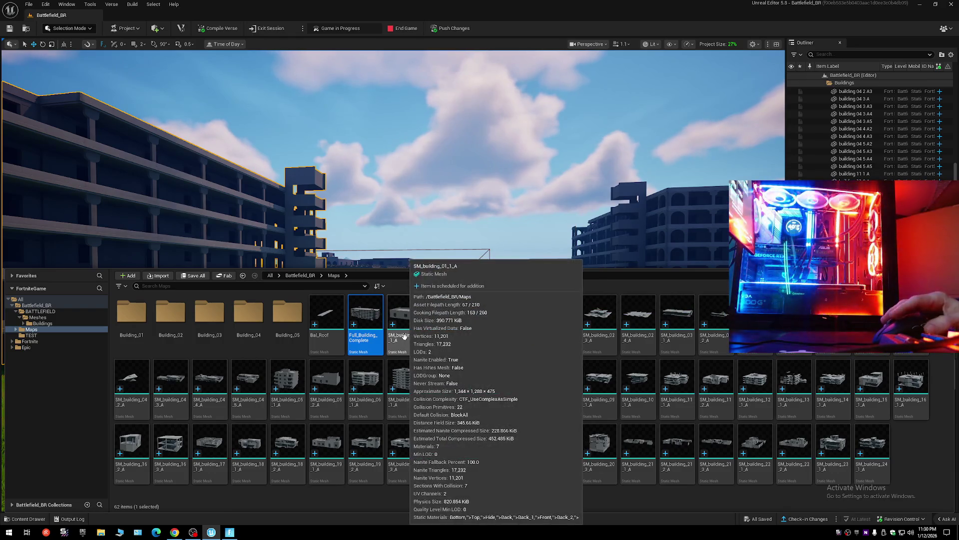
{"action": "right_click", "coordinate": [364, 315]}
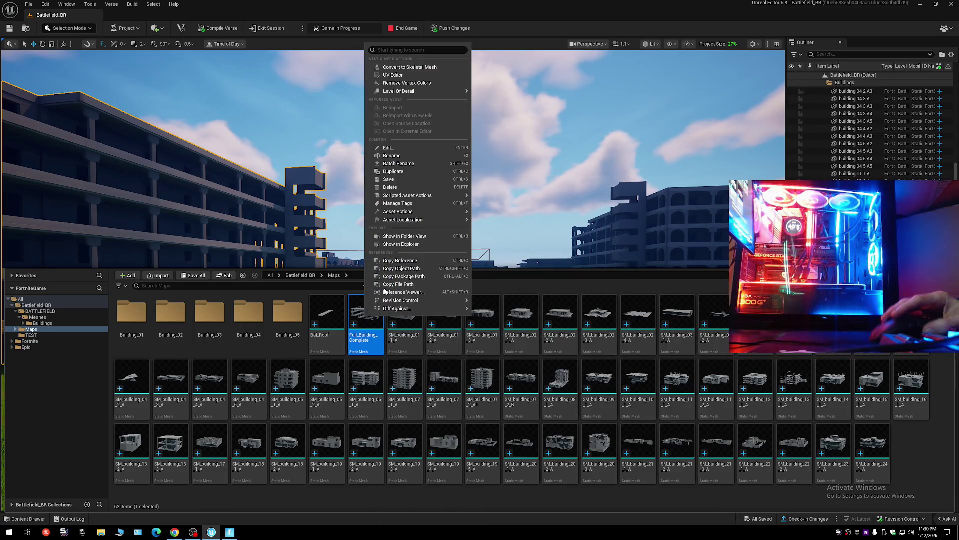
{"action": "mouse_move", "coordinate": [394, 213]}
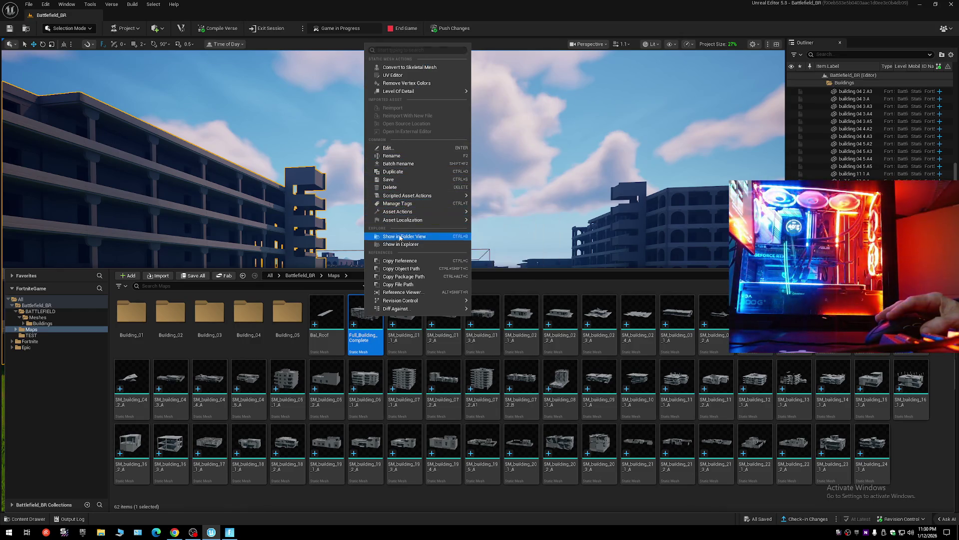
{"action": "mouse_move", "coordinate": [412, 301]}
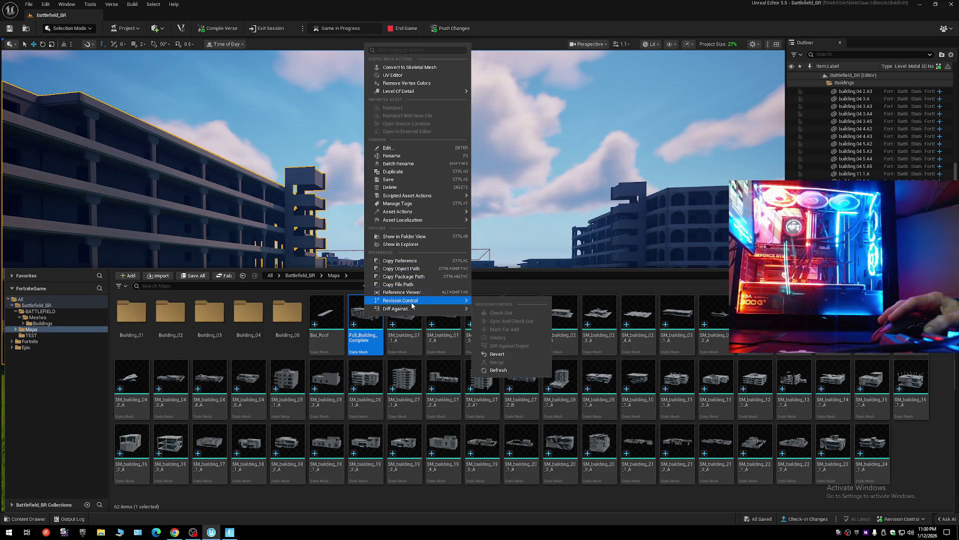
{"action": "left_click", "coordinate": [169, 4]}
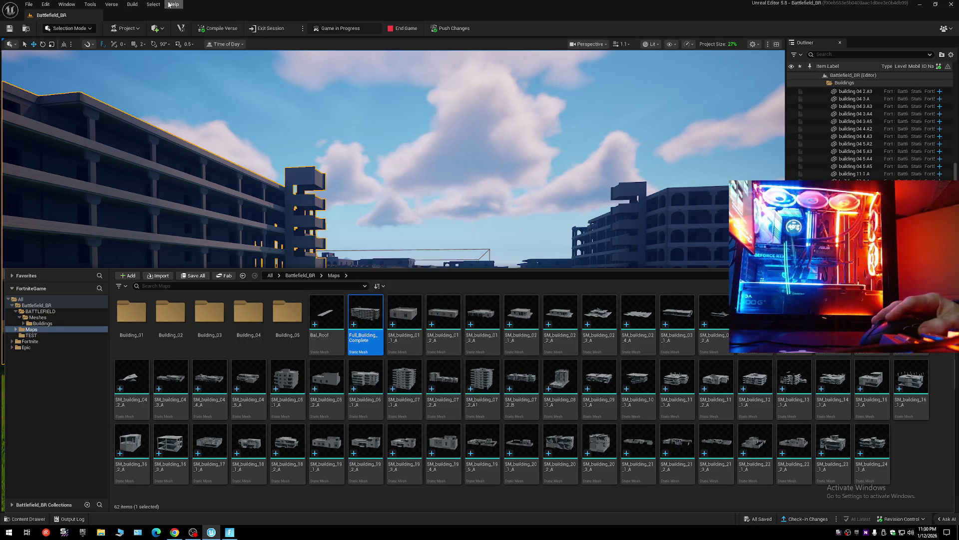
Open and close the Help, Edit and File menus without choosing any command.
{"action": "left_click", "coordinate": [169, 4]}
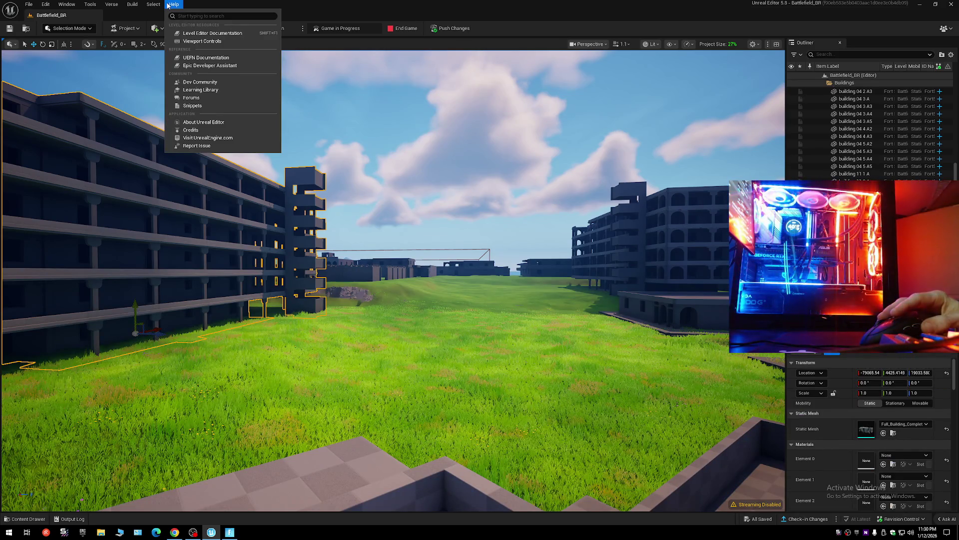
{"action": "mouse_move", "coordinate": [152, 4]}
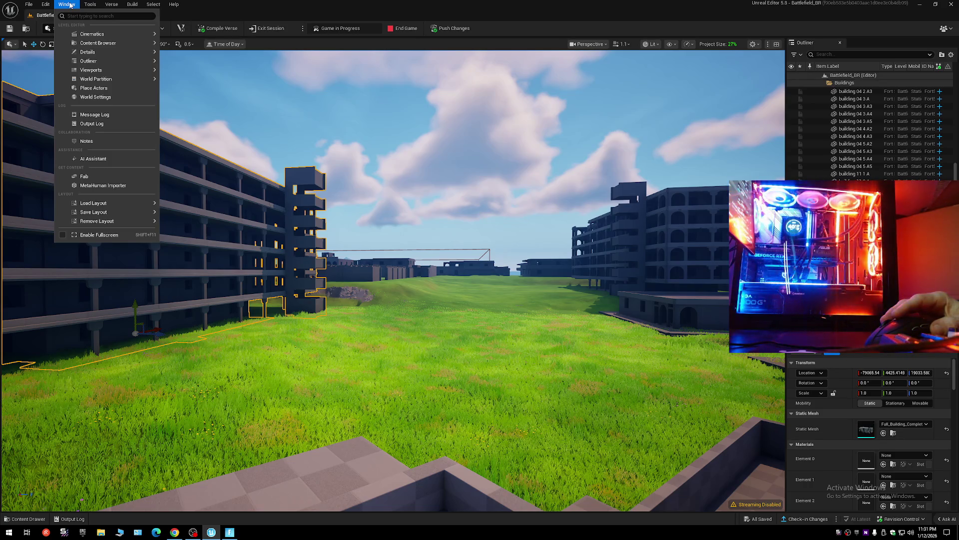
{"action": "left_click", "coordinate": [43, 5]}
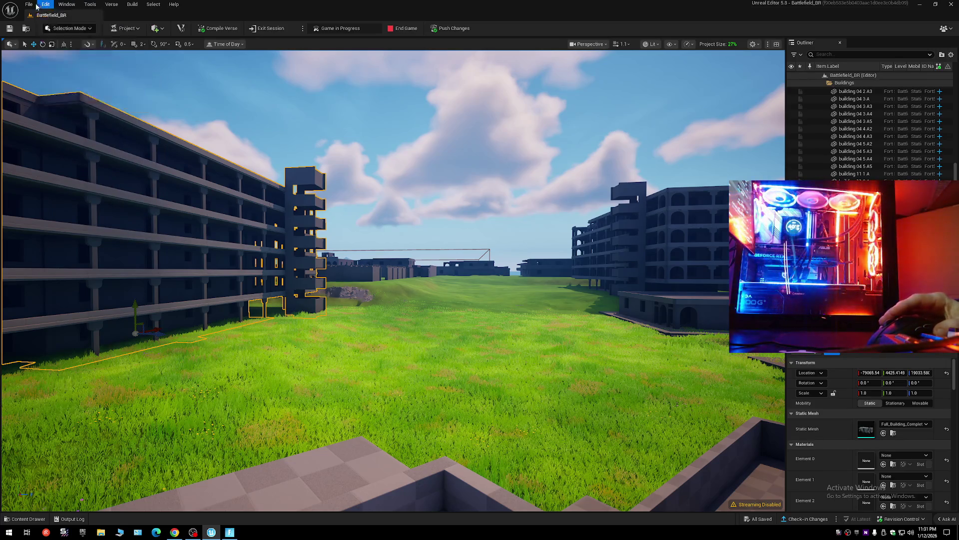
{"action": "left_click", "coordinate": [28, 6]}
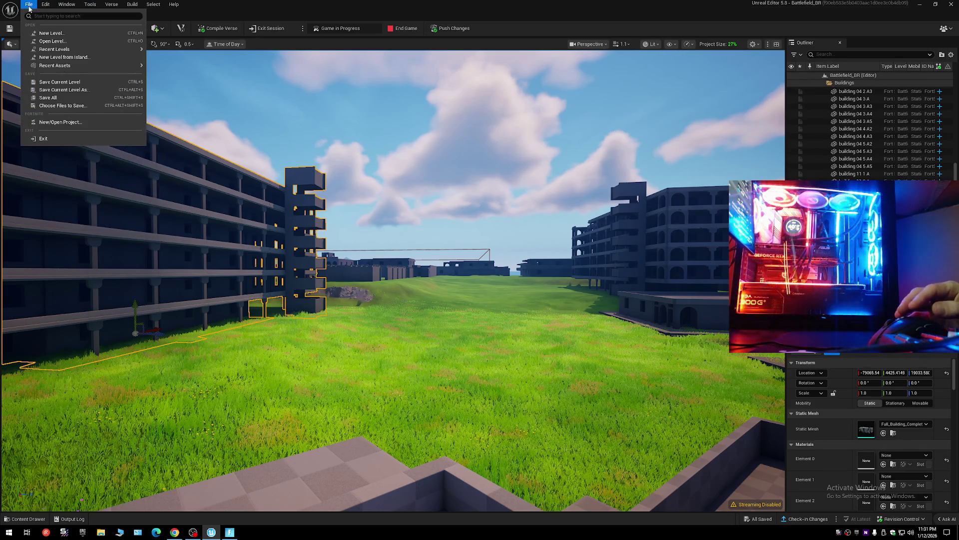
{"action": "left_click", "coordinate": [29, 6]}
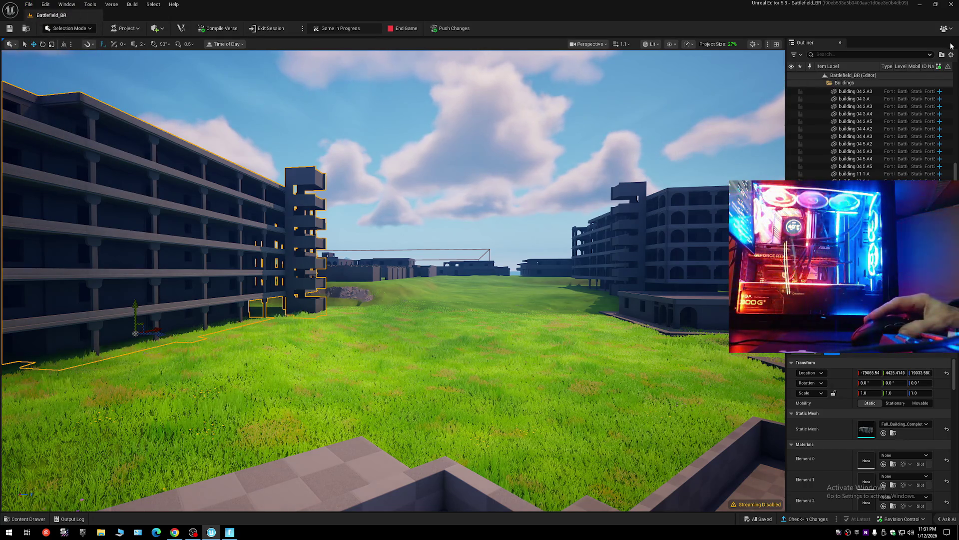
Collapse and re-expand Battlefield_BR in the Outliner, then reopen the Content Drawer on Maps.
{"action": "left_click", "coordinate": [819, 76]}
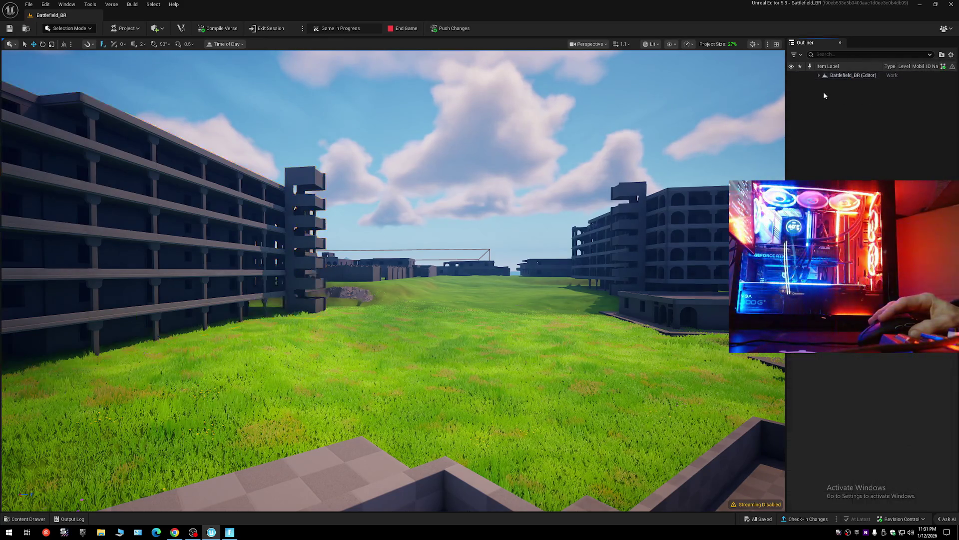
{"action": "left_click", "coordinate": [820, 76]}
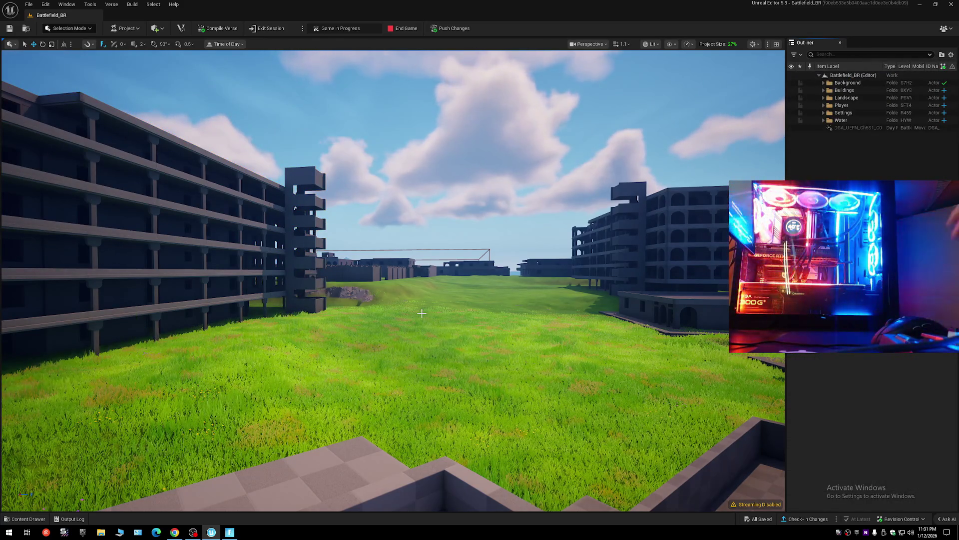
{"action": "left_click", "coordinate": [28, 519]}
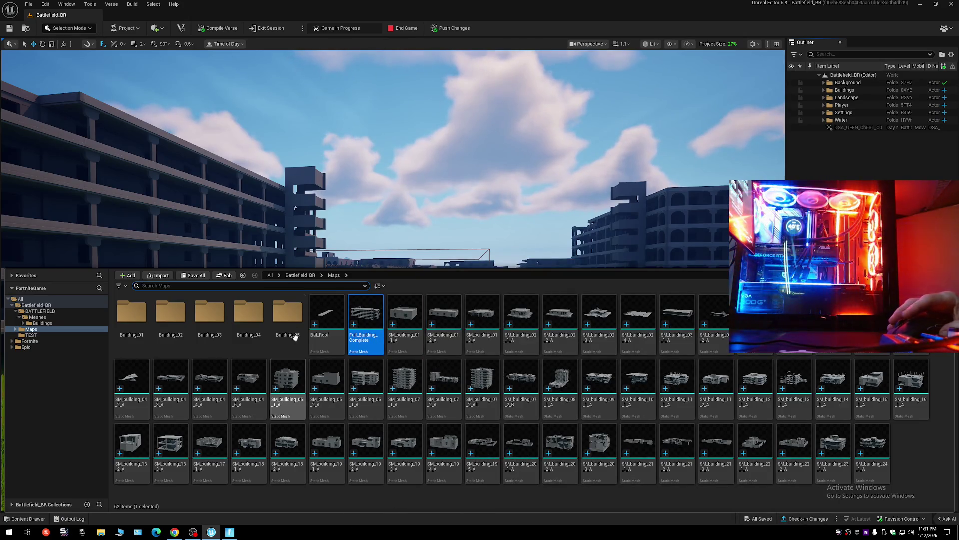
Browse the Building_05, Building_04 and Building_03 folders under Maps.
{"action": "double_click", "coordinate": [295, 338]}
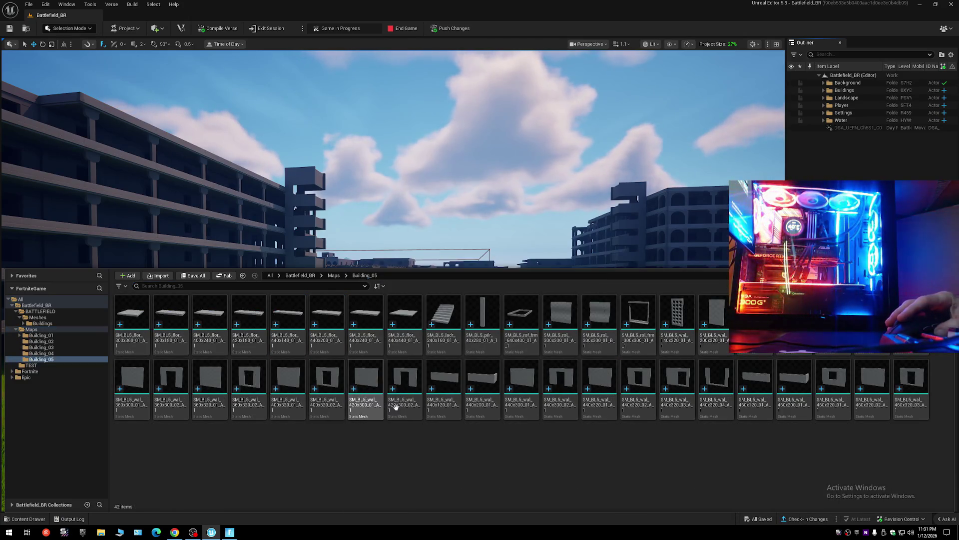
{"action": "key", "text": "alt+Left"}
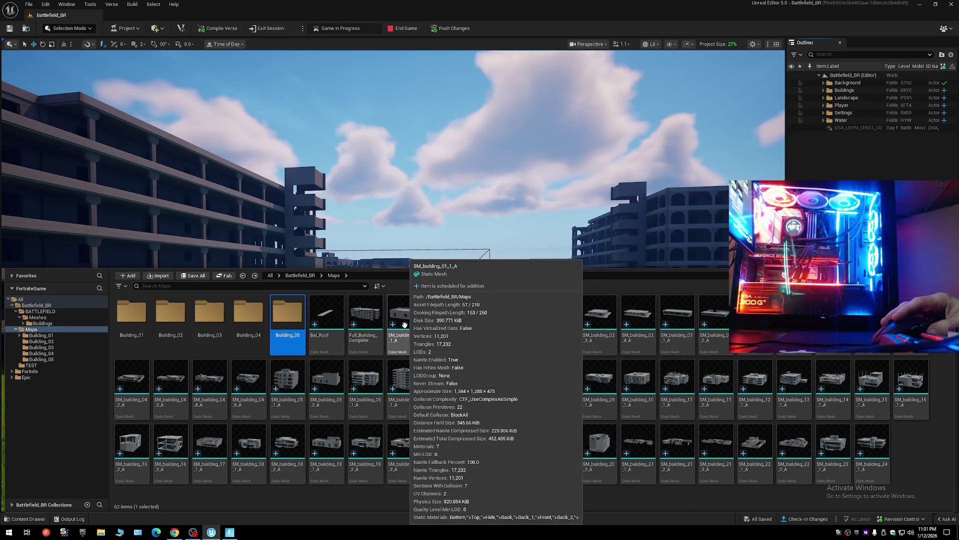
{"action": "right_click", "coordinate": [405, 325]}
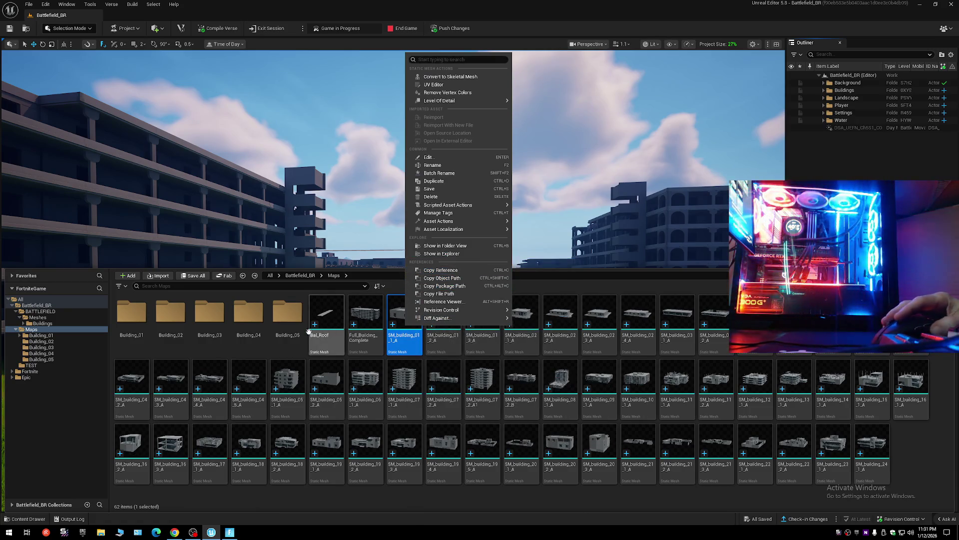
{"action": "left_click", "coordinate": [290, 325]}
{"action": "double_click", "coordinate": [291, 325]}
{"action": "left_click", "coordinate": [242, 275]}
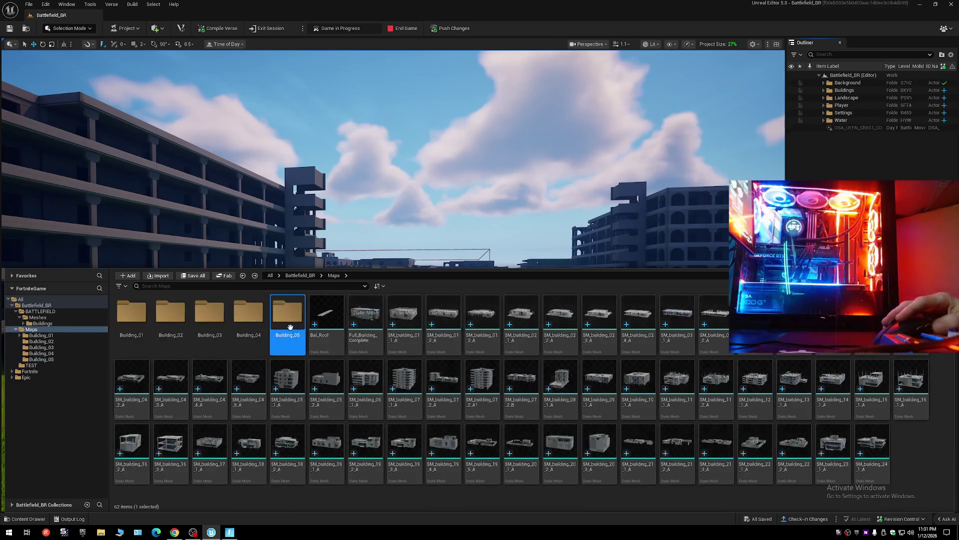
{"action": "double_click", "coordinate": [243, 315]}
{"action": "left_click", "coordinate": [243, 275]}
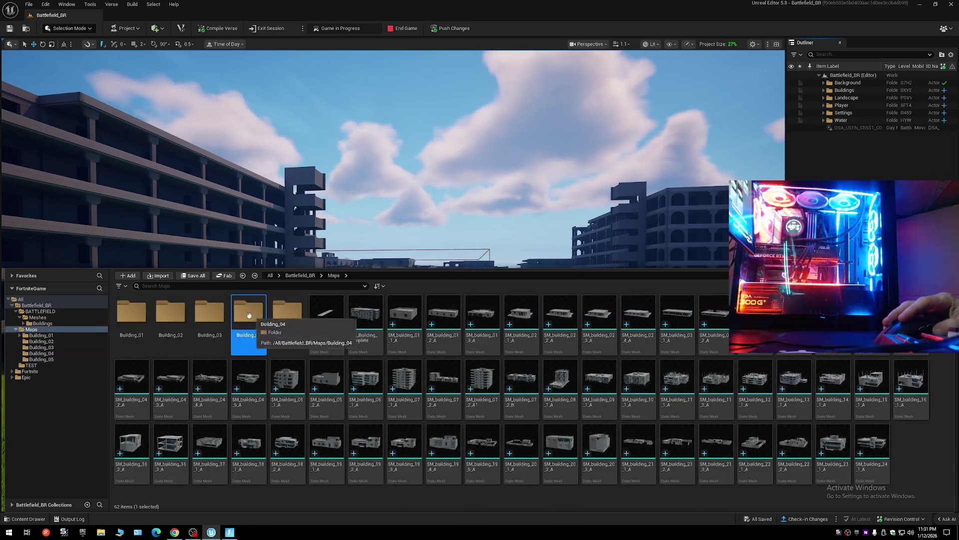
{"action": "left_click", "coordinate": [203, 318]}
{"action": "double_click", "coordinate": [204, 318]}
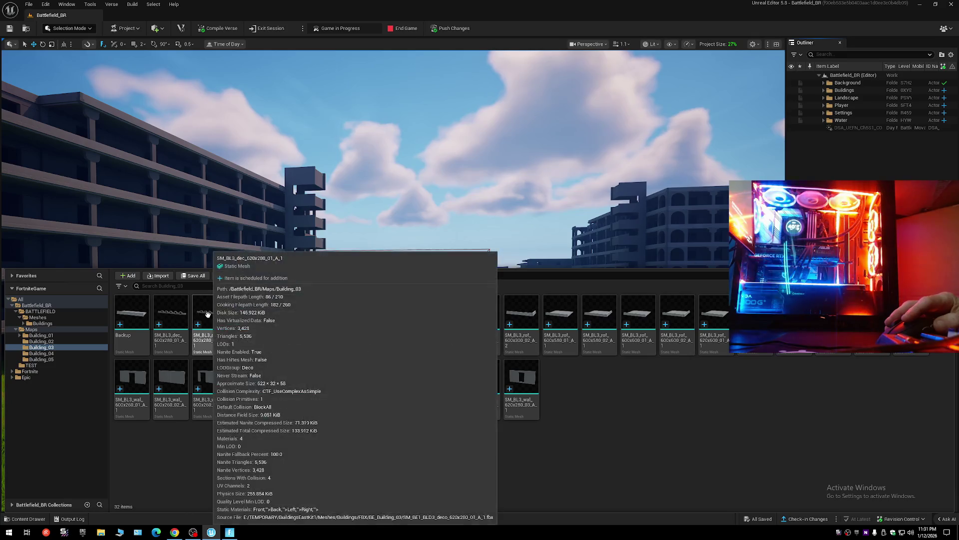
Preview the 620x280 and 600x280_04 wall meshes in the Static Mesh Editor, closing each.
{"action": "left_click", "coordinate": [475, 386]}
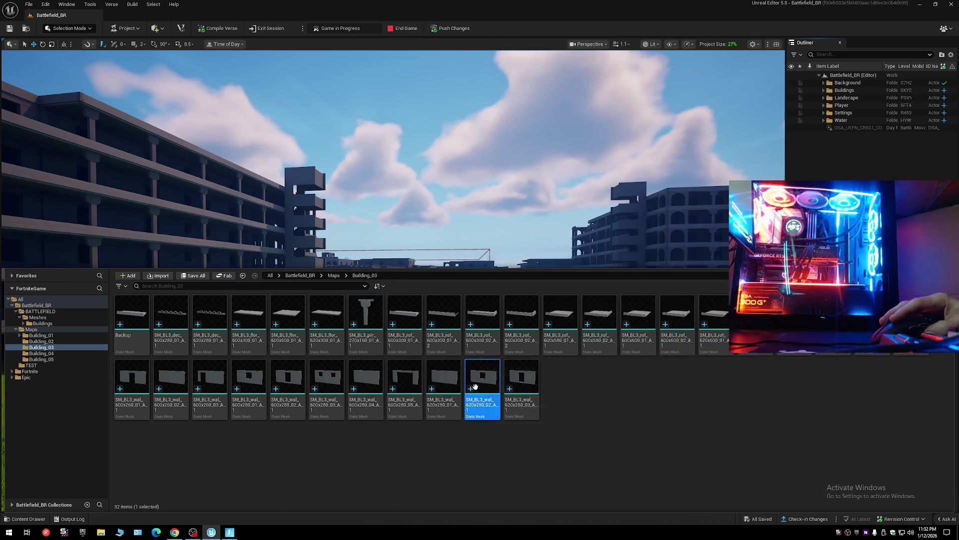
{"action": "right_click", "coordinate": [475, 386]}
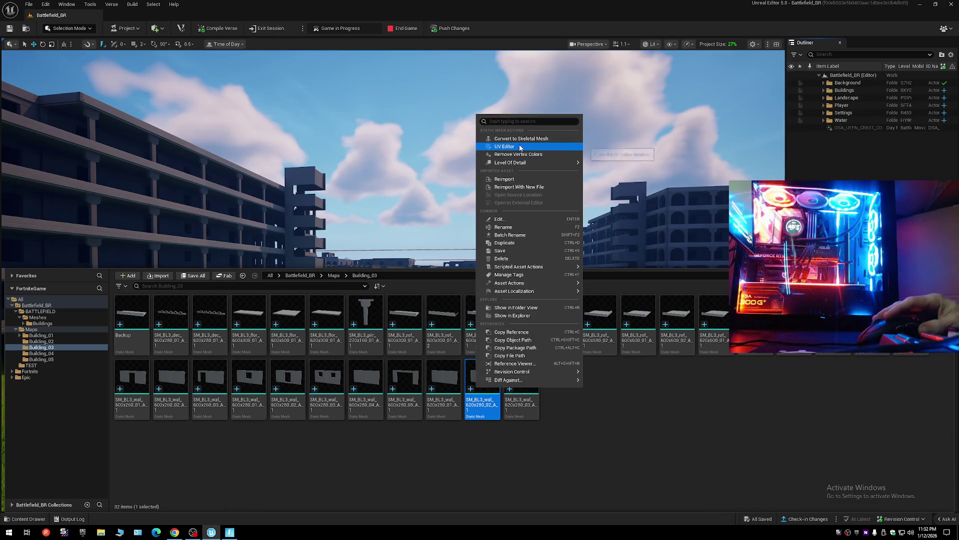
{"action": "left_click", "coordinate": [525, 222]}
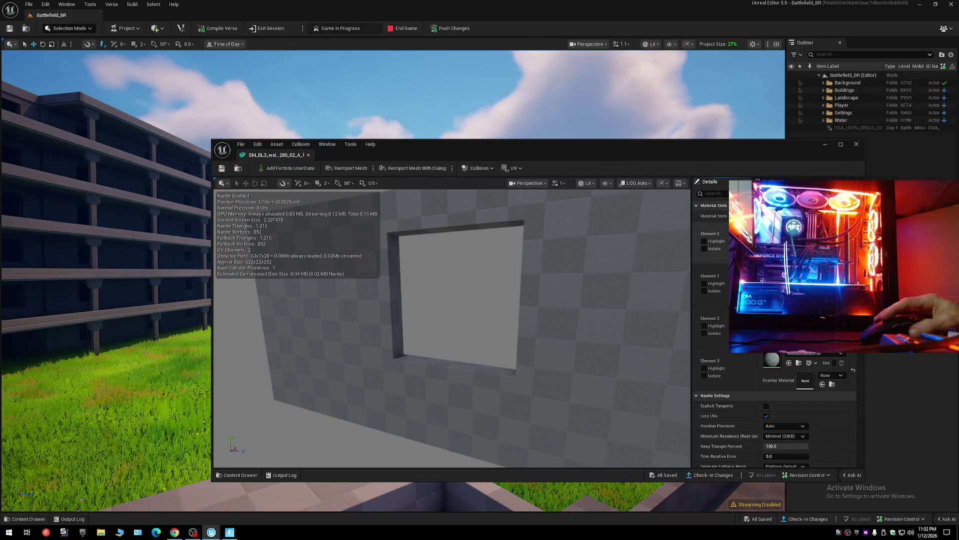
{"action": "left_click", "coordinate": [856, 146]}
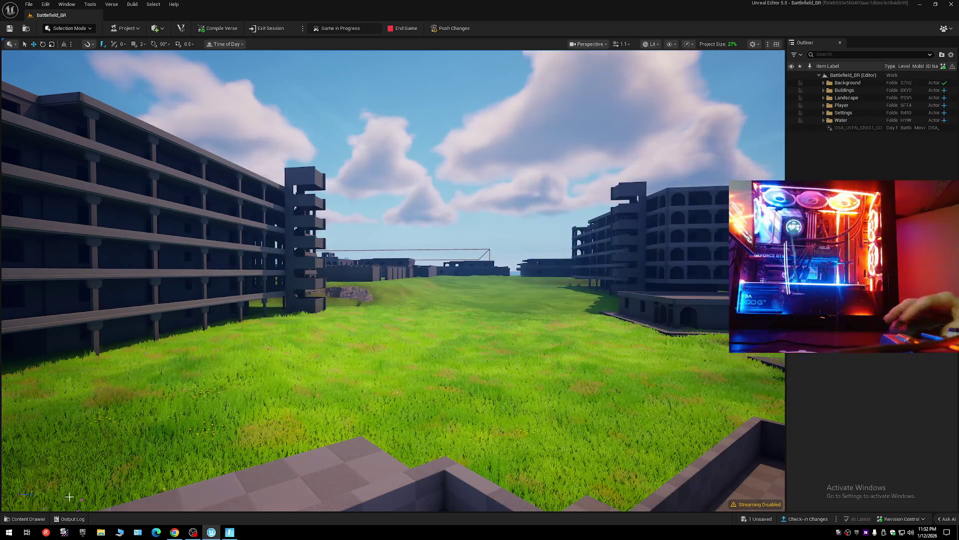
{"action": "left_click", "coordinate": [9, 520]}
{"action": "double_click", "coordinate": [366, 394]}
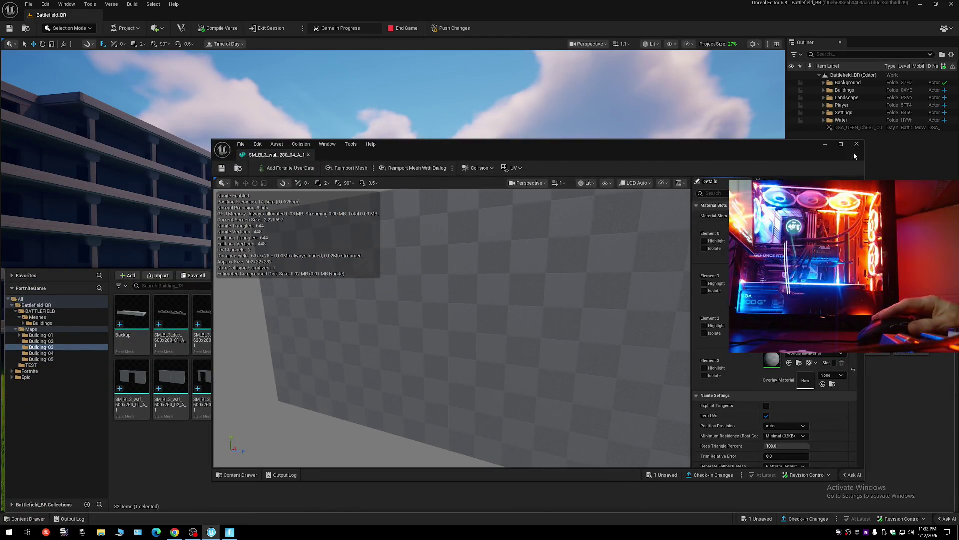
{"action": "left_click", "coordinate": [857, 145]}
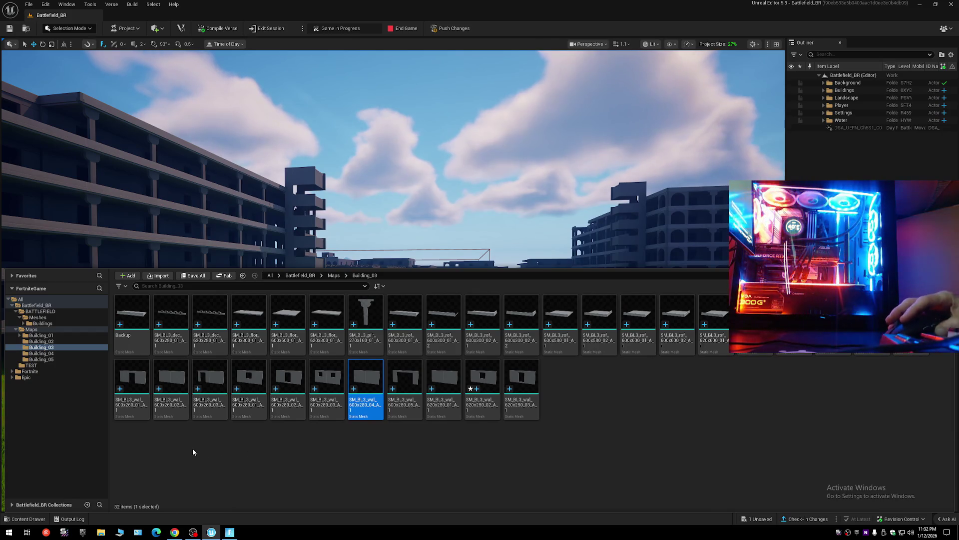
Go back up to Maps, collapse its tree and select the BATTLEFIELD folder.
{"action": "key", "text": "alt+Left"}
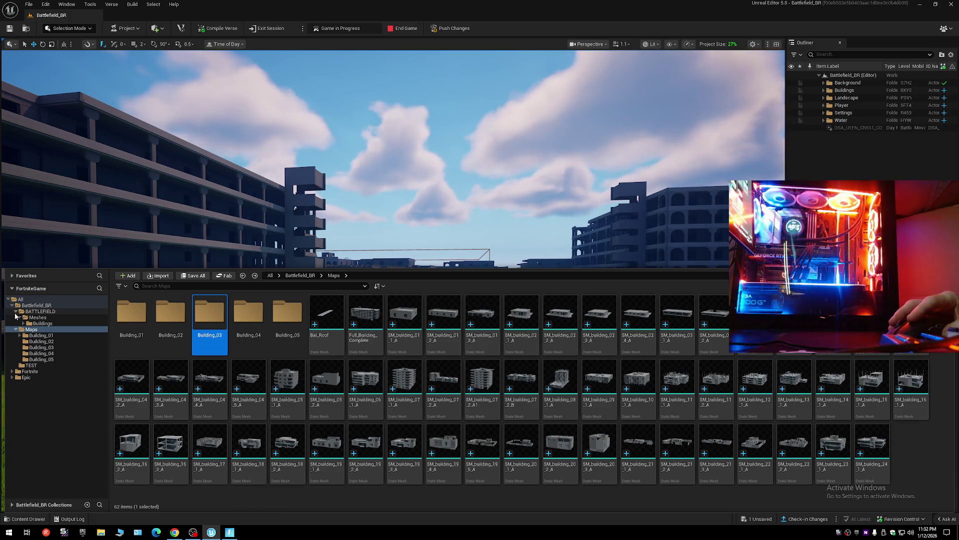
{"action": "left_click", "coordinate": [15, 330]}
{"action": "left_click", "coordinate": [40, 311]}
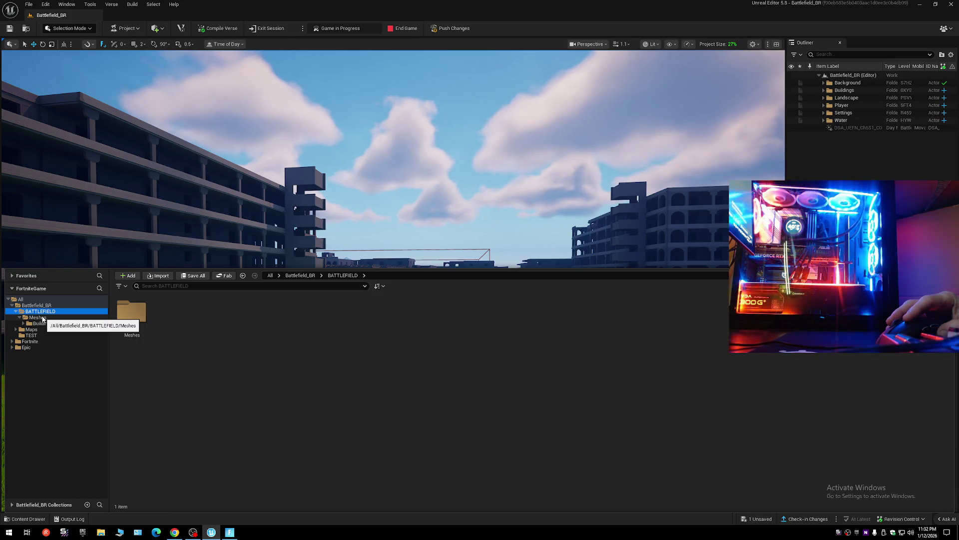
Open BATTLEFIELD/Meshes/Buildings and preview SM_building_01_1_A in the Static Mesh Editor, then close it.
{"action": "left_click", "coordinate": [44, 324]}
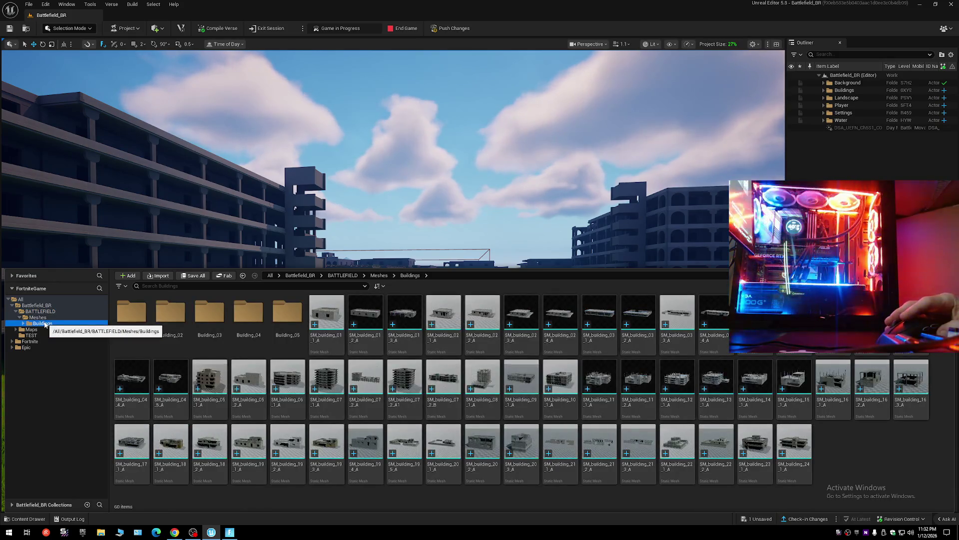
{"action": "mouse_move", "coordinate": [339, 364]}
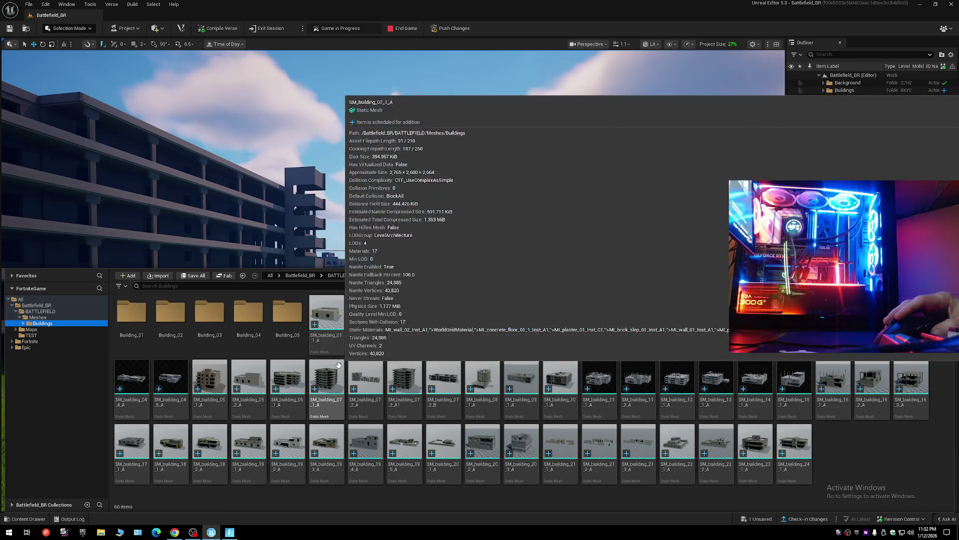
{"action": "left_click", "coordinate": [331, 323]}
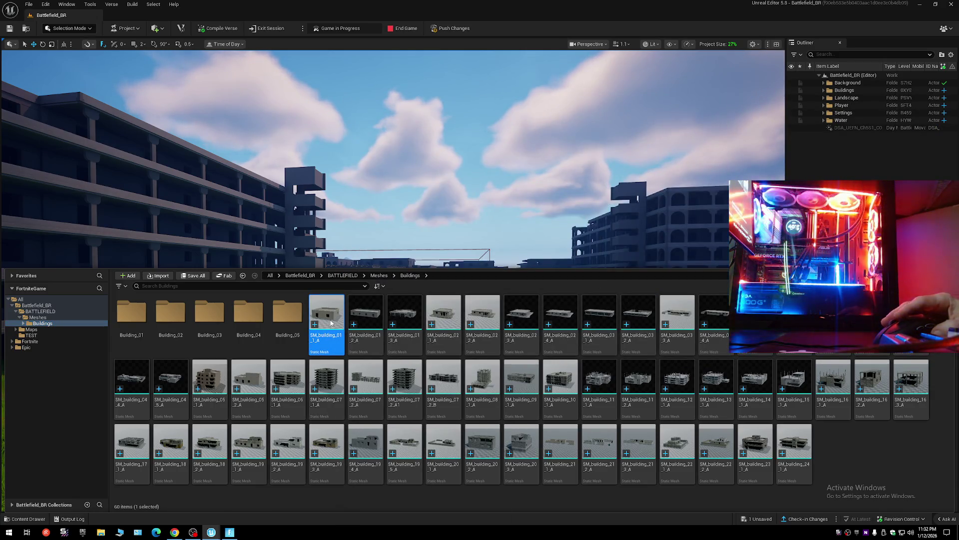
{"action": "double_click", "coordinate": [330, 323]}
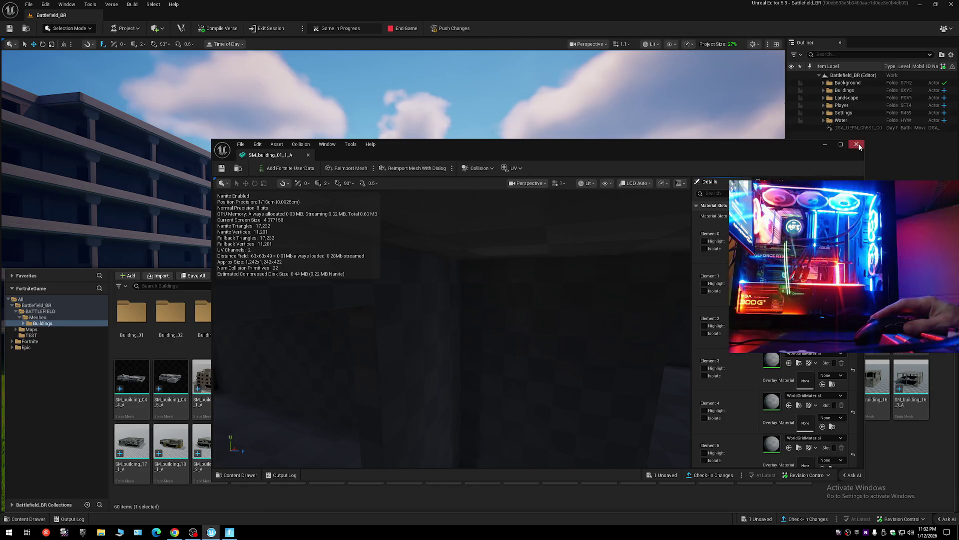
{"action": "left_click", "coordinate": [857, 145]}
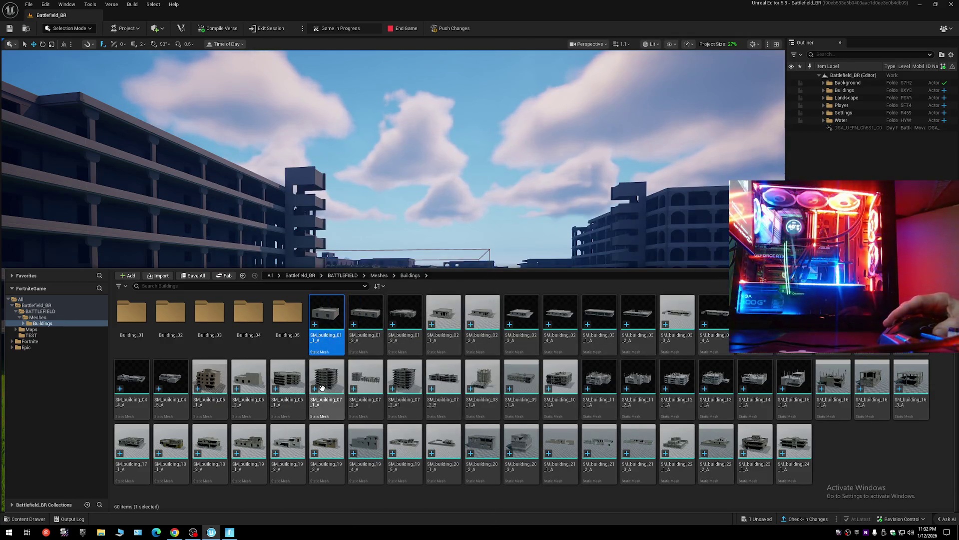
{"action": "key", "text": "ctrl+space"}
{"action": "key", "text": "w"}
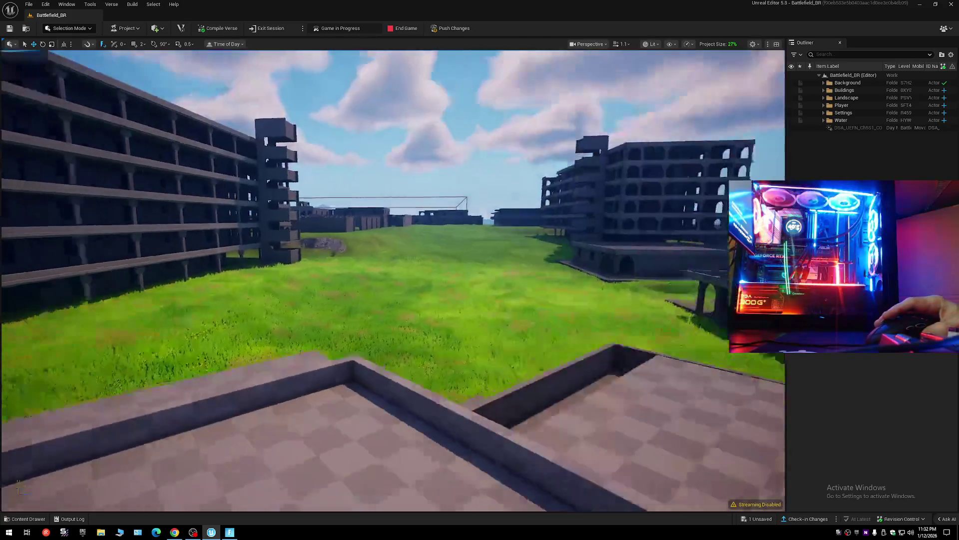
{"action": "key", "text": "s"}
{"action": "key", "text": "w"}
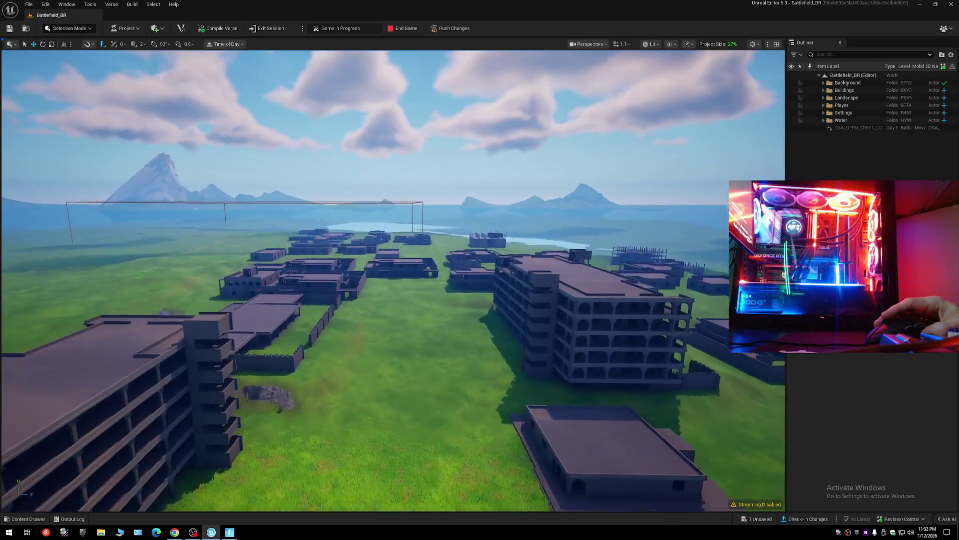
{"action": "key", "text": "s"}
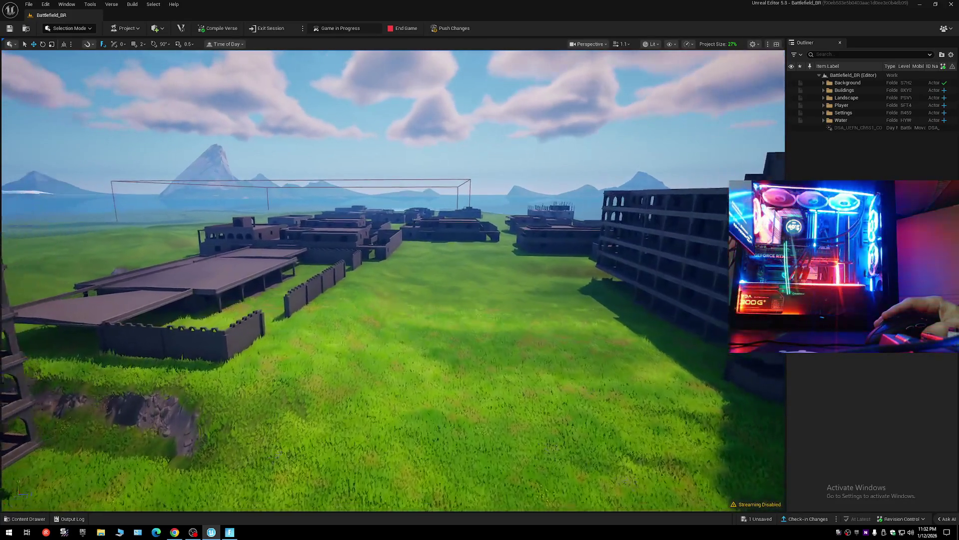
{"action": "key", "text": "ctrl+space"}
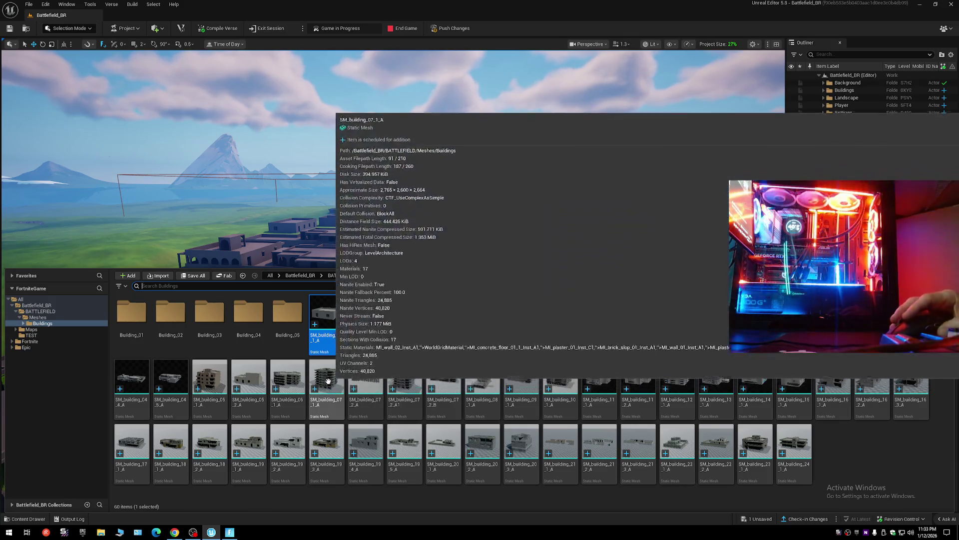
{"action": "mouse_move", "coordinate": [331, 326]}
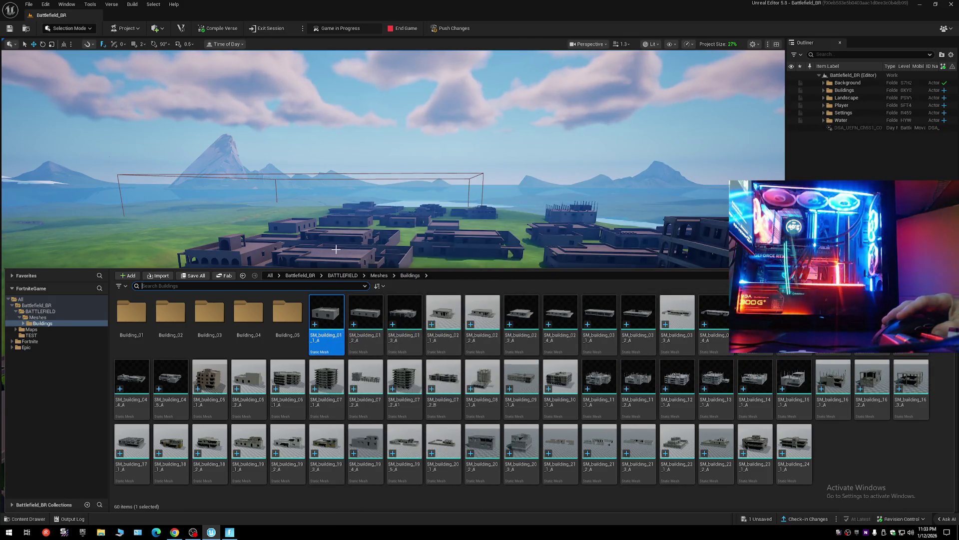
Browse to a placed building's asset, frame it, and reveal SM_building_04_4_A in Buildings.
{"action": "left_click", "coordinate": [334, 253]}
{"action": "right_click", "coordinate": [334, 253]}
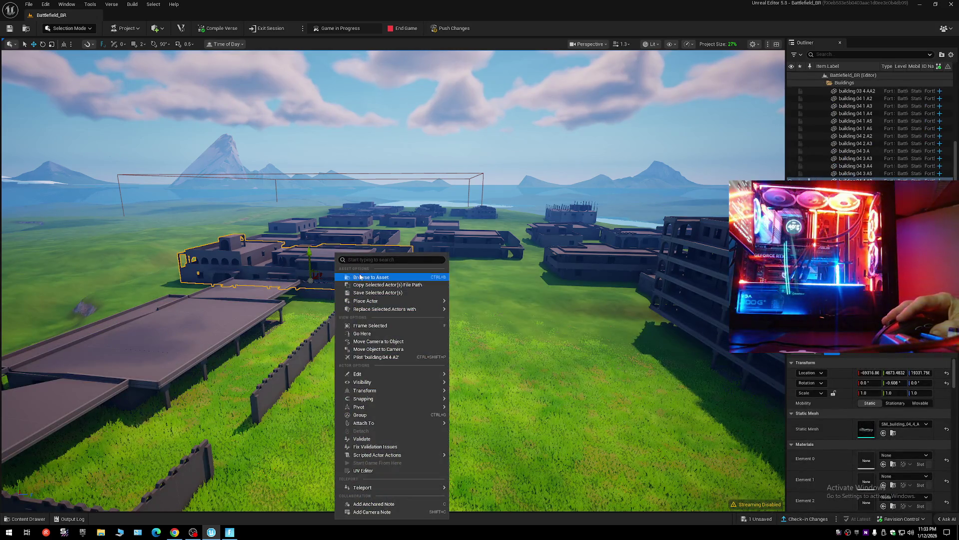
{"action": "left_click", "coordinate": [359, 277]}
{"action": "key", "text": "f"}
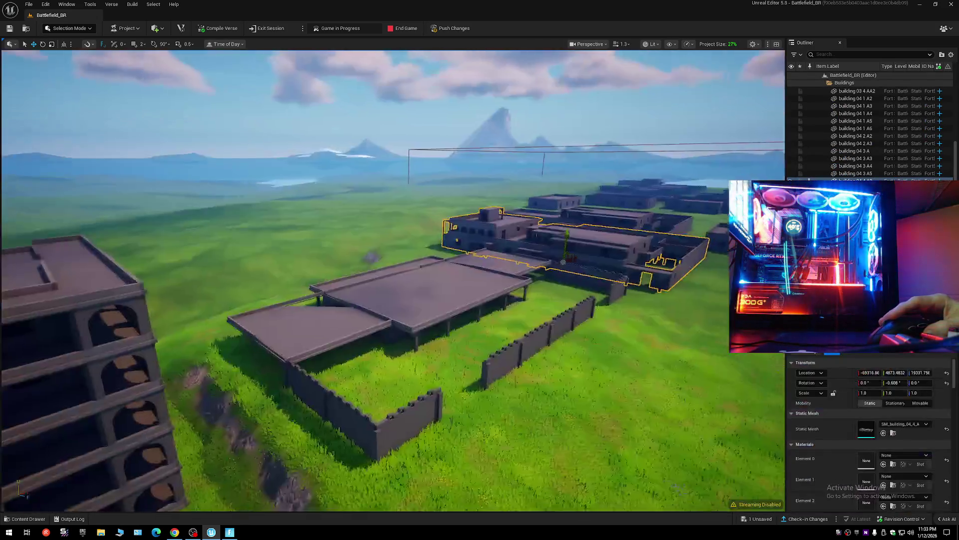
{"action": "left_click", "coordinate": [894, 434]}
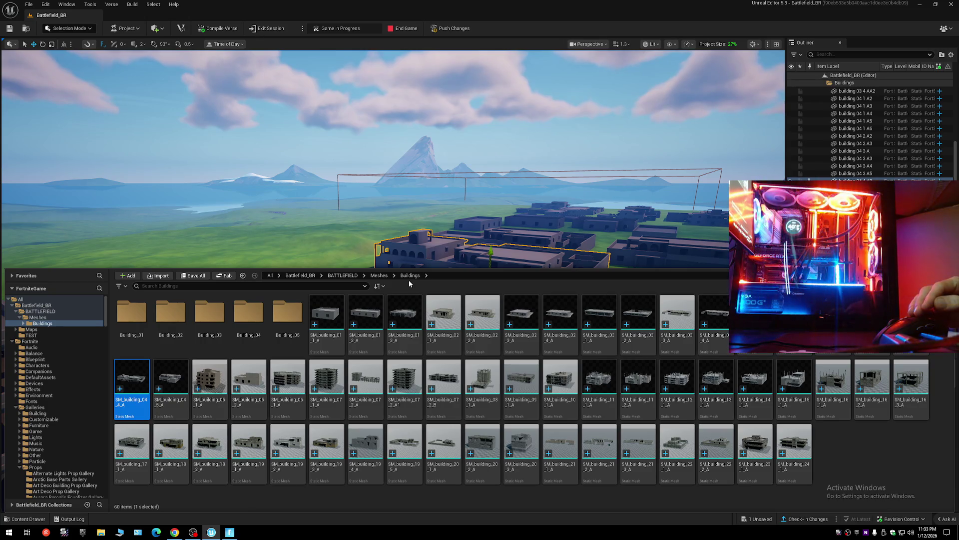
Select all 55 building meshes, review their LOD groups in the Property Matrix, then close it.
{"action": "left_click", "coordinate": [326, 317]}
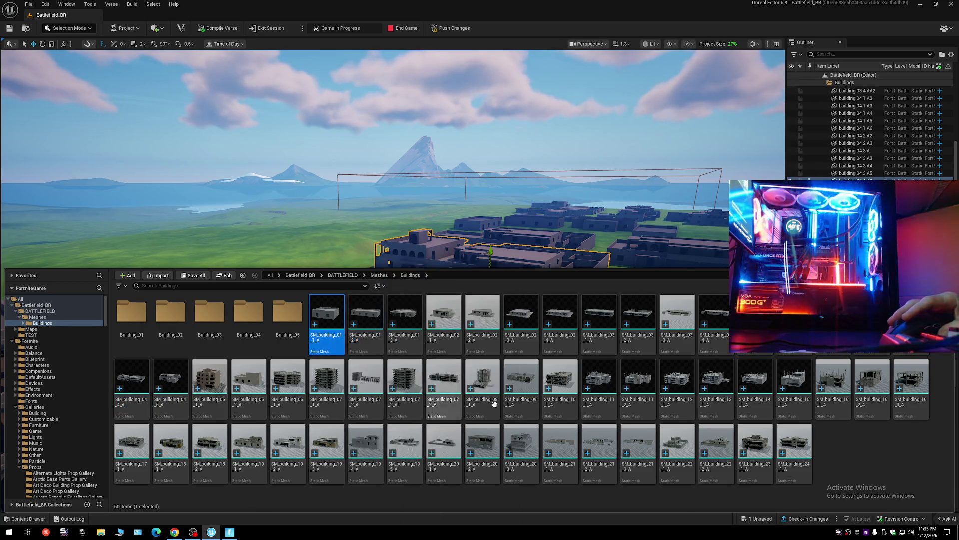
{"action": "left_click", "coordinate": [785, 461], "text": "shift"}
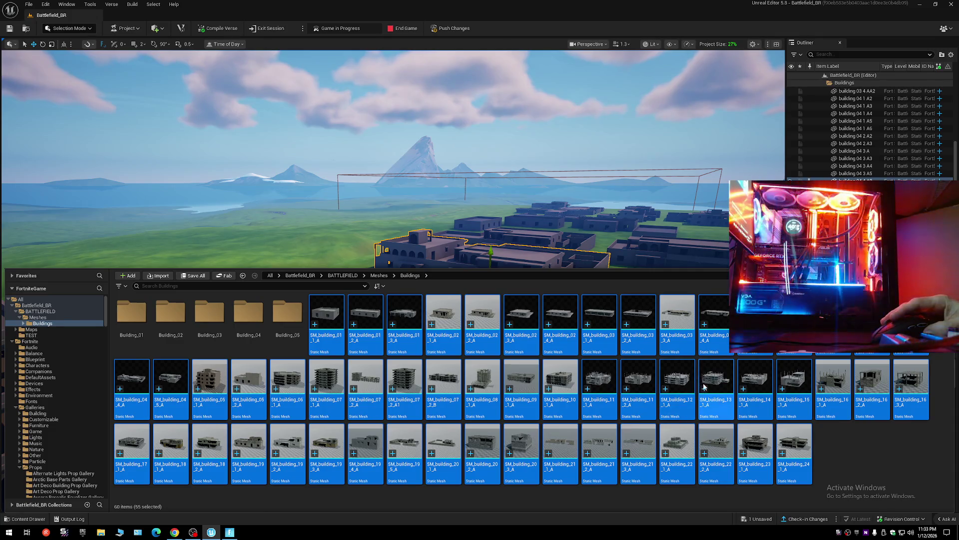
{"action": "right_click", "coordinate": [717, 381]}
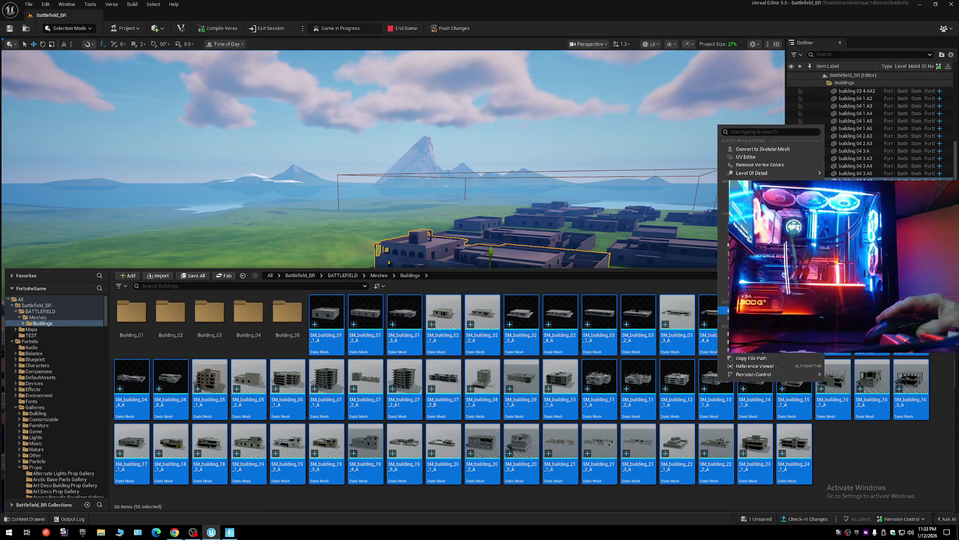
{"action": "mouse_move", "coordinate": [780, 350]}
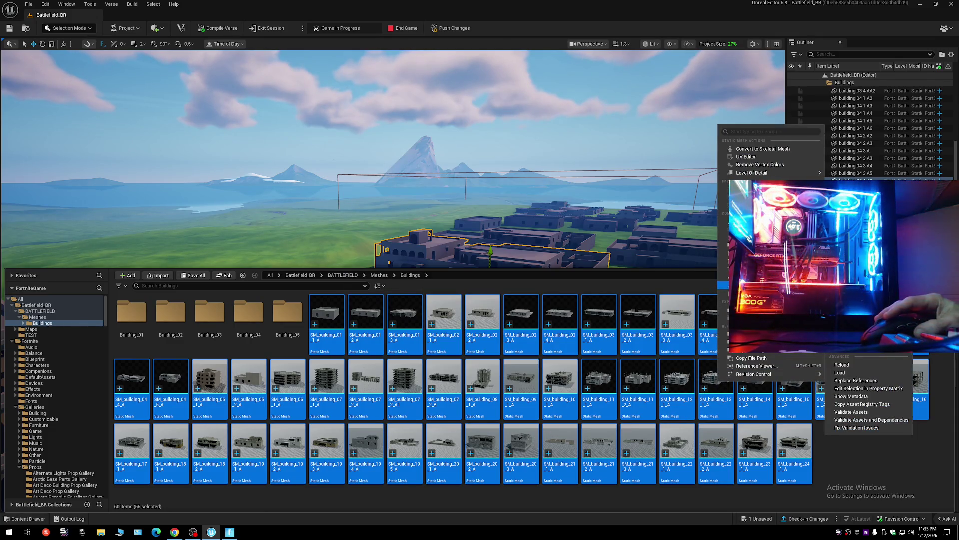
{"action": "left_click", "coordinate": [875, 391]}
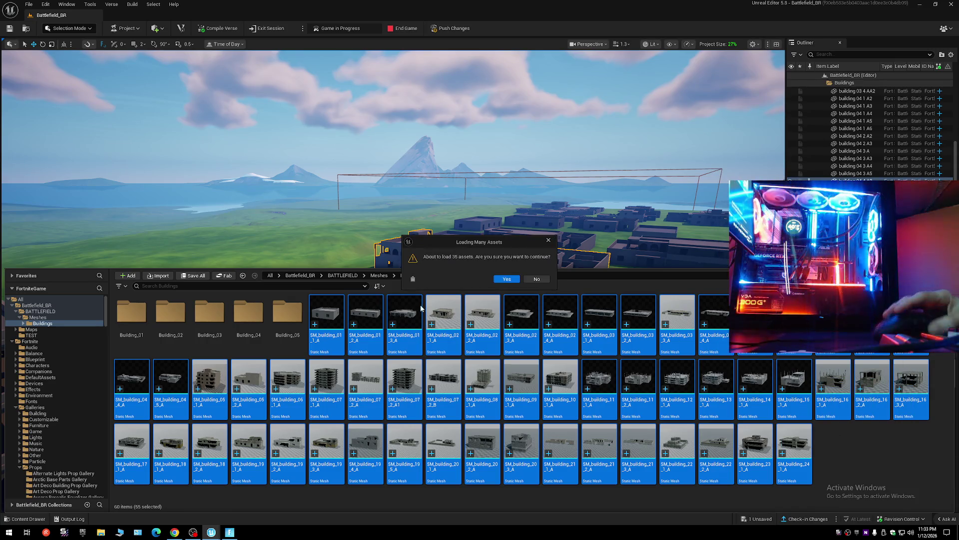
{"action": "left_click", "coordinate": [506, 279]}
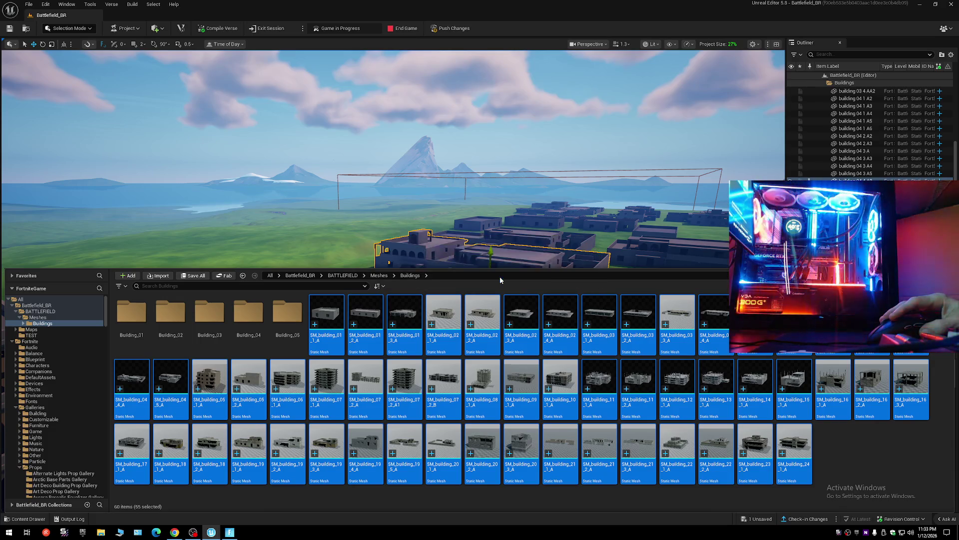
{"action": "left_click", "coordinate": [347, 297]}
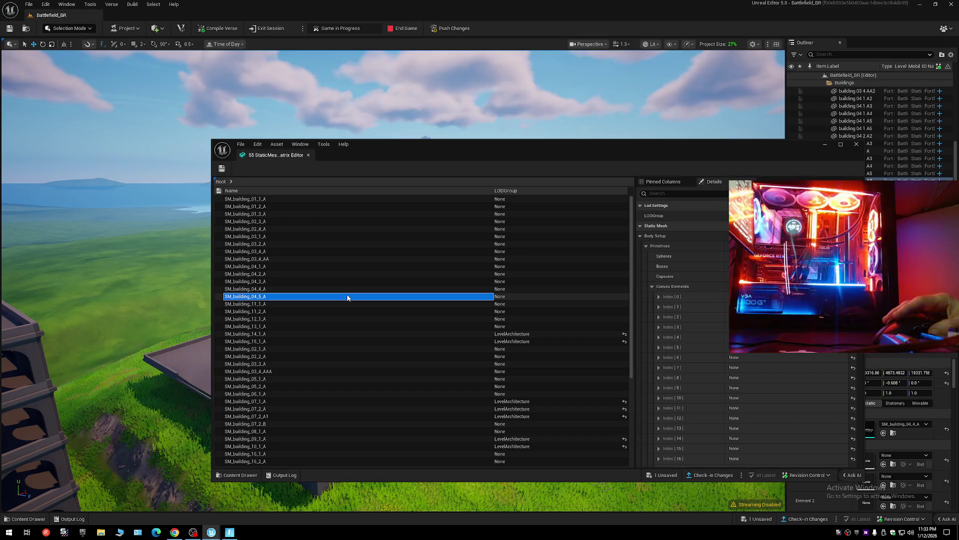
{"action": "key", "text": "ctrl+a"}
{"action": "left_click", "coordinate": [856, 145]}
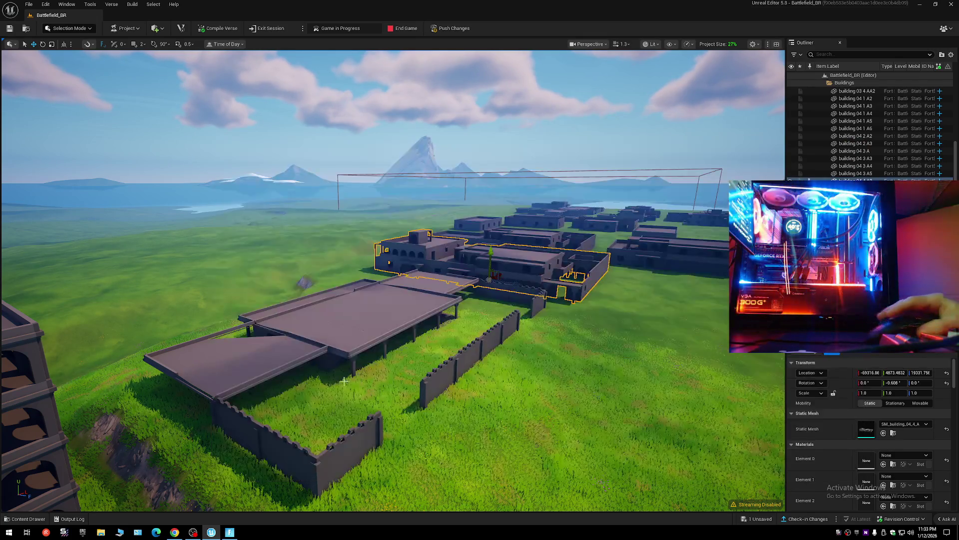
{"action": "key", "text": "ctrl+space"}
Deselect the meshes, preview and close SM_building_17_1_A, then open the Building_01 folder.
{"action": "left_click", "coordinate": [861, 446]}
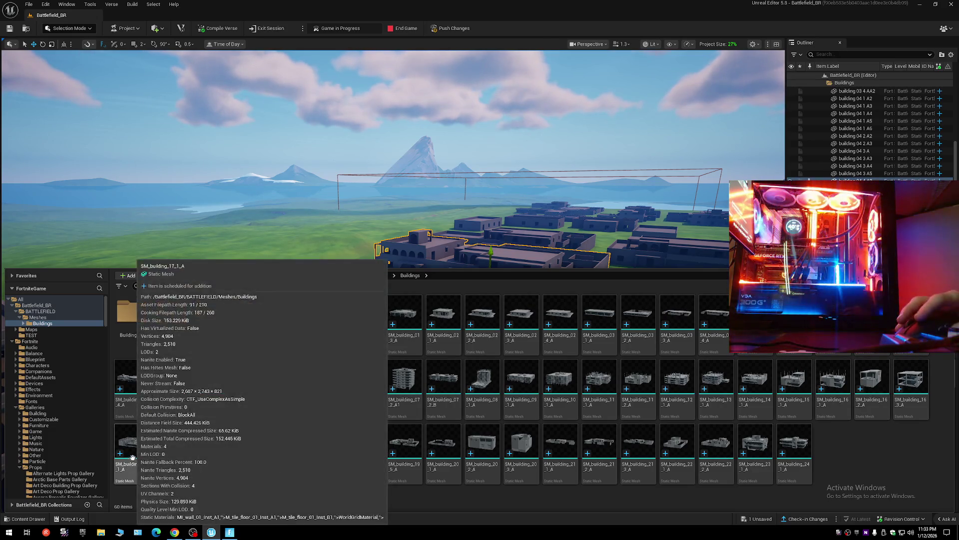
{"action": "double_click", "coordinate": [120, 457]}
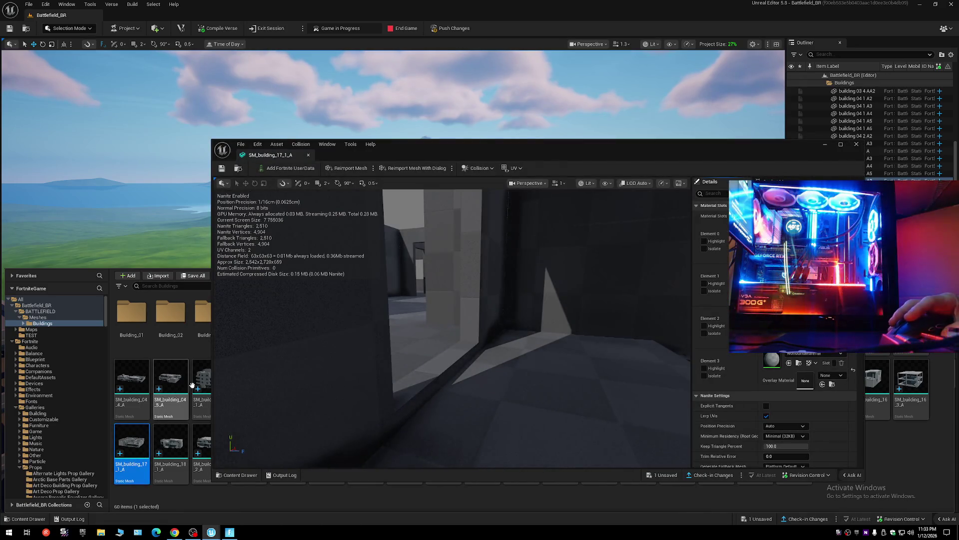
{"action": "left_click", "coordinate": [856, 144]}
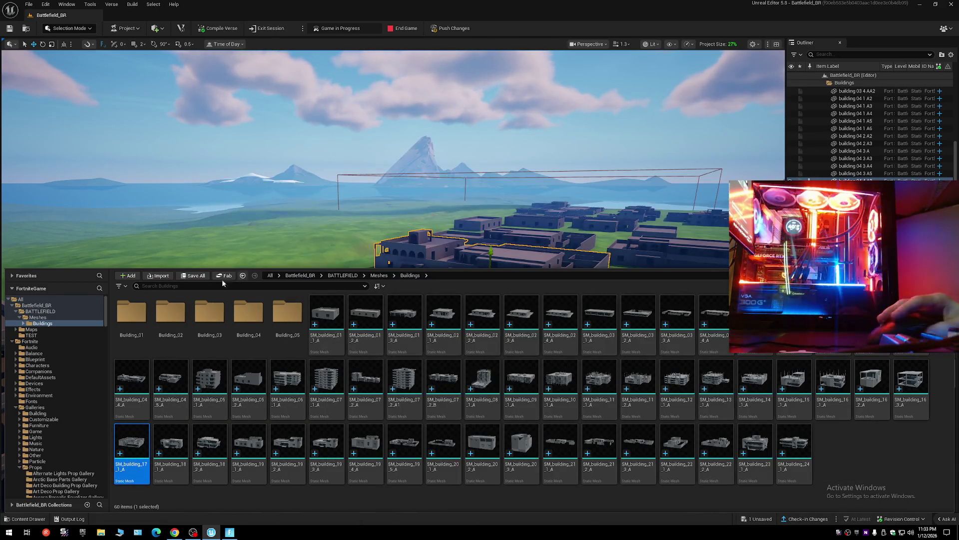
{"action": "double_click", "coordinate": [131, 313]}
{"action": "left_click", "coordinate": [157, 320]}
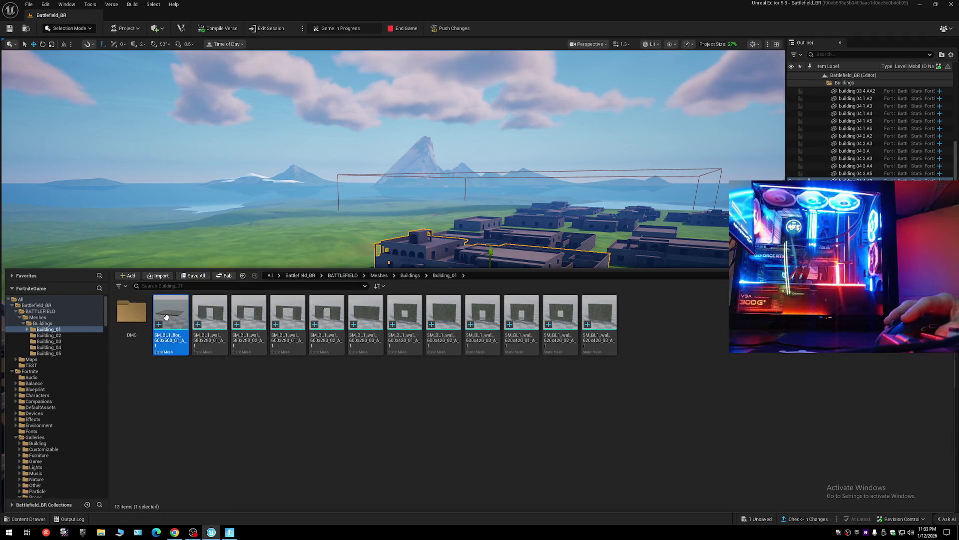
{"action": "left_click", "coordinate": [599, 319], "text": "shift"}
{"action": "right_click", "coordinate": [601, 319]}
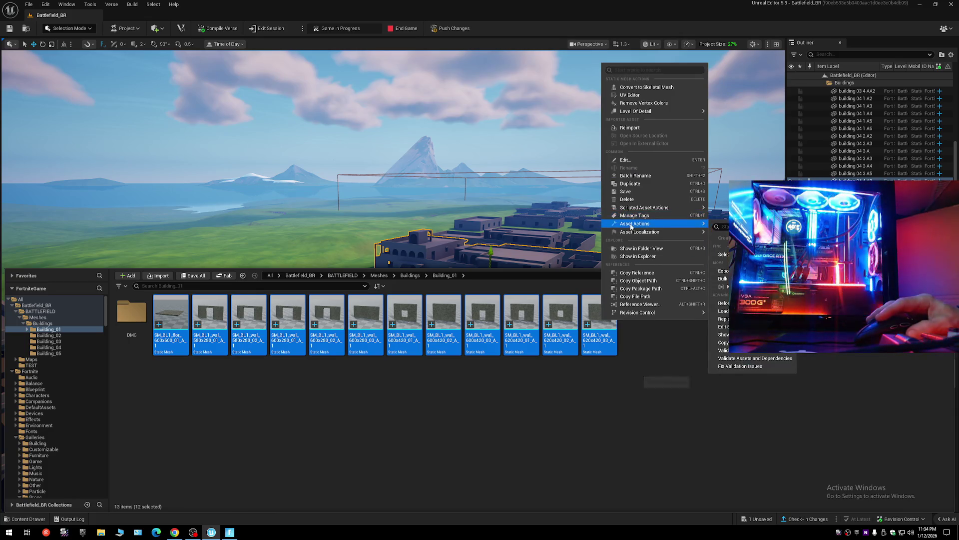
{"action": "mouse_move", "coordinate": [637, 312]}
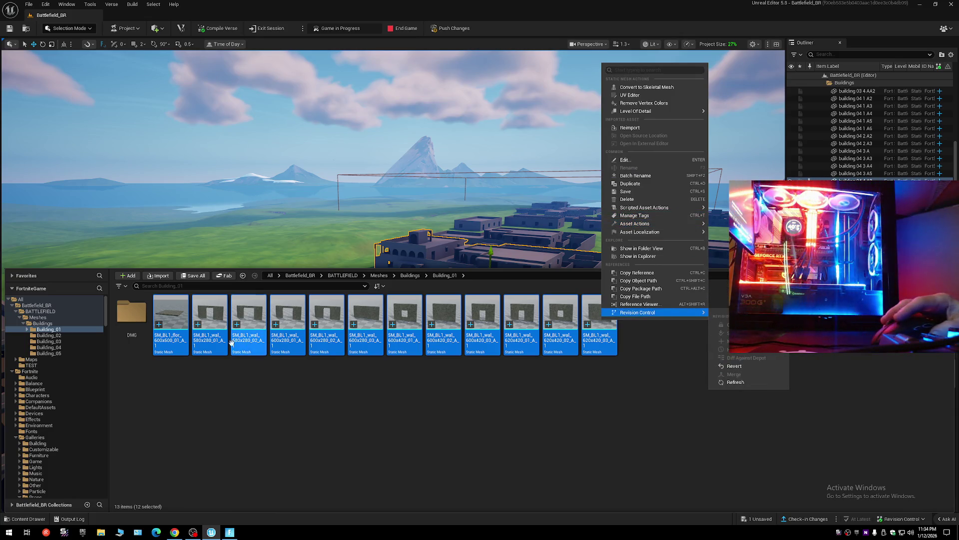
{"action": "left_click", "coordinate": [196, 392]}
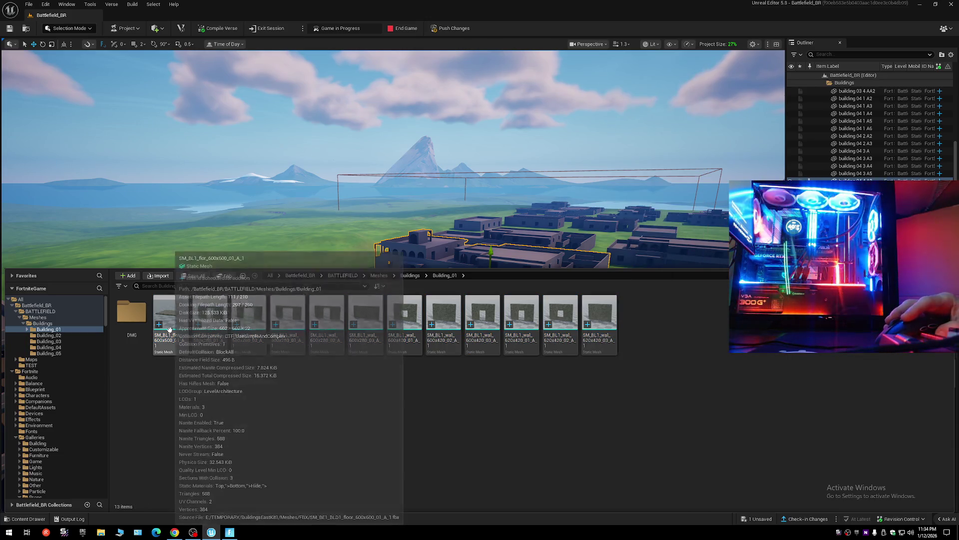
{"action": "left_click", "coordinate": [170, 315]}
{"action": "left_click", "coordinate": [601, 316], "text": "shift"}
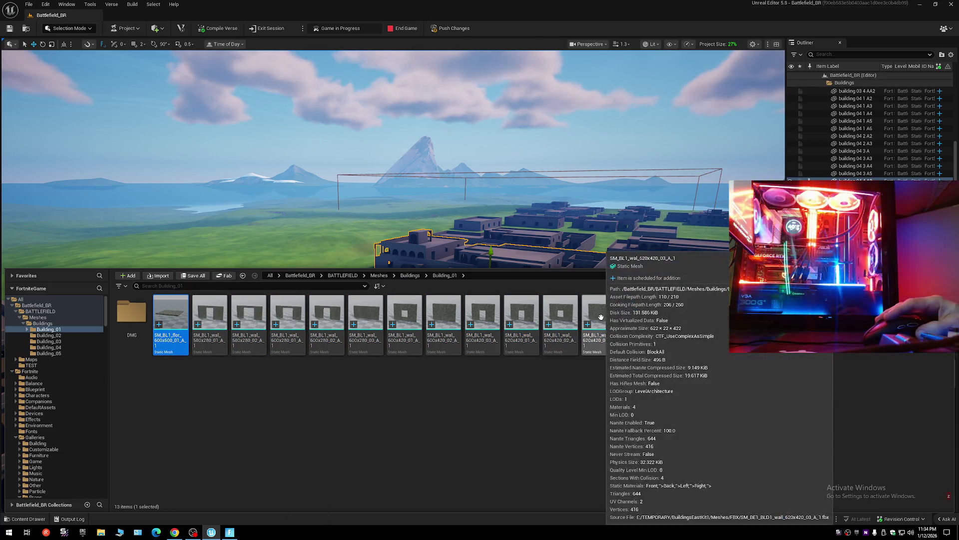
{"action": "right_click", "coordinate": [601, 317]}
{"action": "mouse_move", "coordinate": [652, 223]}
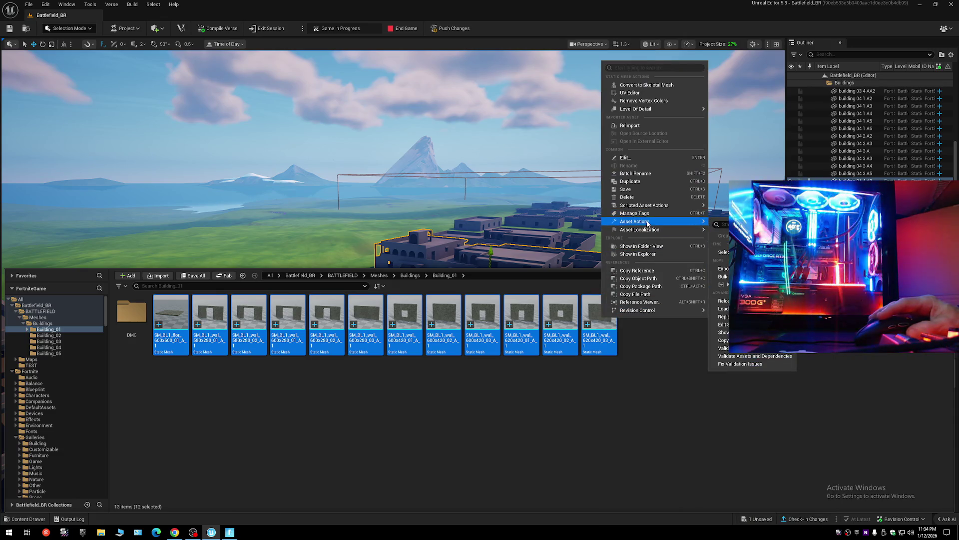
{"action": "left_click", "coordinate": [745, 324]}
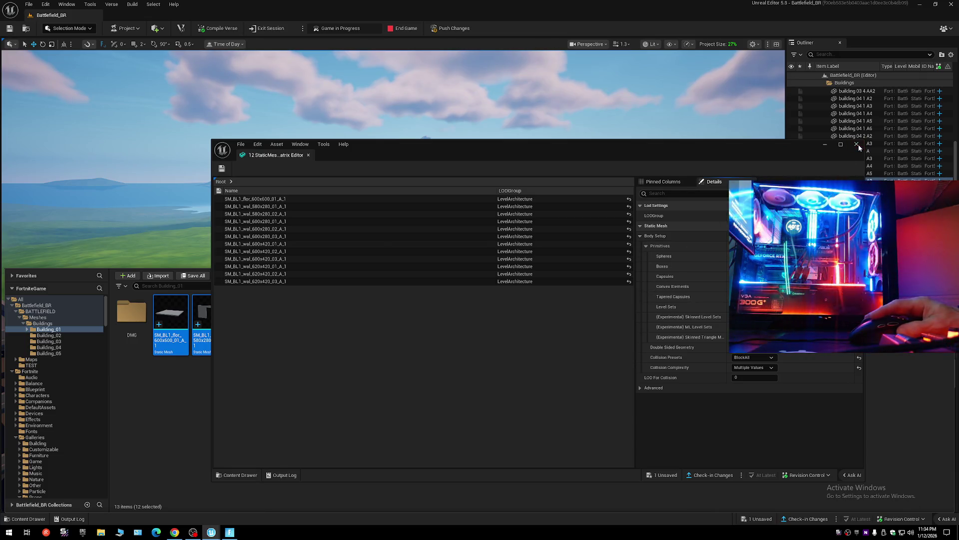
{"action": "left_click", "coordinate": [856, 144]}
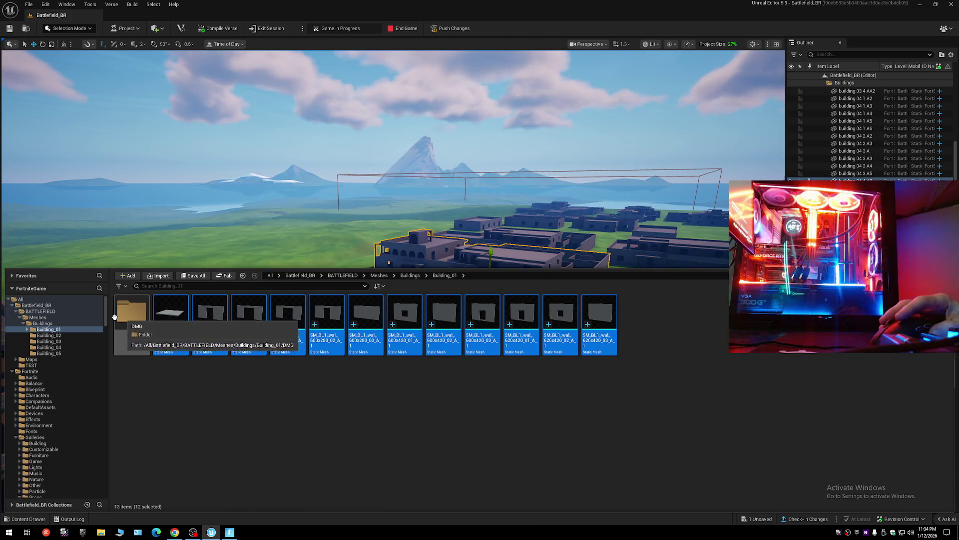
{"action": "left_click", "coordinate": [40, 310]}
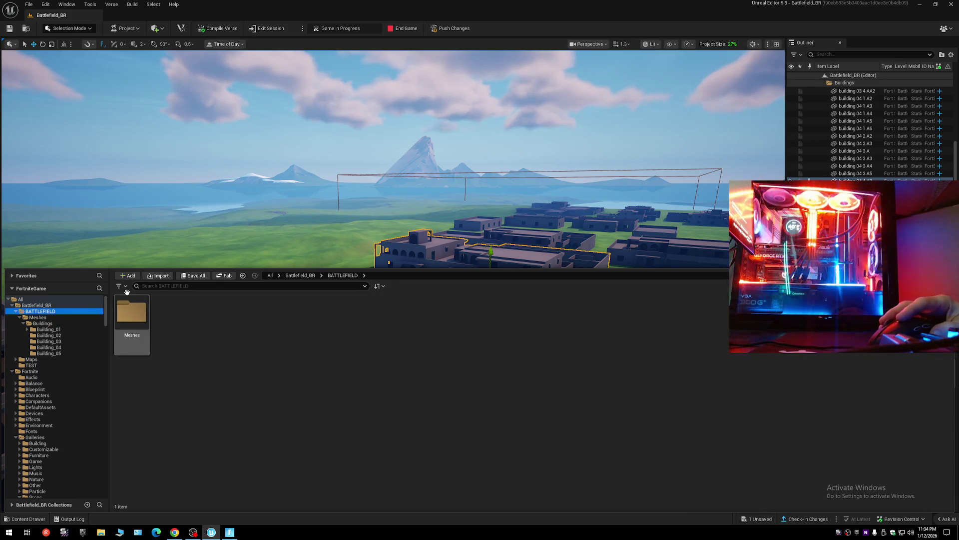
Filter the Battlefield_BR root folder to Static Mesh and select all 439 meshes.
{"action": "left_click", "coordinate": [44, 305]}
{"action": "left_click", "coordinate": [170, 285]}
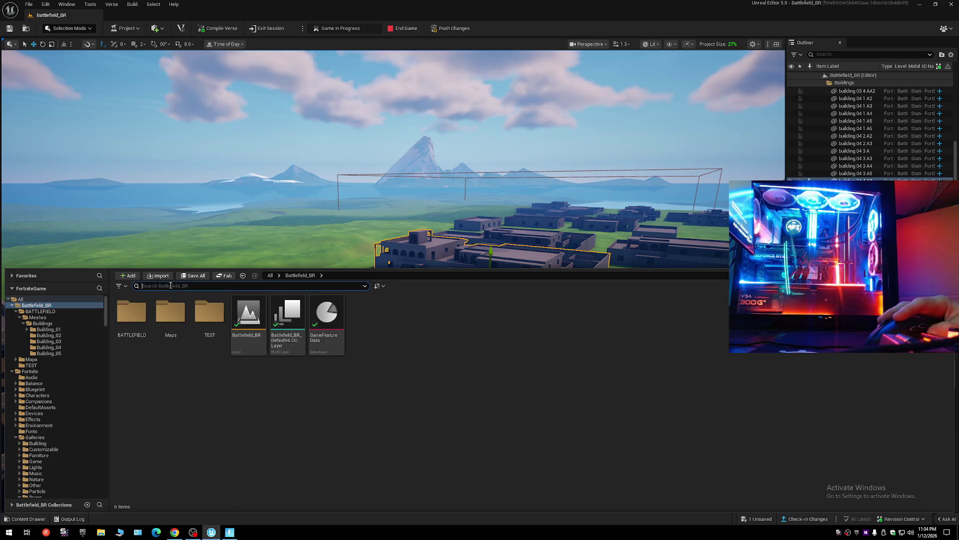
{"action": "left_click", "coordinate": [124, 287]}
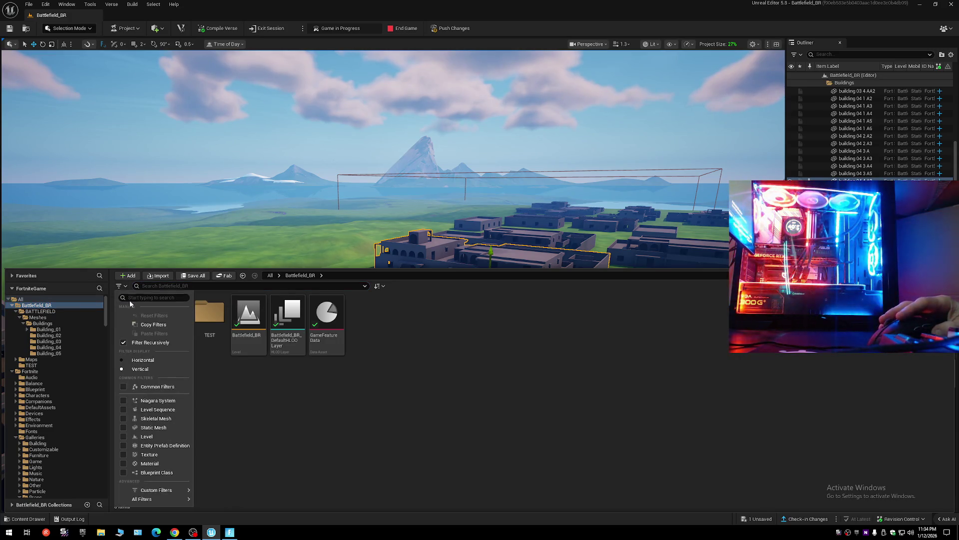
{"action": "left_click", "coordinate": [123, 427]}
{"action": "left_click", "coordinate": [317, 388]}
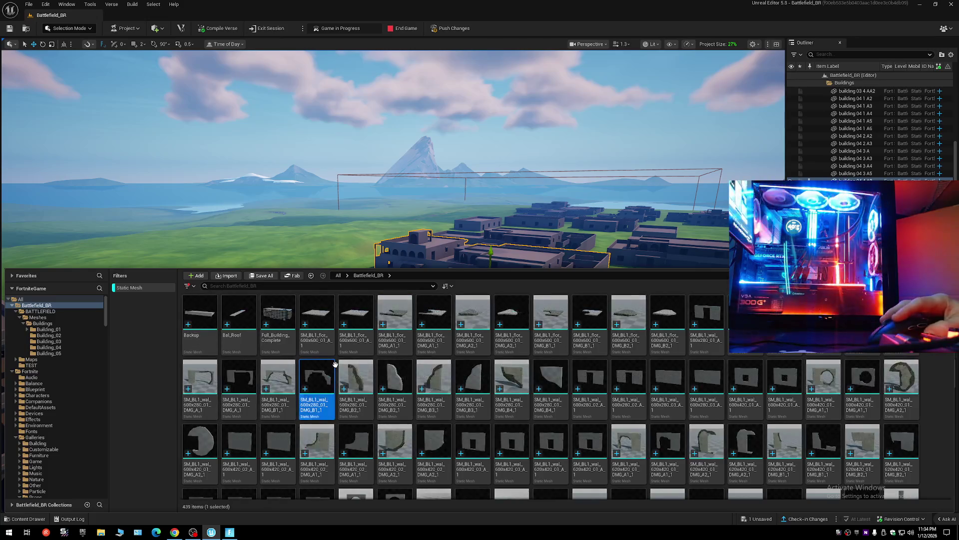
{"action": "key", "text": "ctrl+a"}
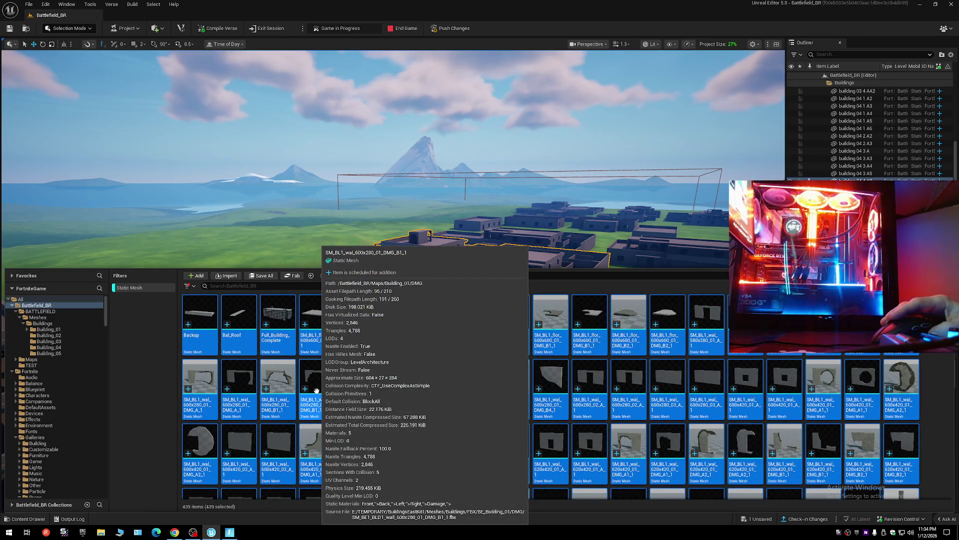
Load all 439 meshes into the Property Matrix, review their LOD groups, then close it.
{"action": "right_click", "coordinate": [316, 390]}
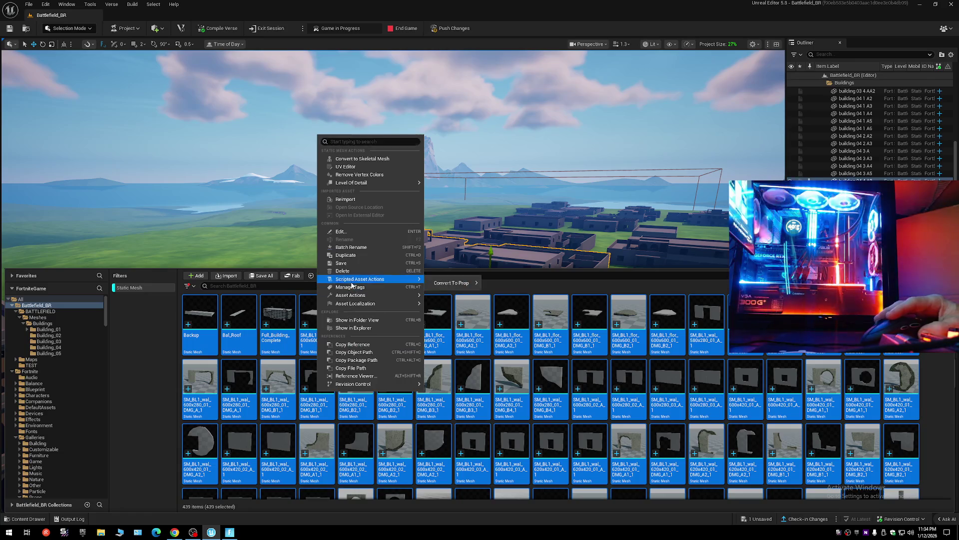
{"action": "mouse_move", "coordinate": [355, 294]}
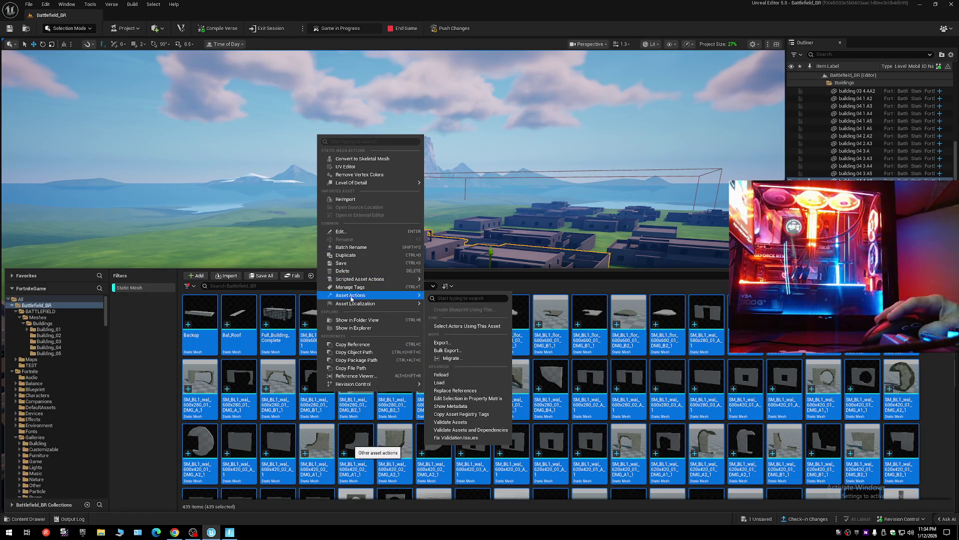
{"action": "left_click", "coordinate": [454, 358]}
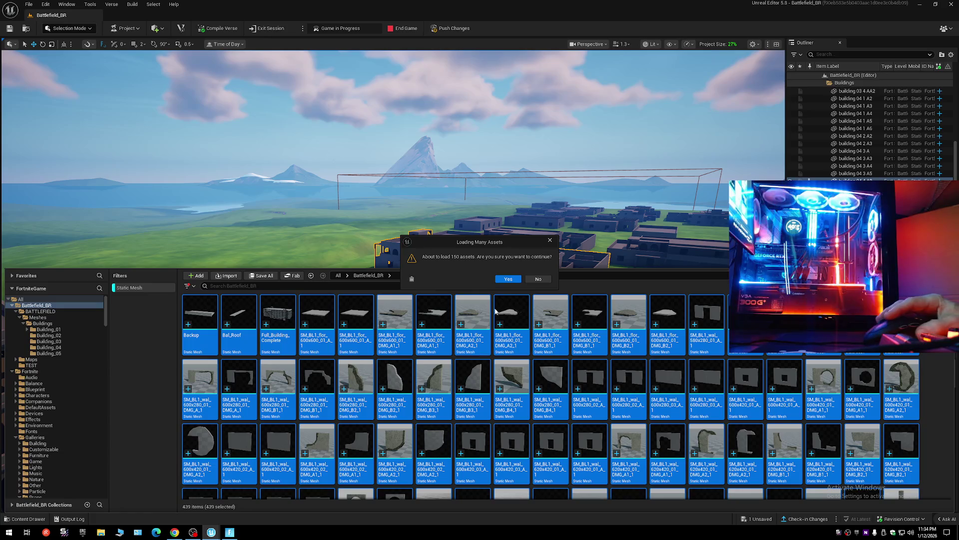
{"action": "left_click", "coordinate": [509, 280]}
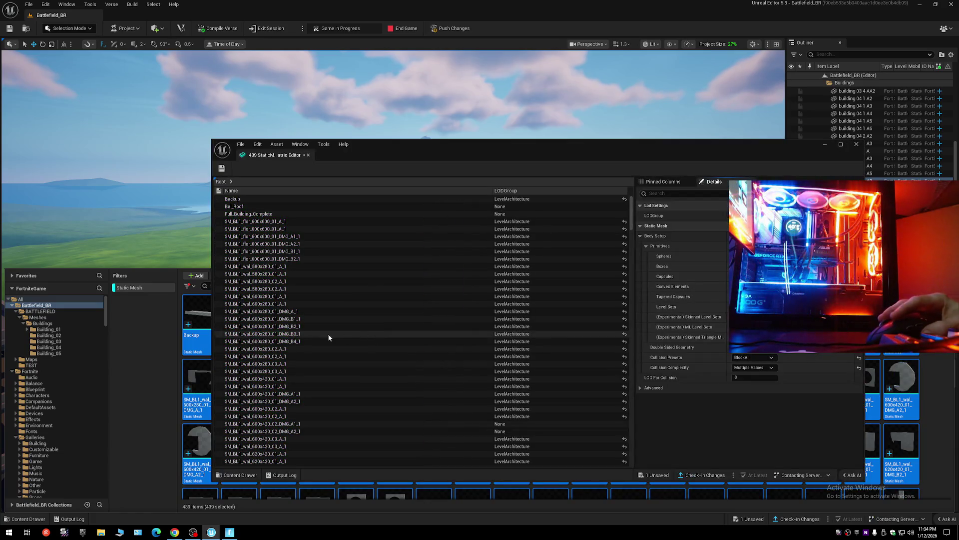
{"action": "left_click", "coordinate": [327, 336]}
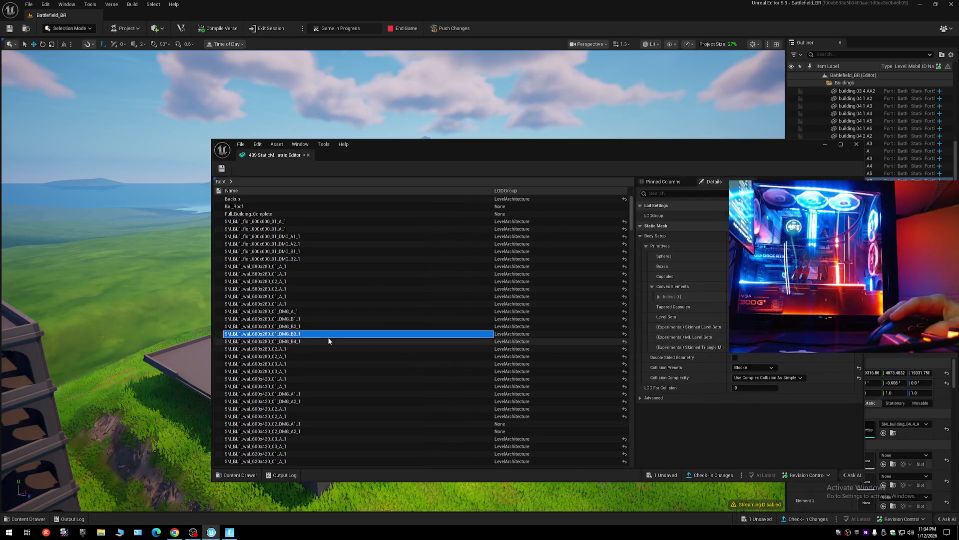
{"action": "key", "text": "ctrl+a"}
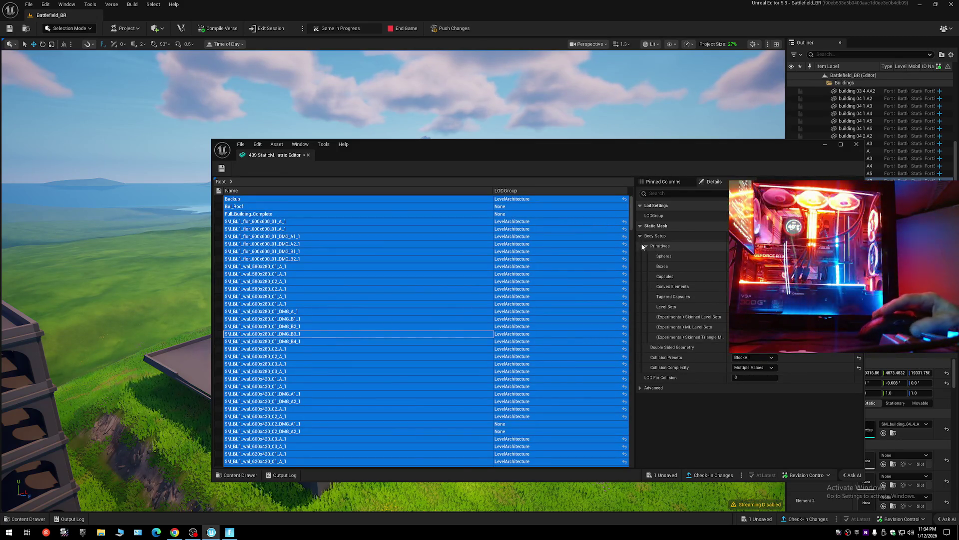
{"action": "left_click", "coordinate": [856, 147]}
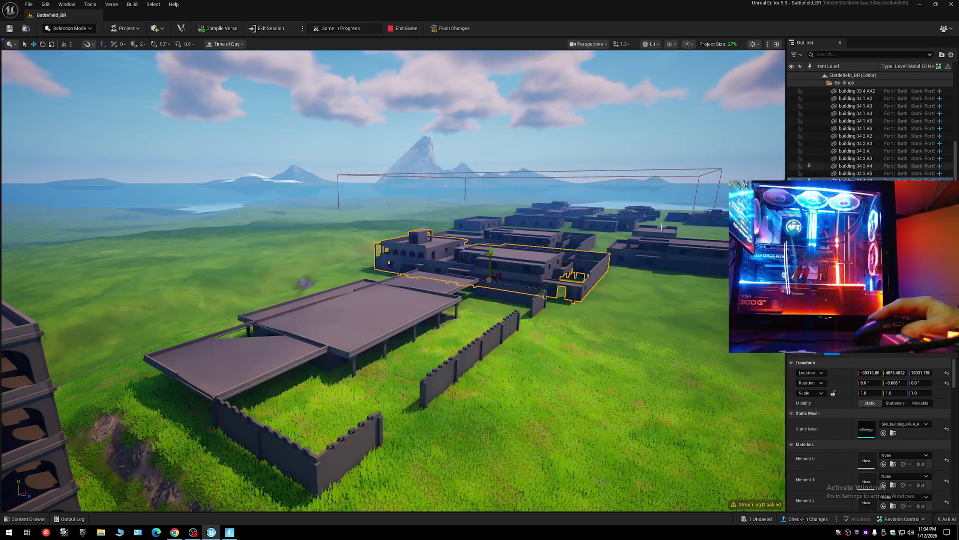
{"action": "left_click", "coordinate": [22, 518]}
Reopen the 439 selected static meshes in the Property Matrix and select all rows.
{"action": "right_click", "coordinate": [317, 378]}
{"action": "mouse_move", "coordinate": [360, 283]}
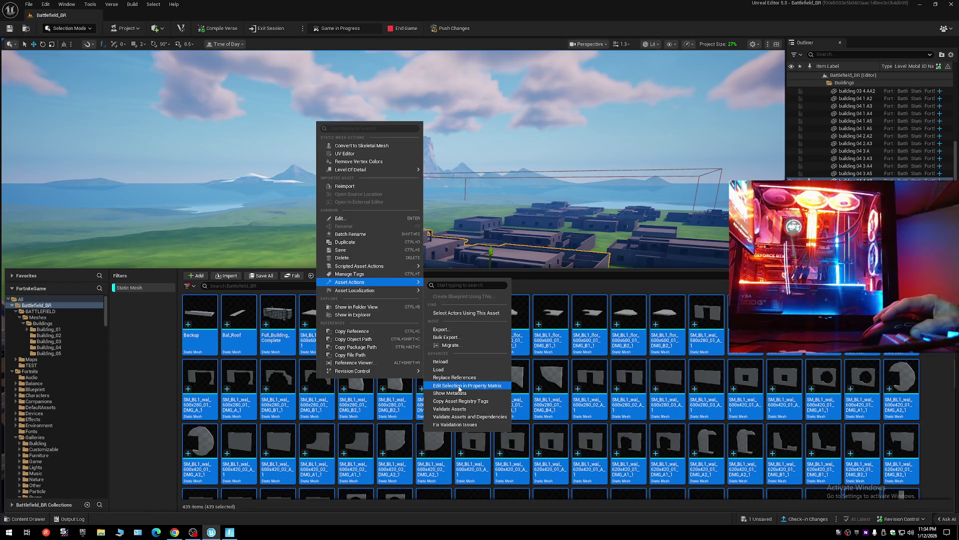
{"action": "left_click", "coordinate": [443, 379]}
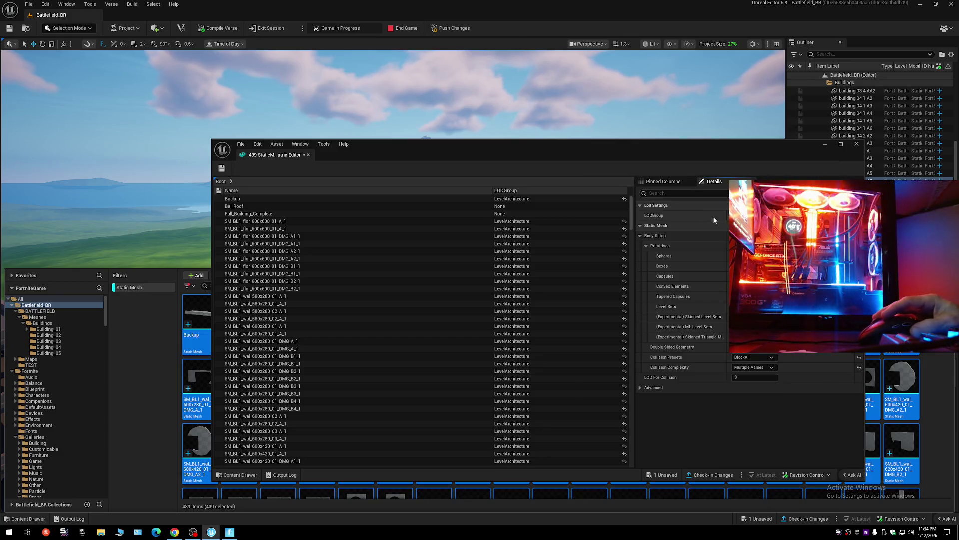
{"action": "left_click", "coordinate": [373, 273]}
{"action": "key", "text": "ctrl+a"}
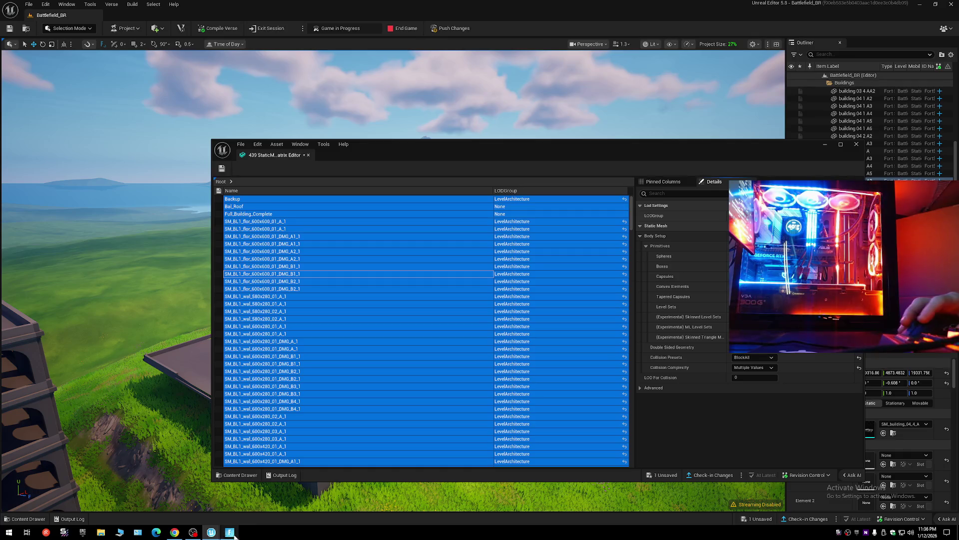
{"action": "left_click", "coordinate": [172, 536]}
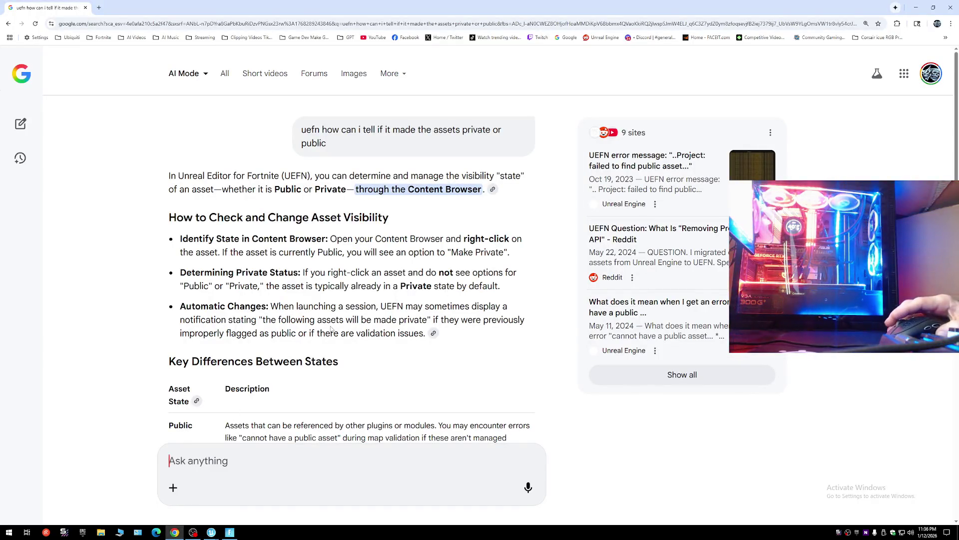
Scroll the AI Mode answer to Troubleshooting Visibility Errors, then switch back to Unreal Editor.
{"action": "scroll", "coordinate": [368, 344], "scroll_direction": "down", "scroll_amount": 4}
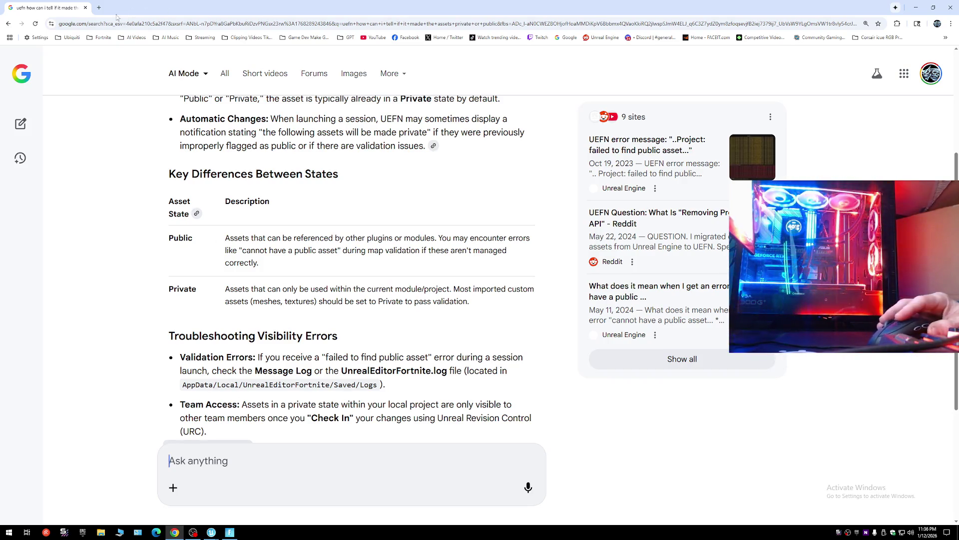
{"action": "mouse_move", "coordinate": [211, 533]}
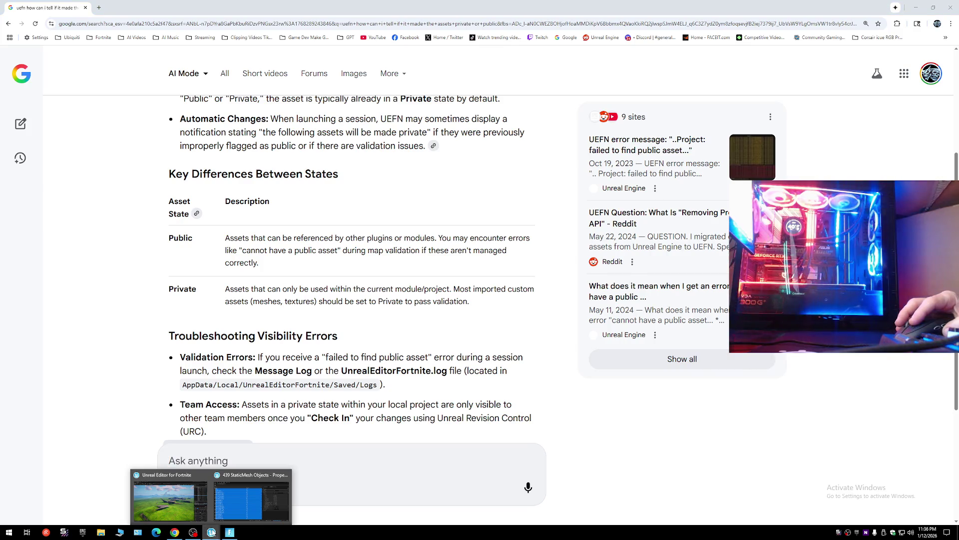
{"action": "left_click", "coordinate": [251, 500]}
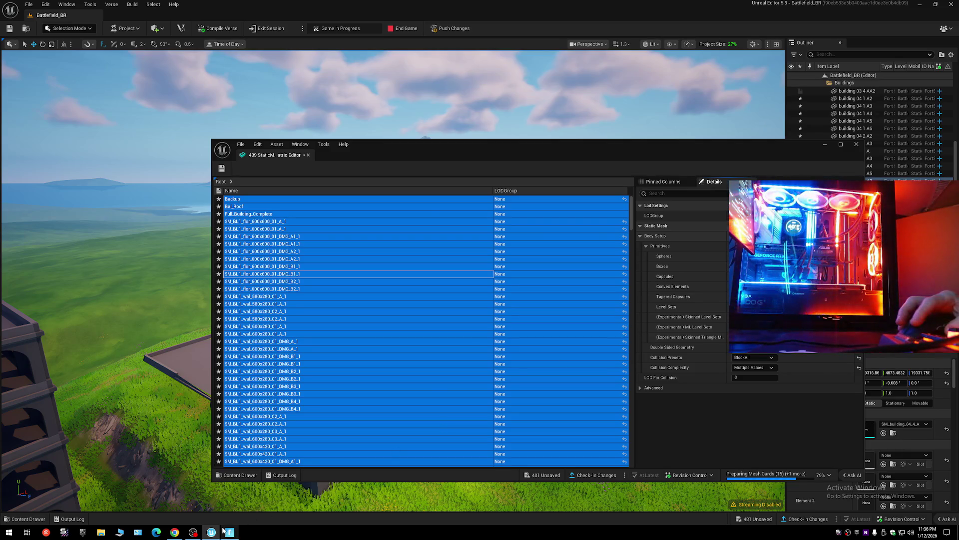
Bring the running Fortnite test session forward and check the inventory screen.
{"action": "mouse_move", "coordinate": [231, 533]}
{"action": "mouse_move", "coordinate": [233, 512]}
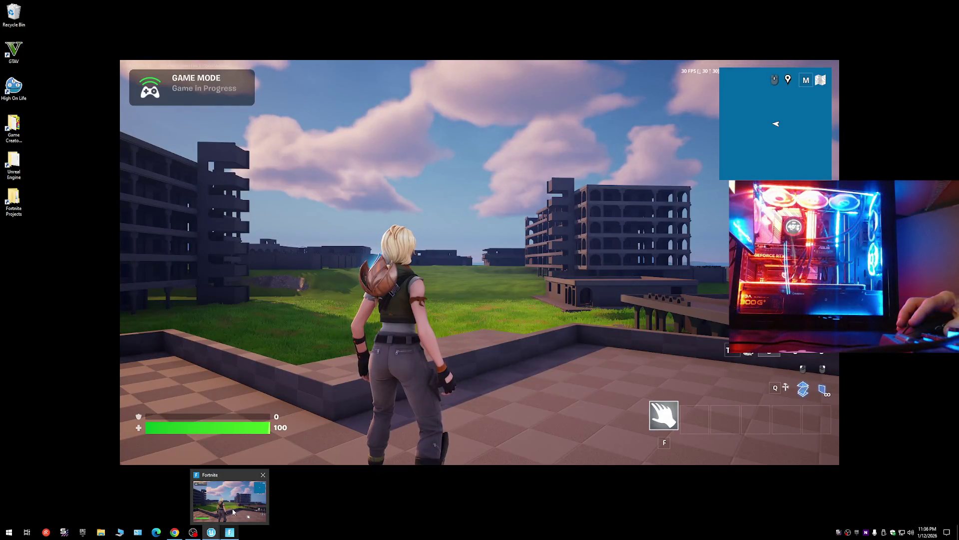
{"action": "left_click", "coordinate": [239, 502]}
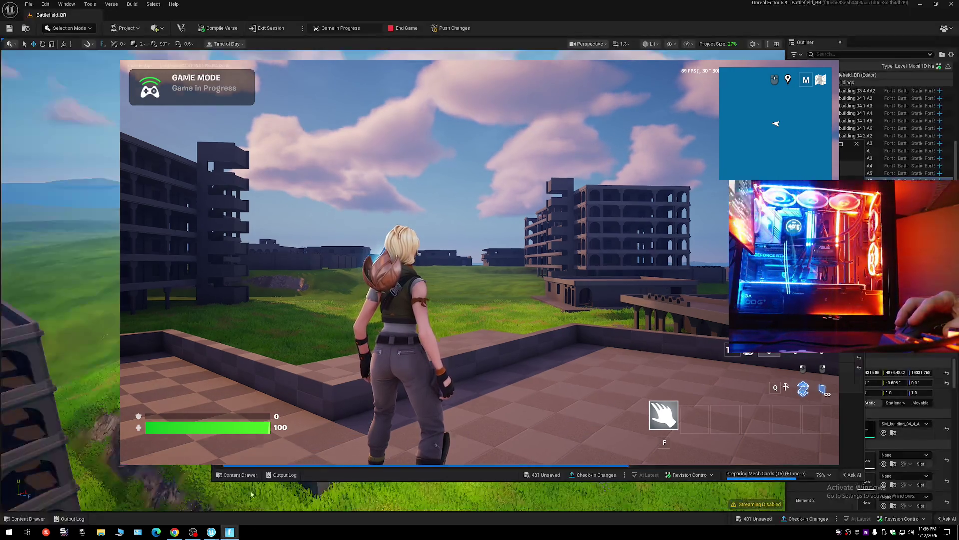
{"action": "key", "text": "Tab"}
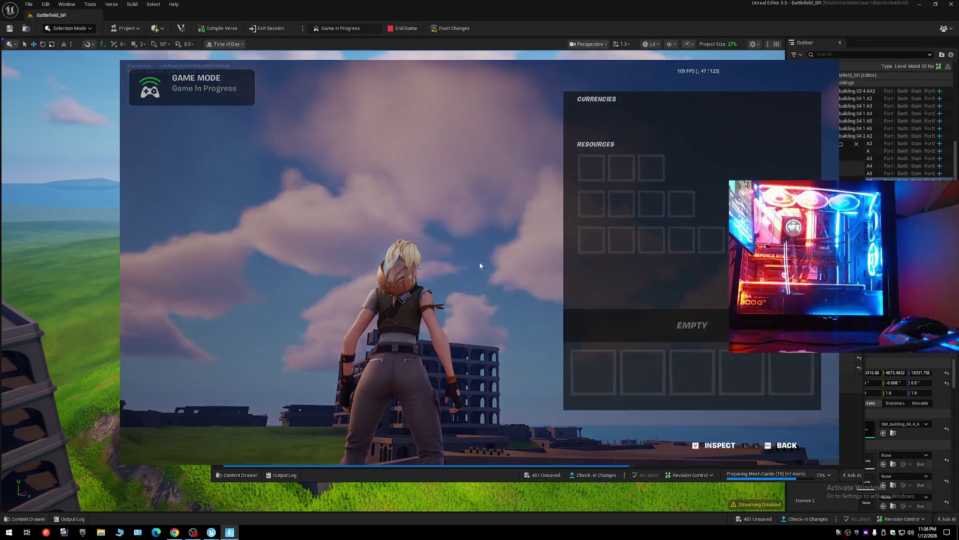
{"action": "key", "text": "Tab"}
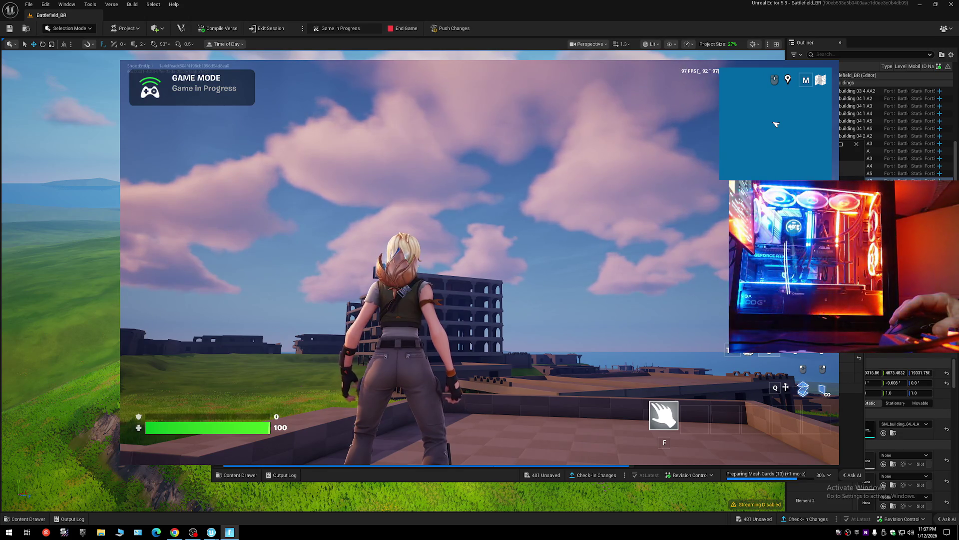
{"action": "key", "text": "Tab"}
{"action": "key", "text": "Tab"}
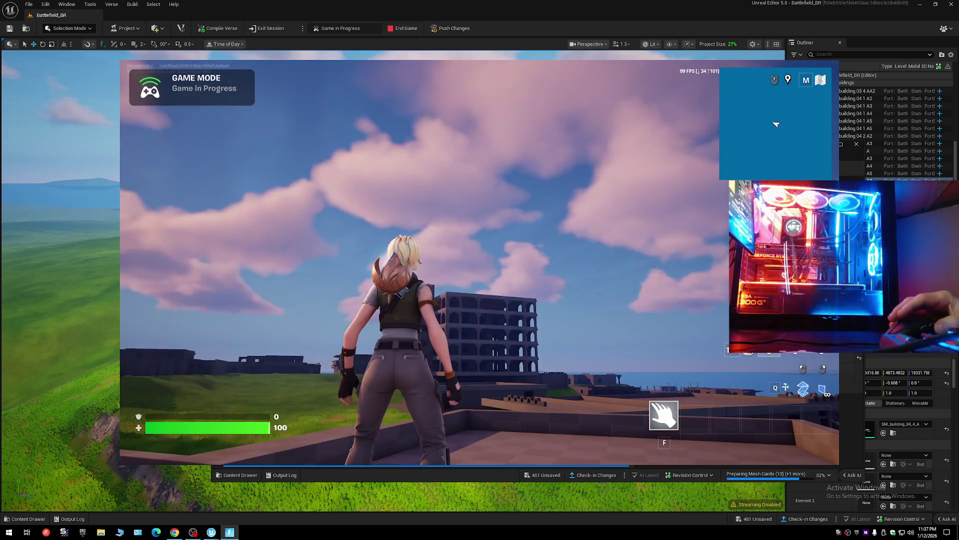
Set Fortnite's Window Mode to Fullscreen at 2560 x 1440, keep the changes, and resume play.
{"action": "key", "text": "Escape"}
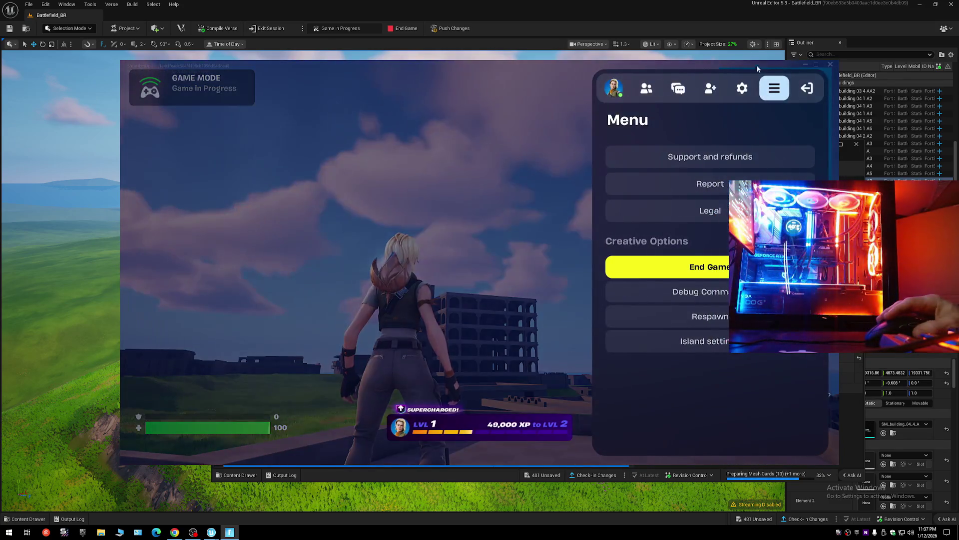
{"action": "left_click", "coordinate": [748, 89]}
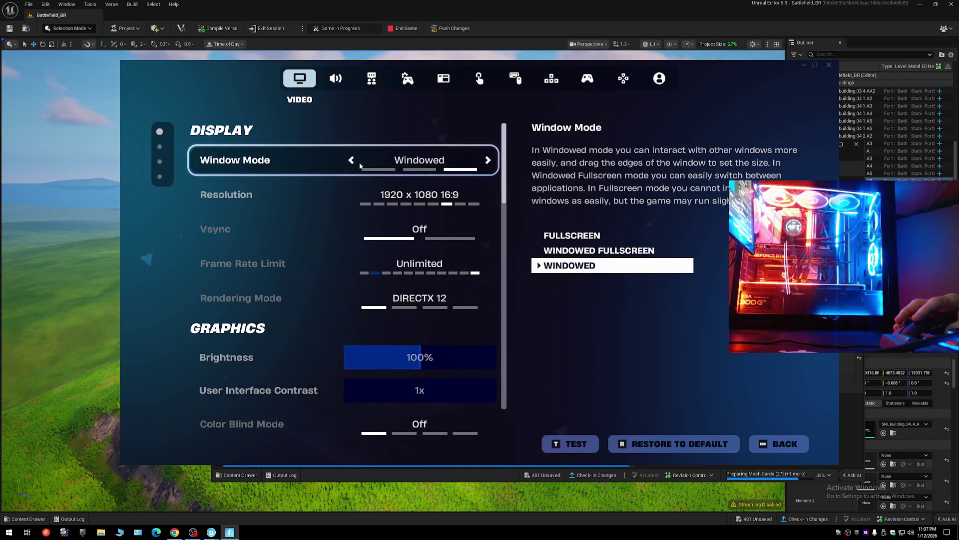
{"action": "left_click", "coordinate": [352, 161]}
{"action": "left_click", "coordinate": [352, 161]}
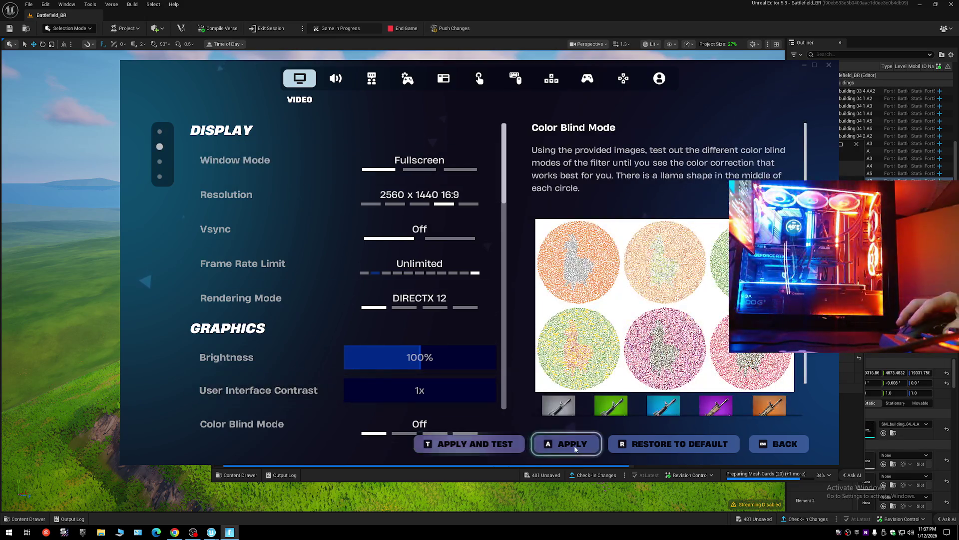
{"action": "left_click", "coordinate": [575, 449]}
{"action": "left_click", "coordinate": [425, 357]}
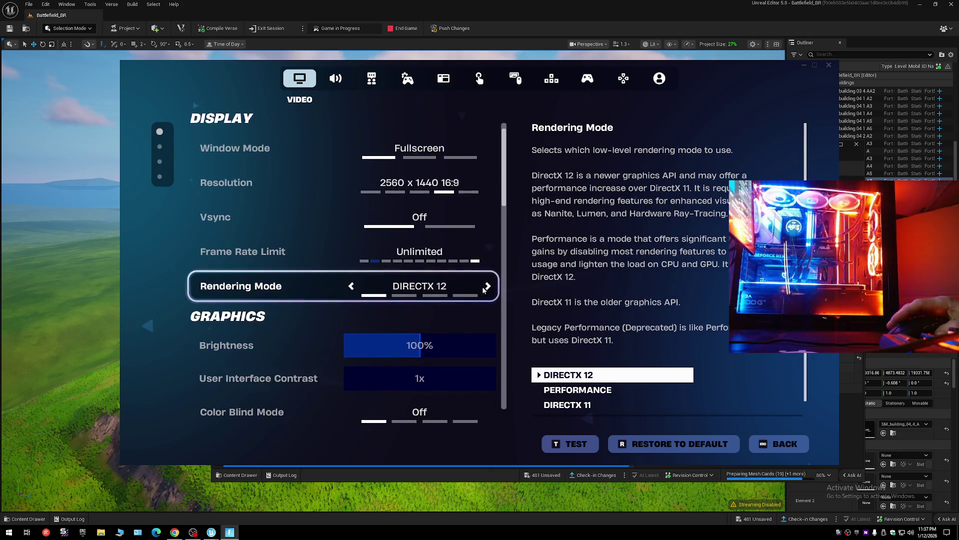
{"action": "scroll", "coordinate": [480, 299], "scroll_direction": "down", "scroll_amount": 1}
{"action": "scroll", "coordinate": [480, 299], "scroll_direction": "up", "scroll_amount": 1}
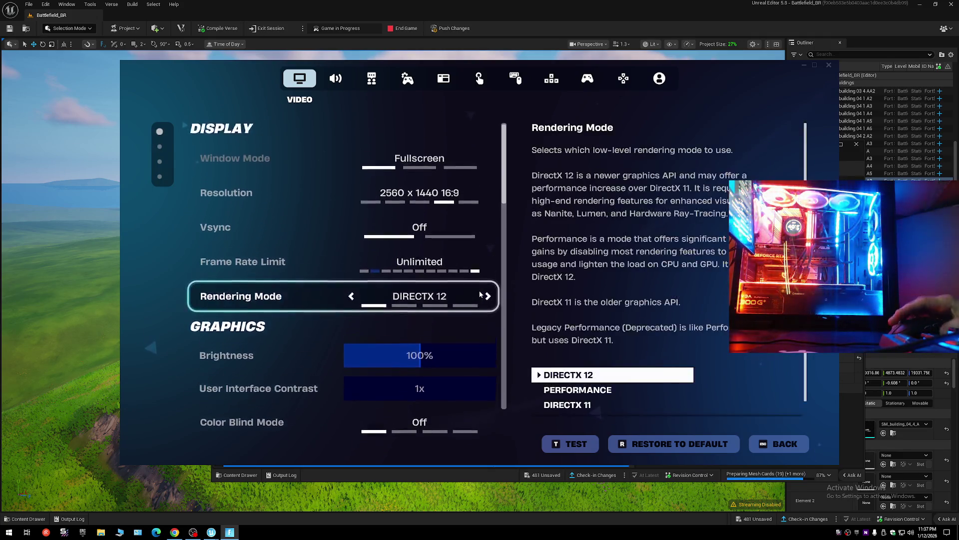
{"action": "left_click", "coordinate": [559, 445]}
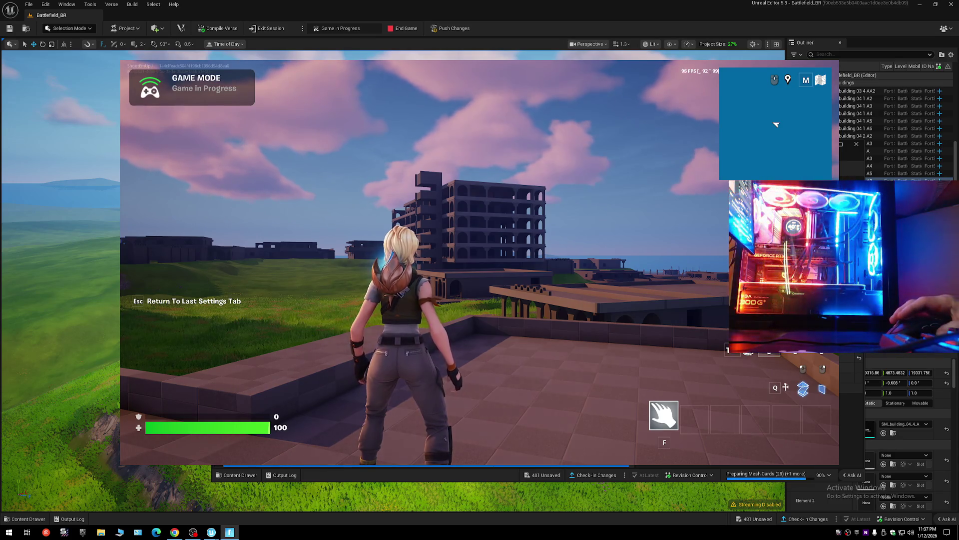
Run from the rooftop across the grass and through the buildings, climbing stairs and vaulting a balcony.
{"action": "key", "text": "w"}
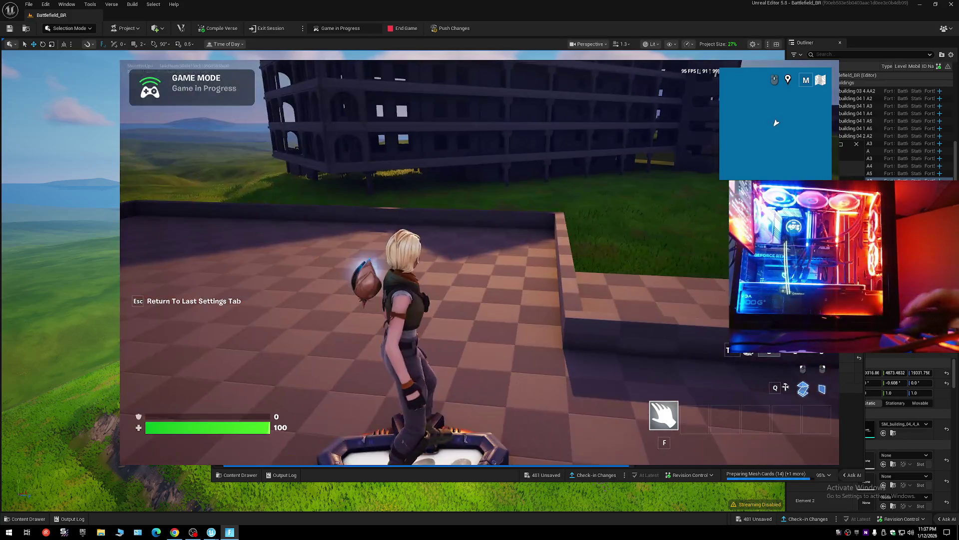
{"action": "key", "text": "w"}
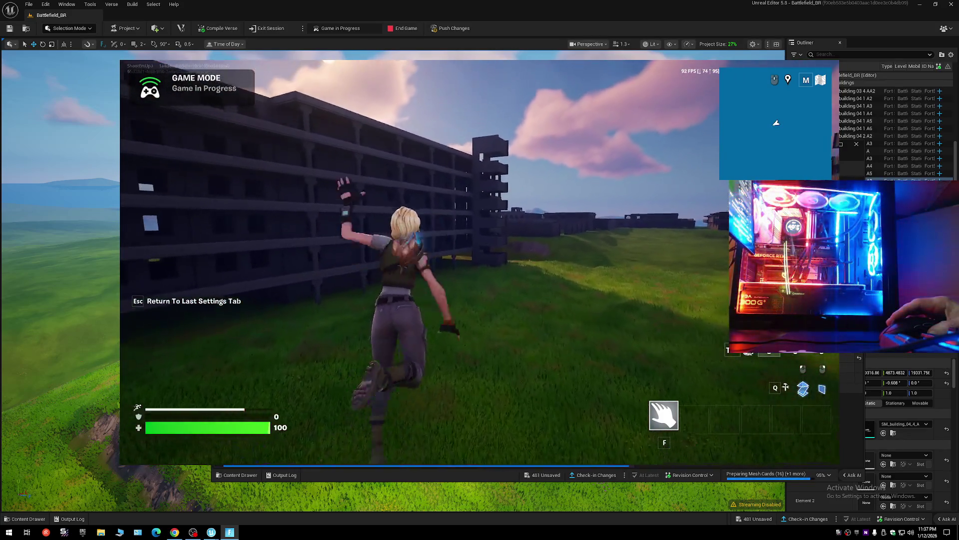
{"action": "key", "text": "w"}
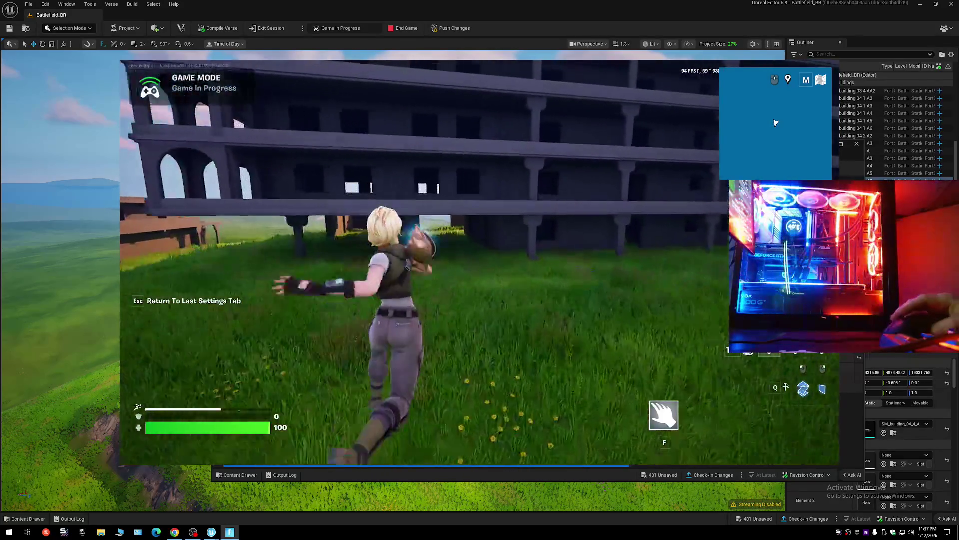
{"action": "key", "text": "w"}
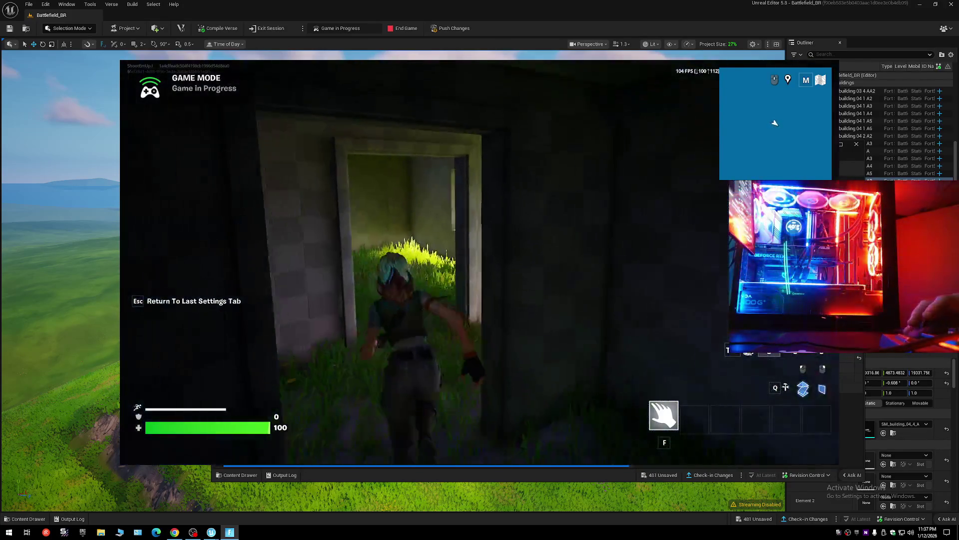
{"action": "key", "text": "w"}
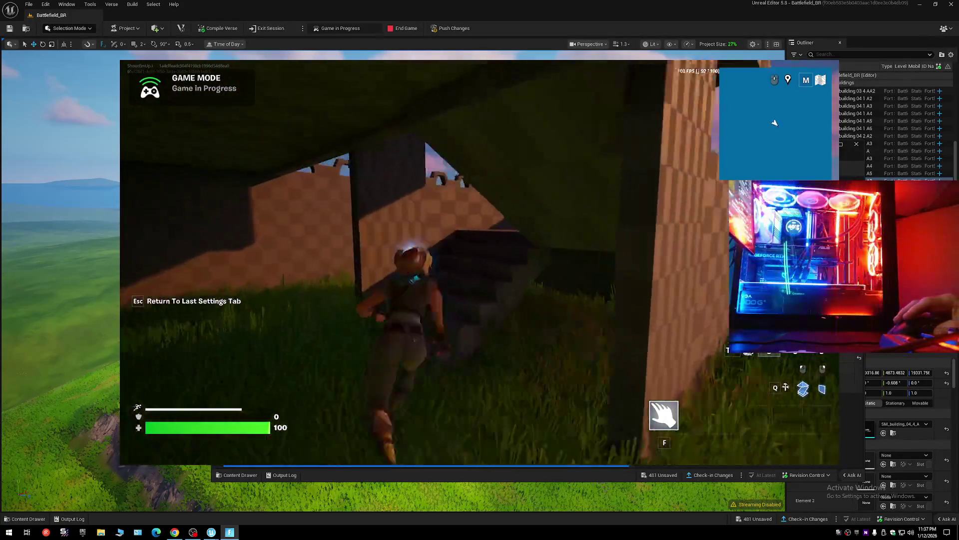
{"action": "key", "text": "w"}
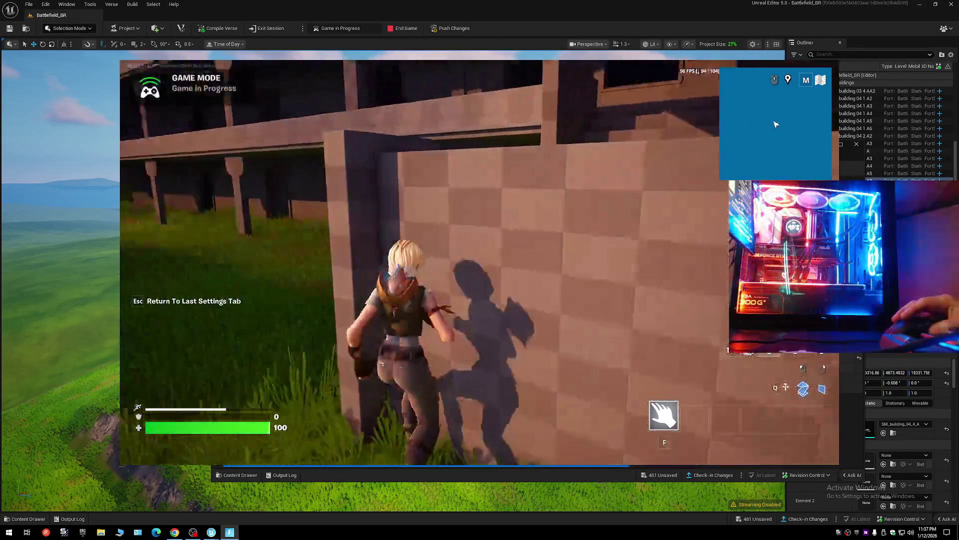
{"action": "key", "text": "w"}
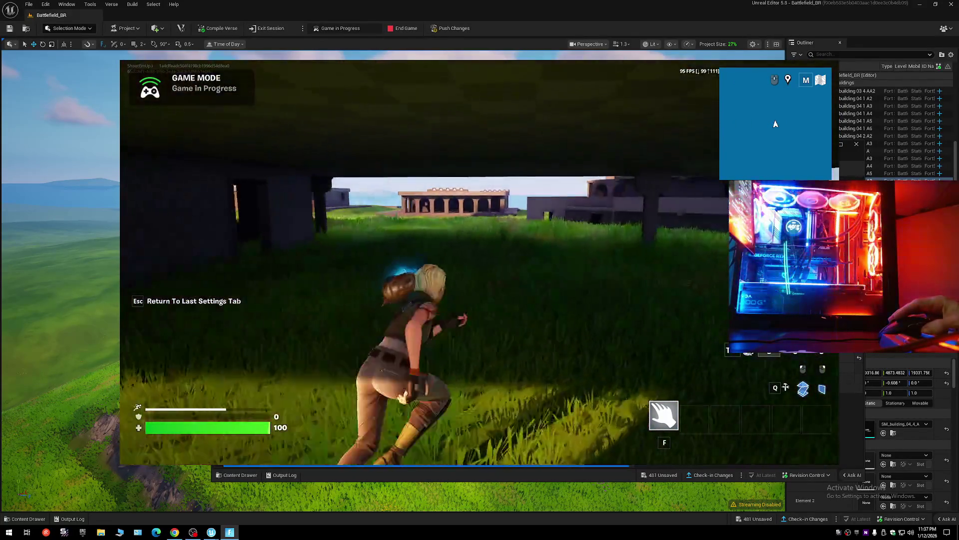
{"action": "key", "text": "w"}
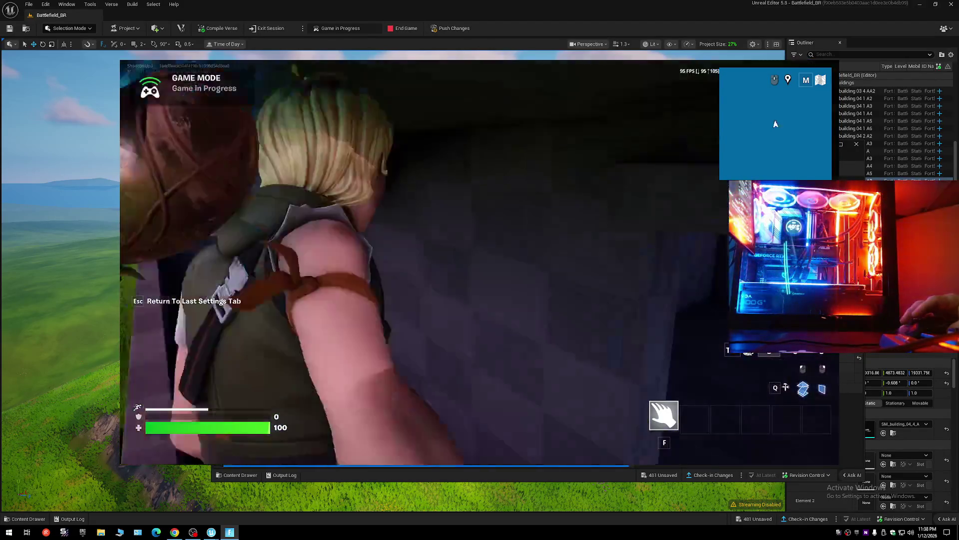
{"action": "key", "text": "w"}
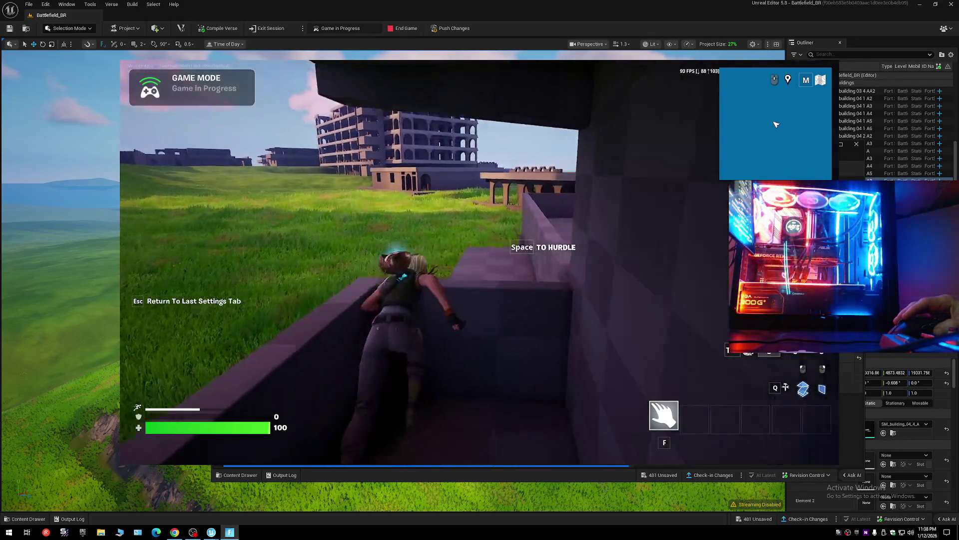
{"action": "key", "text": "space"}
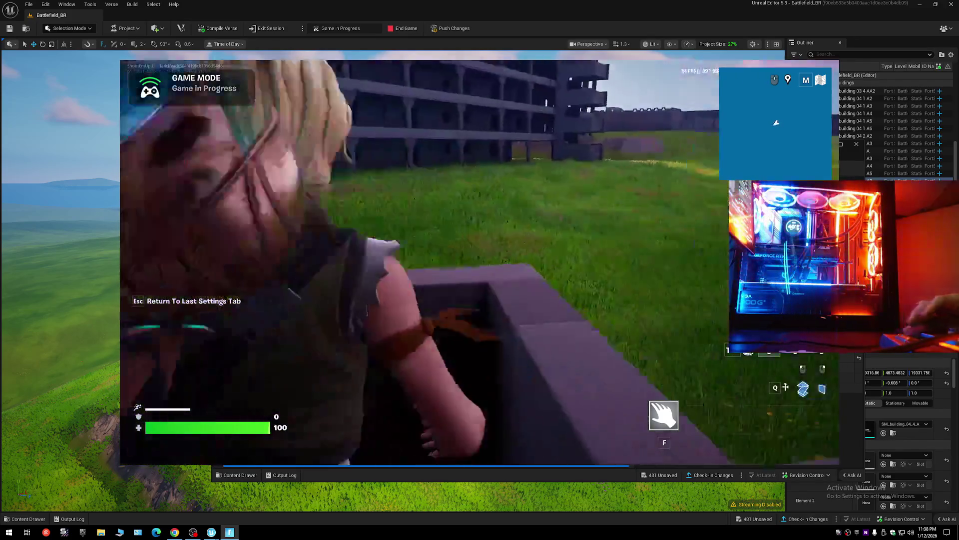
{"action": "key", "text": "w"}
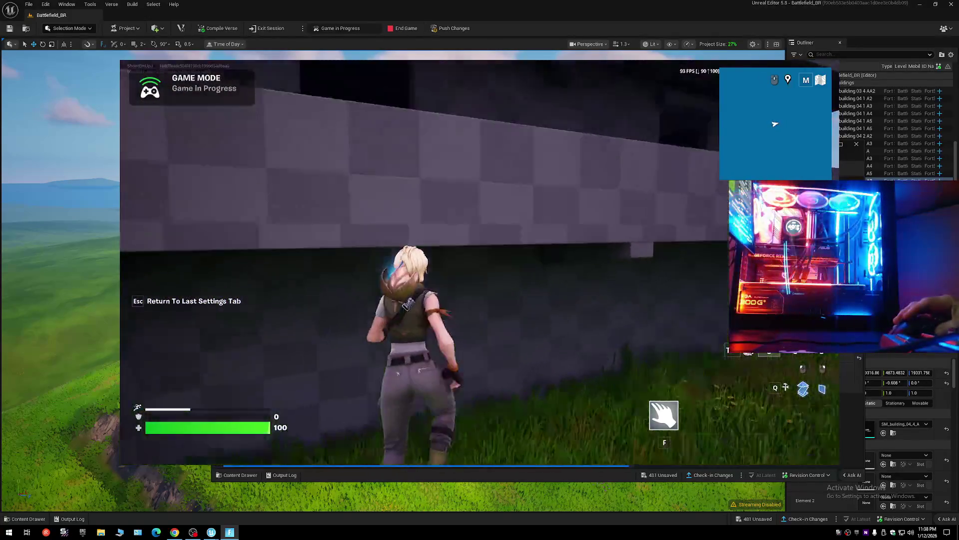
{"action": "key", "text": "w"}
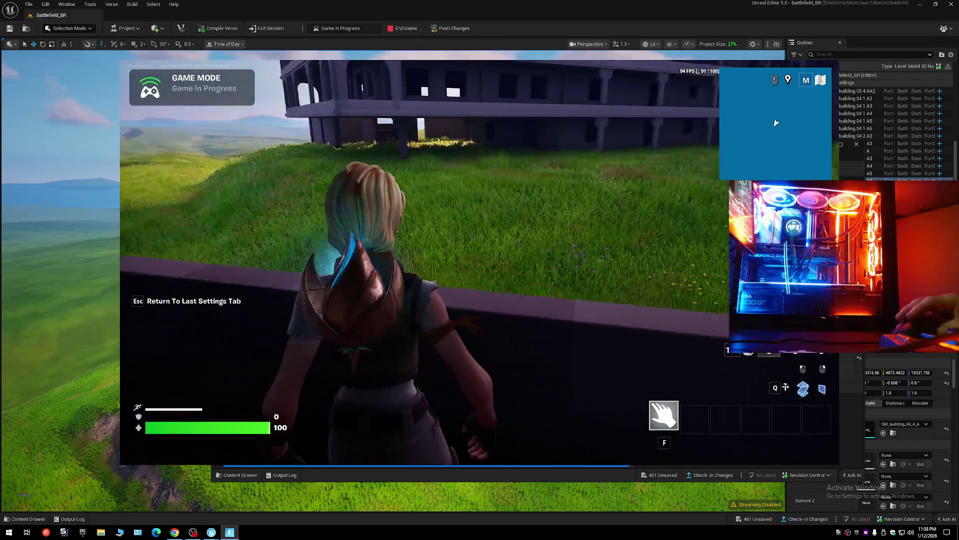
Leave the game from the in-game Exit menu and confirm quitting Fortnite.
{"action": "key", "text": "Escape"}
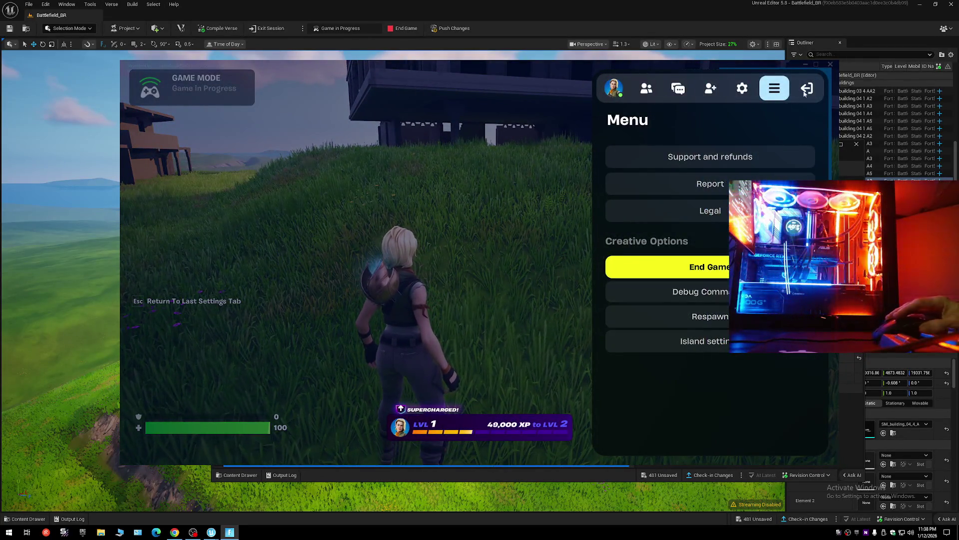
{"action": "left_click", "coordinate": [807, 88]}
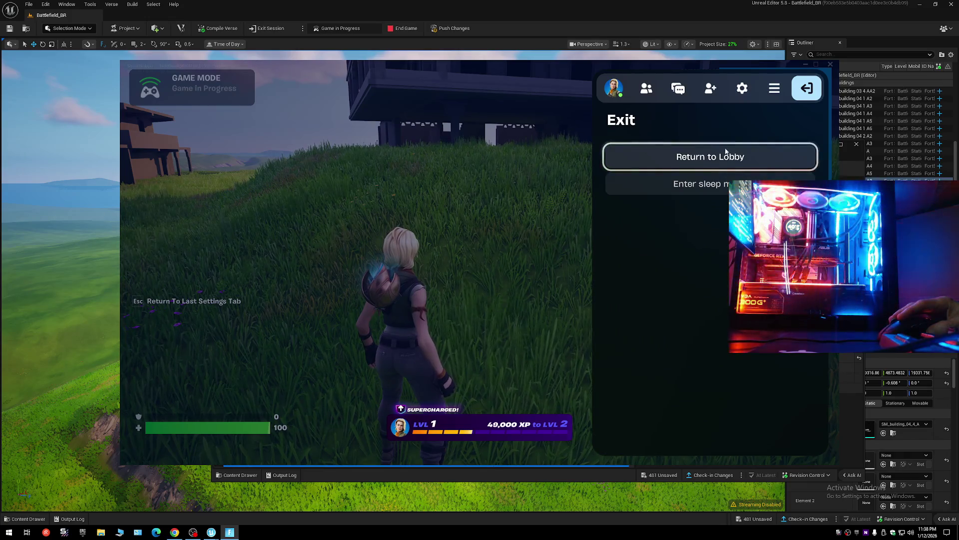
{"action": "left_click", "coordinate": [831, 65]}
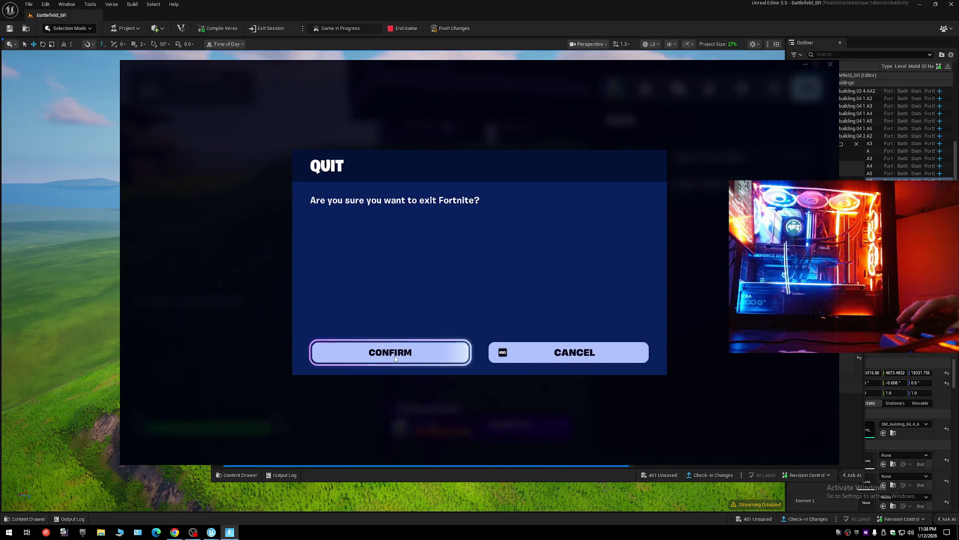
{"action": "left_click", "coordinate": [394, 355]}
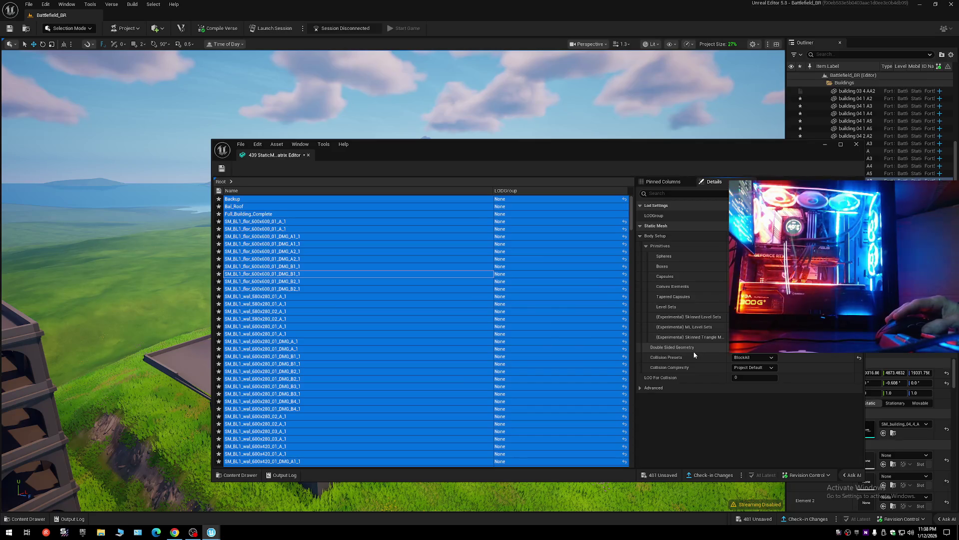
Set the meshes' collision complexity to Use Complex Collision As Simple and save them.
{"action": "left_click", "coordinate": [752, 368]}
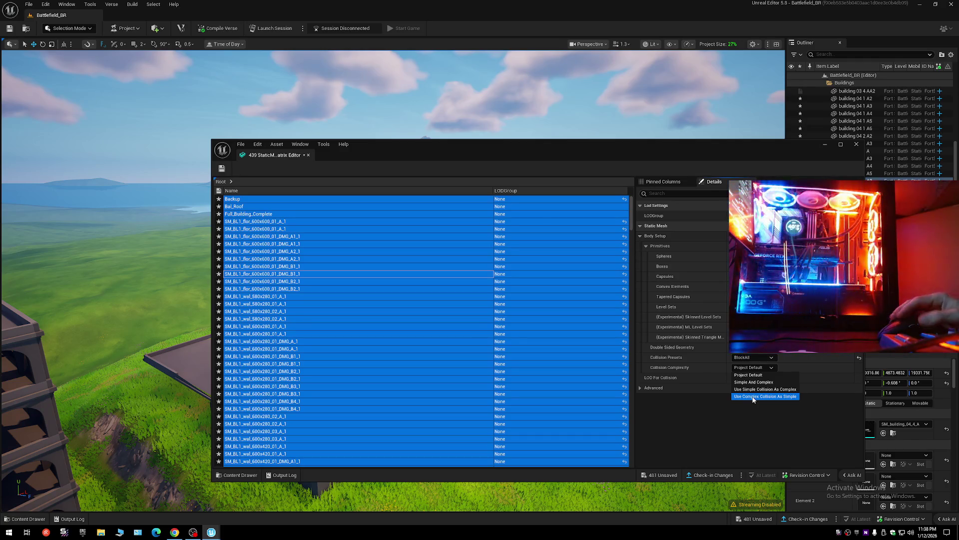
{"action": "key", "text": "Return"}
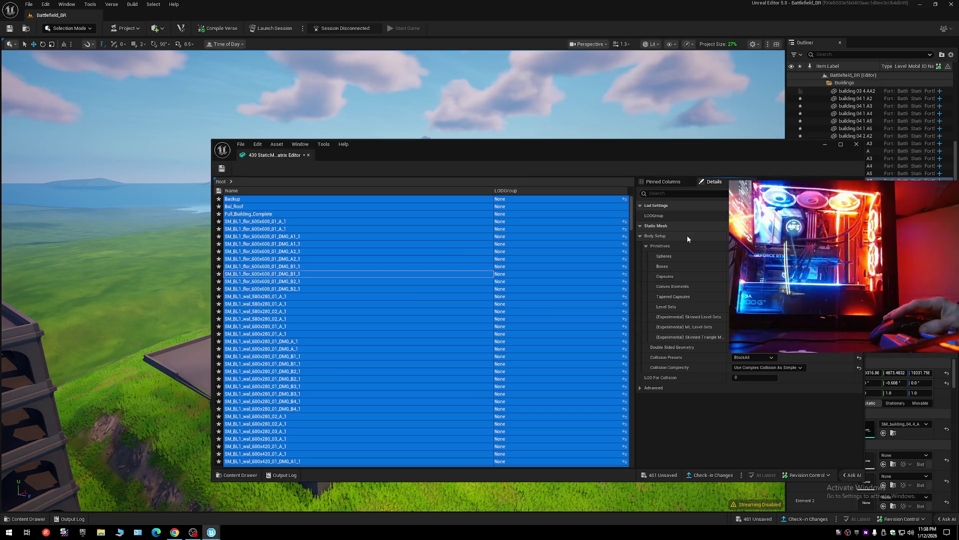
{"action": "left_click", "coordinate": [220, 168]}
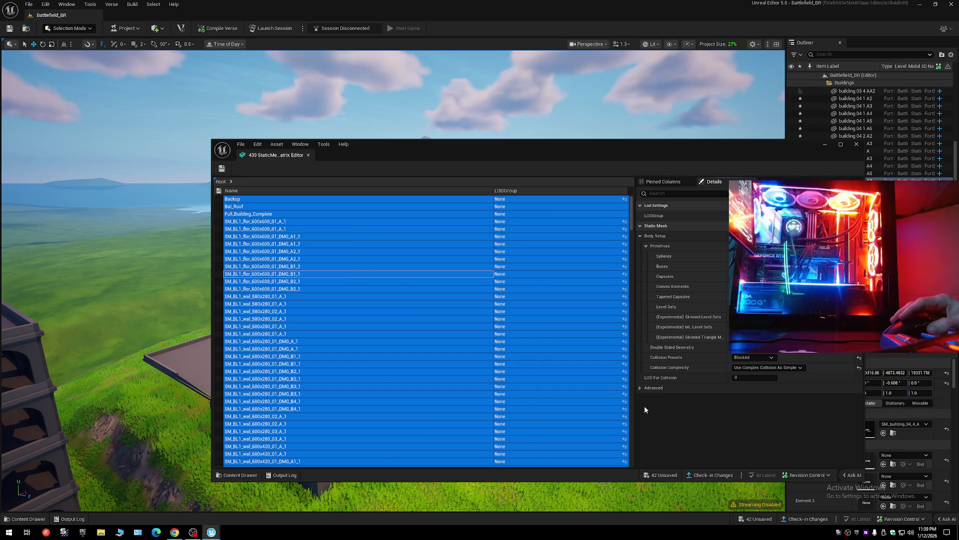
Inspect several meshes' LODGroup cells, leaving them None, then select all 439 mesh rows.
{"action": "left_click", "coordinate": [640, 388]}
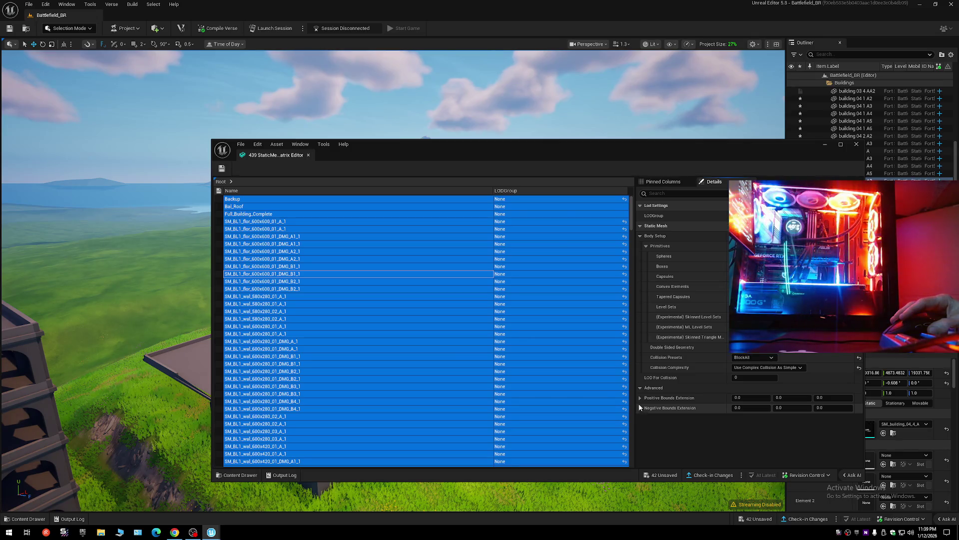
{"action": "left_click", "coordinate": [640, 388]}
{"action": "left_click", "coordinate": [619, 199]}
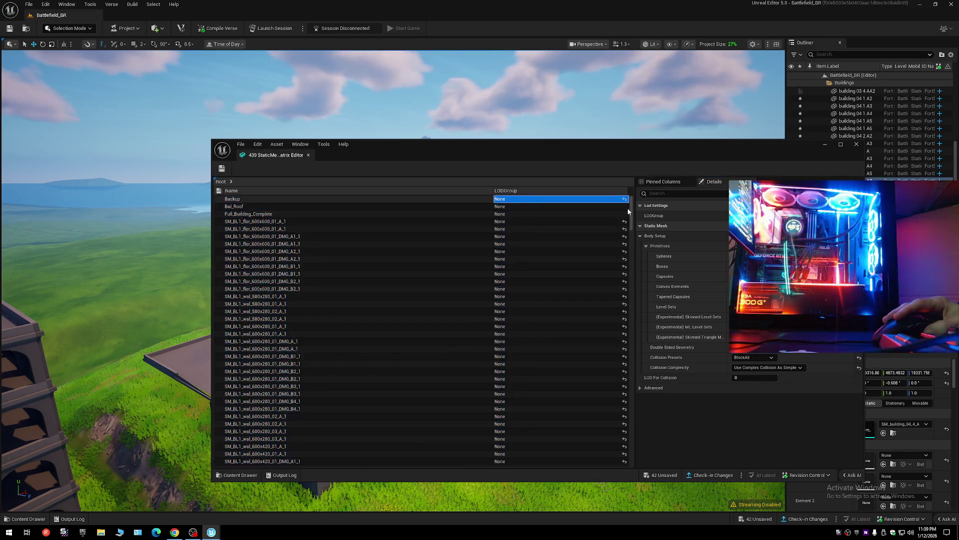
{"action": "left_click", "coordinate": [500, 244]}
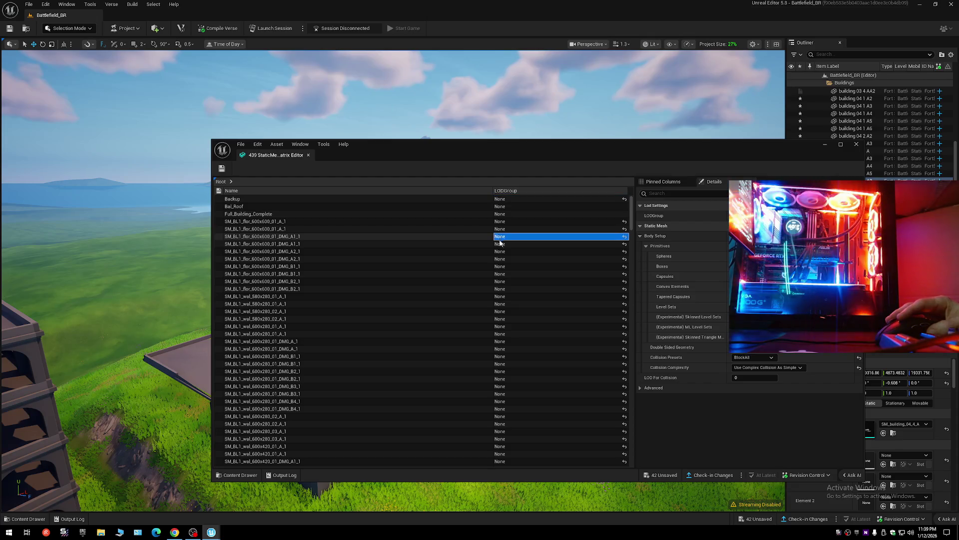
{"action": "left_click", "coordinate": [500, 282]}
{"action": "left_click", "coordinate": [504, 326]}
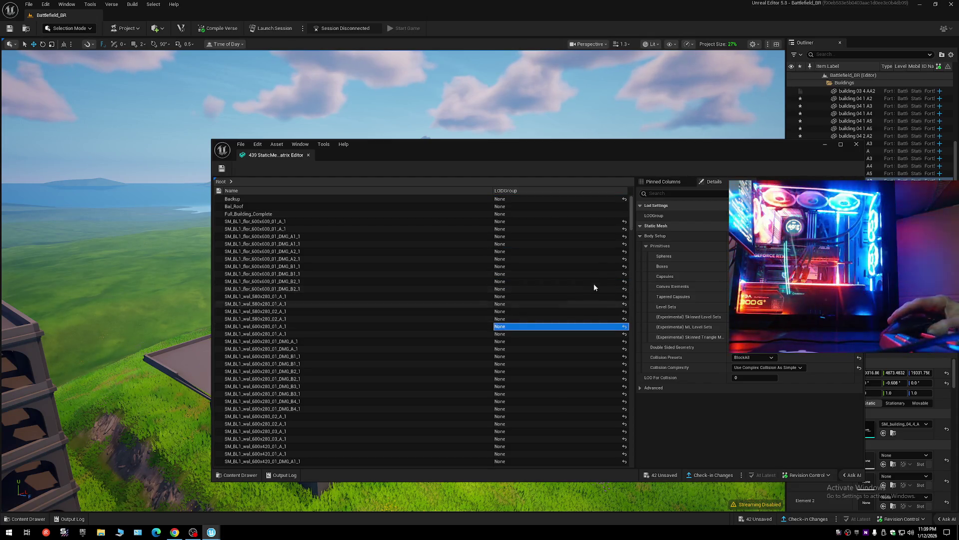
{"action": "mouse_move", "coordinate": [632, 213]}
{"action": "left_mouse_down"}
{"action": "mouse_move", "coordinate": [633, 459]}
{"action": "mouse_move", "coordinate": [633, 220]}
{"action": "left_mouse_up"}
{"action": "left_click", "coordinate": [600, 221]}
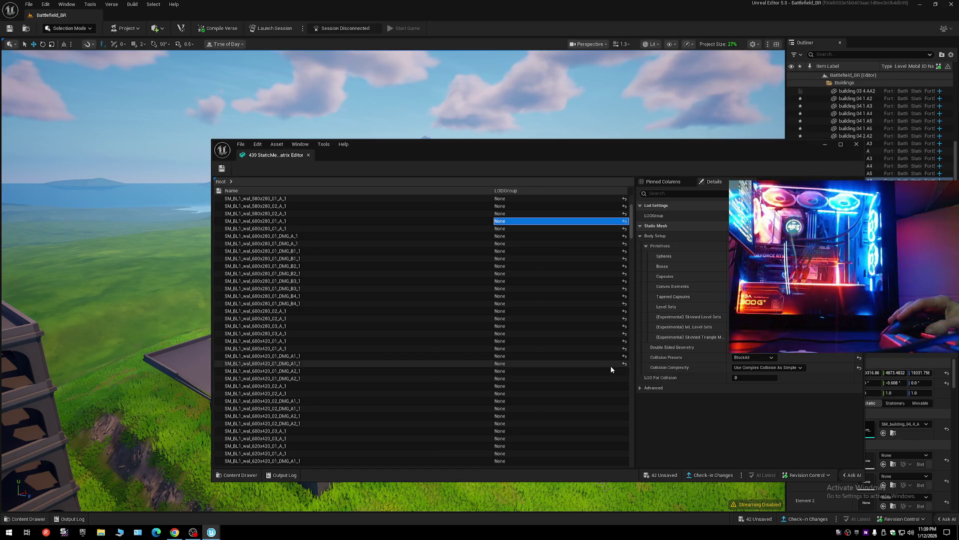
{"action": "left_click", "coordinate": [593, 221]}
{"action": "key", "text": "Escape"}
{"action": "left_click", "coordinate": [456, 221]}
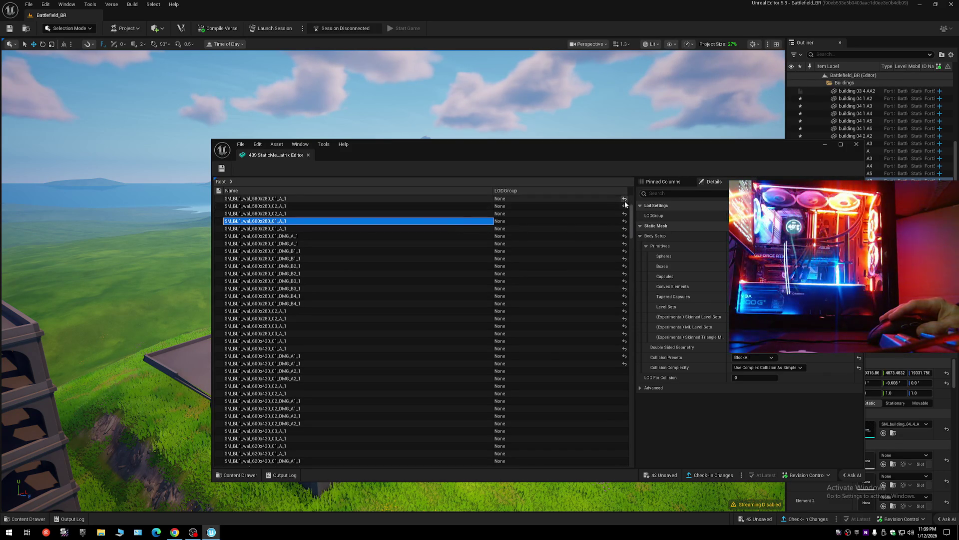
{"action": "left_click", "coordinate": [385, 335]}
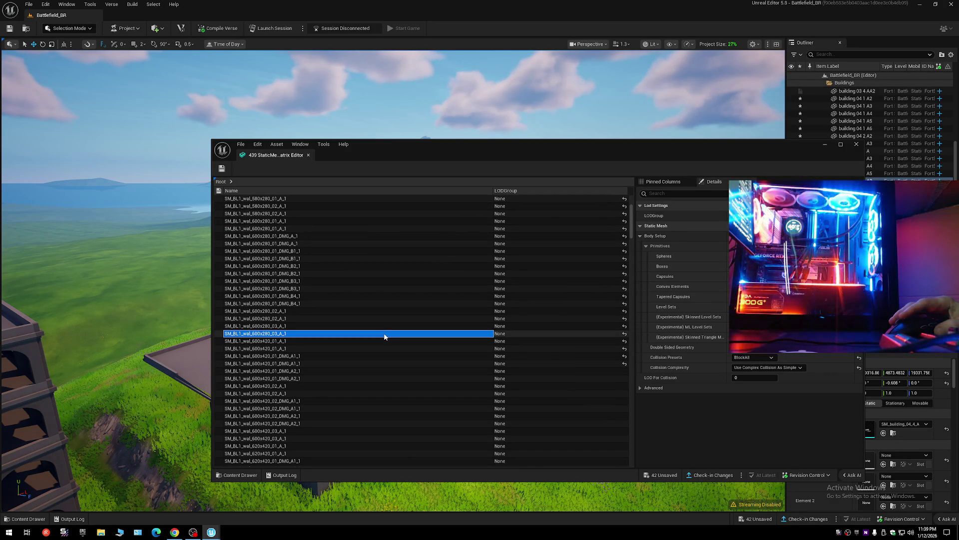
{"action": "key", "text": "ctrl+a"}
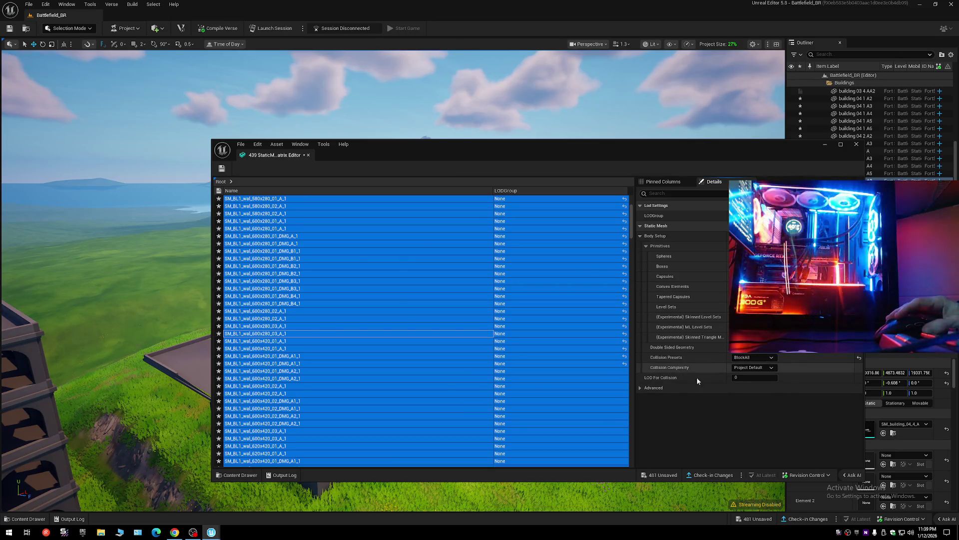
Apply Use Complex Collision As Simple to all 439 meshes and save, dropping unsaved assets from 481 to 42.
{"action": "left_click", "coordinate": [752, 369]}
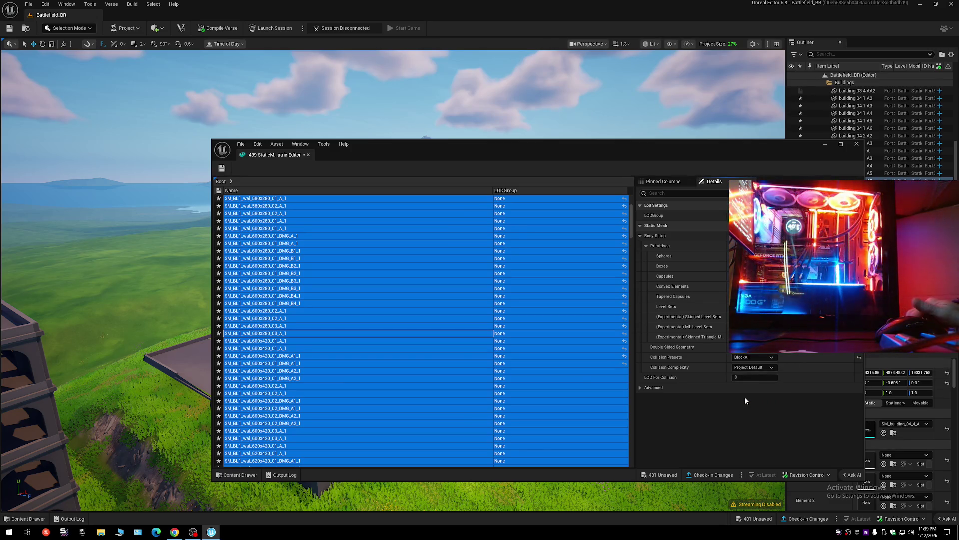
{"action": "left_click", "coordinate": [745, 399]}
{"action": "left_click", "coordinate": [221, 169]}
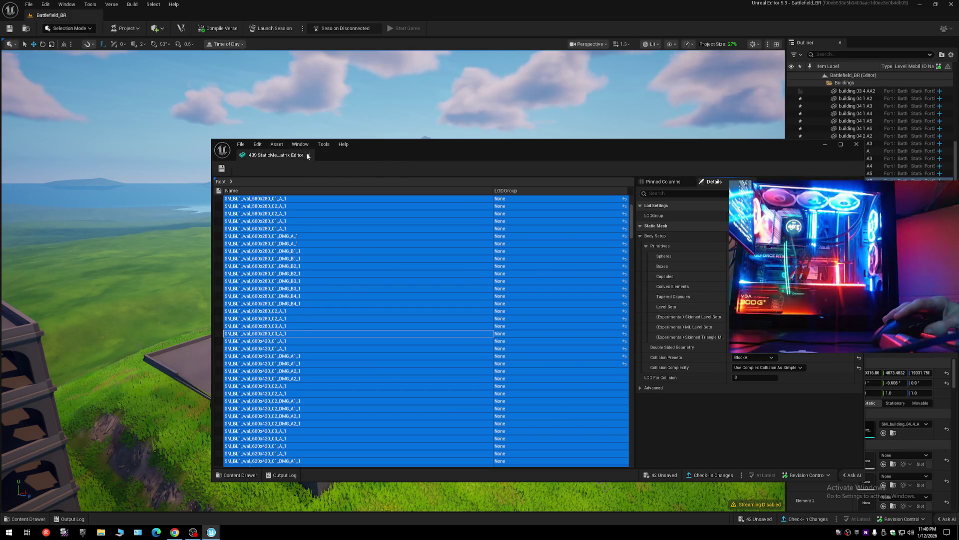
Close the property matrix, save all pending changes, and save the current level.
{"action": "left_click", "coordinate": [308, 155]}
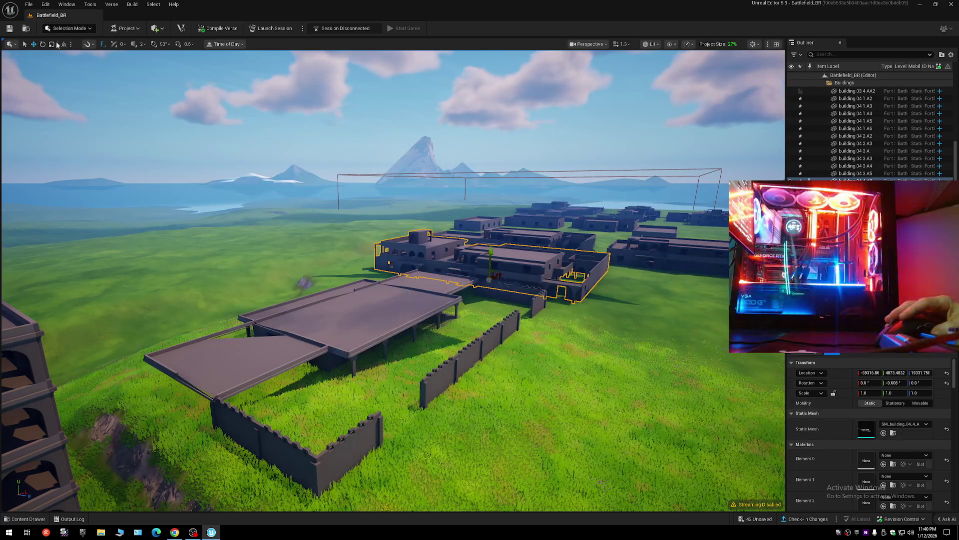
{"action": "left_click", "coordinate": [10, 30]}
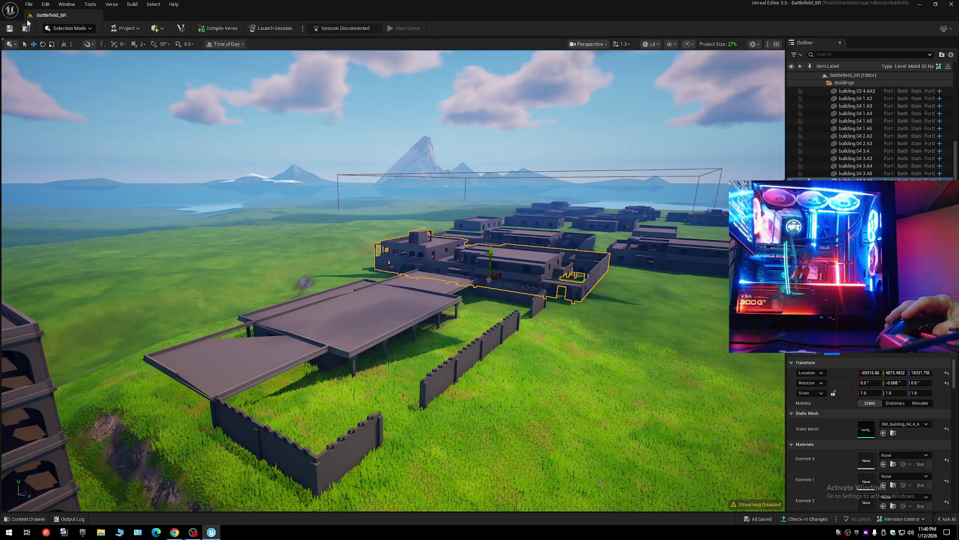
{"action": "left_click", "coordinate": [29, 4]}
{"action": "left_click", "coordinate": [44, 82]}
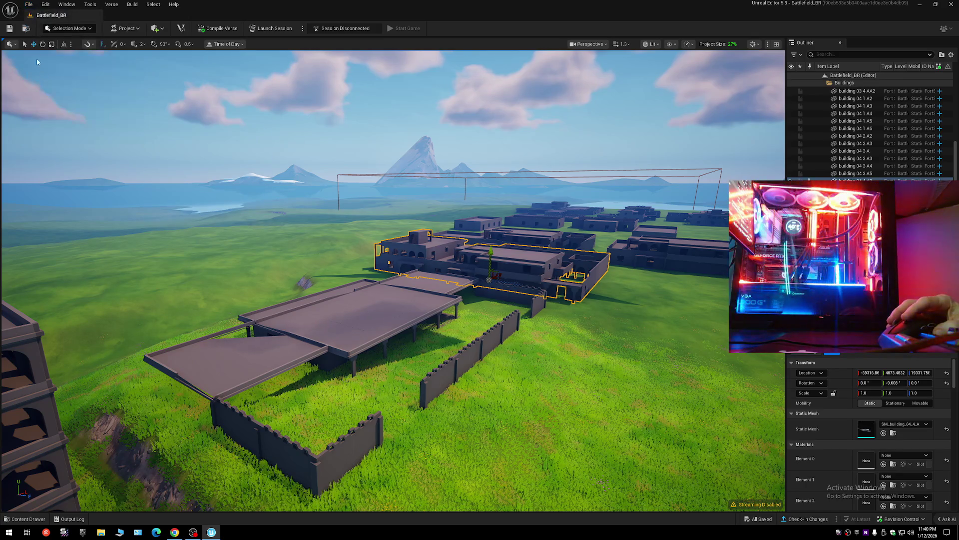
{"action": "left_click", "coordinate": [29, 4]}
{"action": "left_click", "coordinate": [42, 99]}
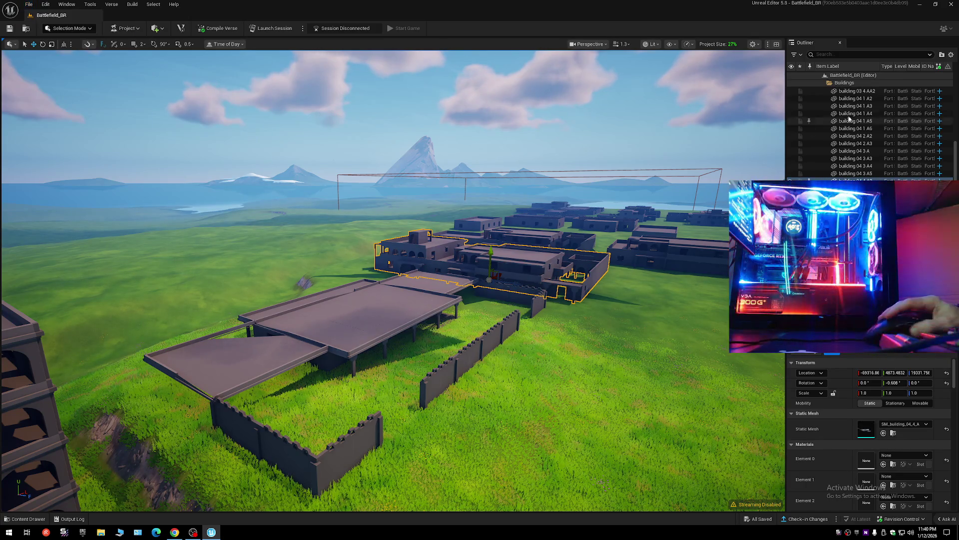
Open Save Current Level As, proposing Battlefield_BR as the level name.
{"action": "left_click", "coordinate": [819, 75]}
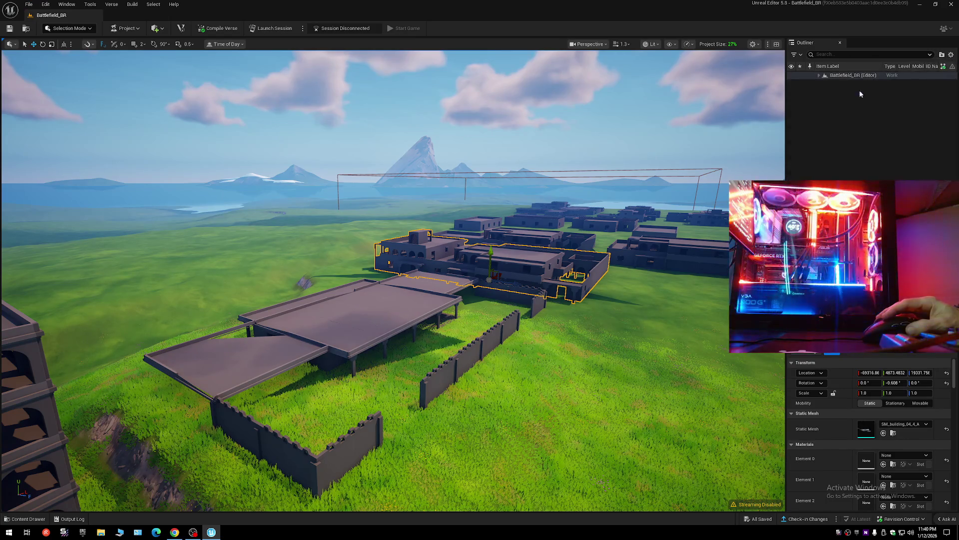
{"action": "left_click", "coordinate": [819, 75]}
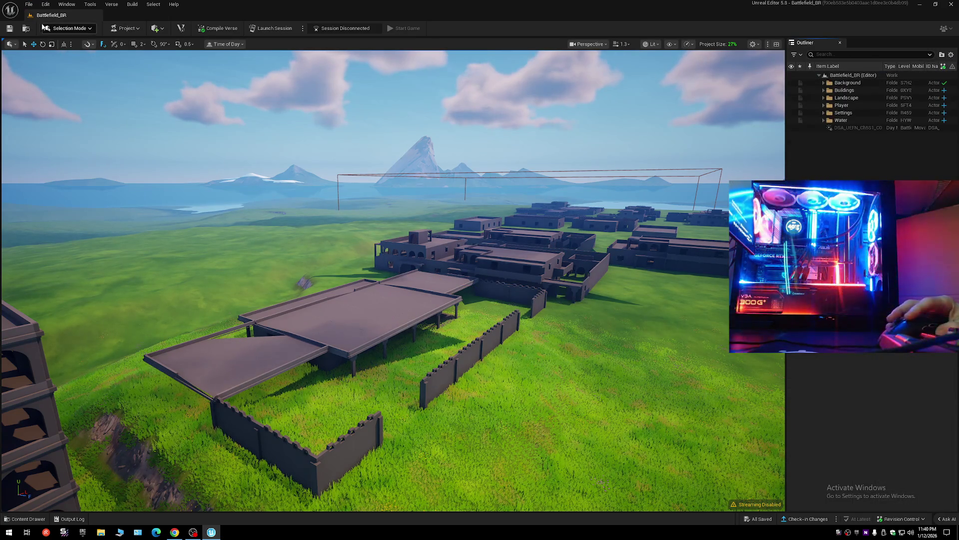
{"action": "left_click", "coordinate": [29, 4]}
{"action": "left_click", "coordinate": [64, 89]}
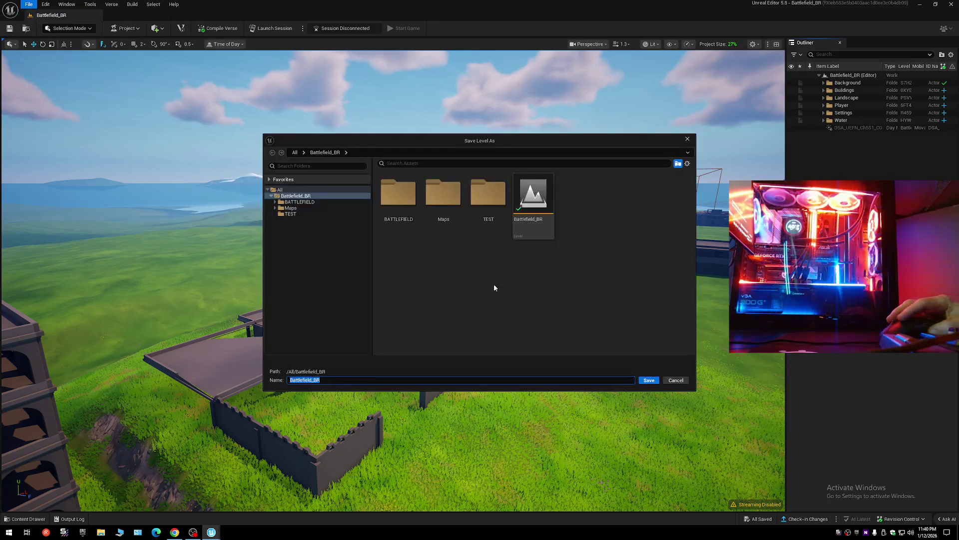
Overwrite the existing Battlefield_BR level, clear the building selection, and open the Content Drawer.
{"action": "double_click", "coordinate": [532, 200]}
{"action": "left_click", "coordinate": [495, 280]}
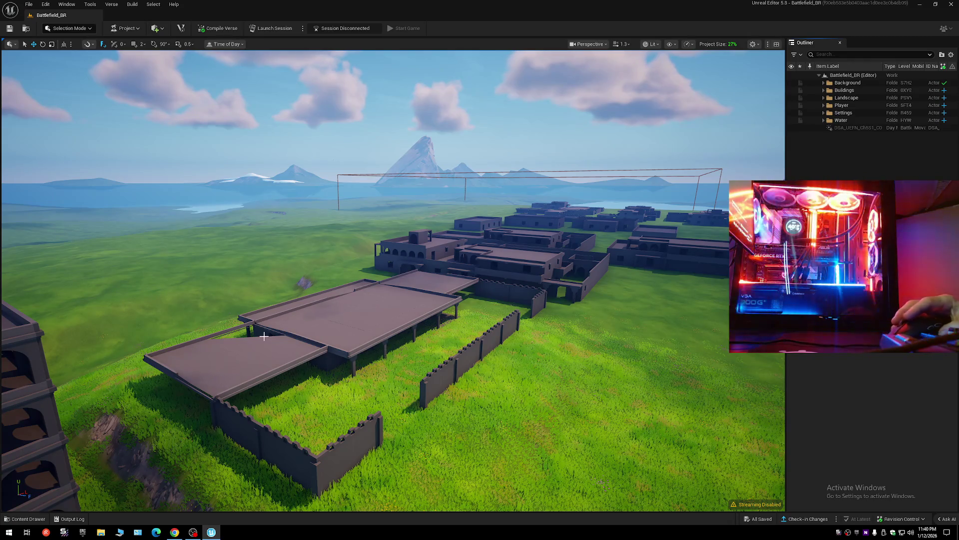
{"action": "left_click", "coordinate": [285, 349]}
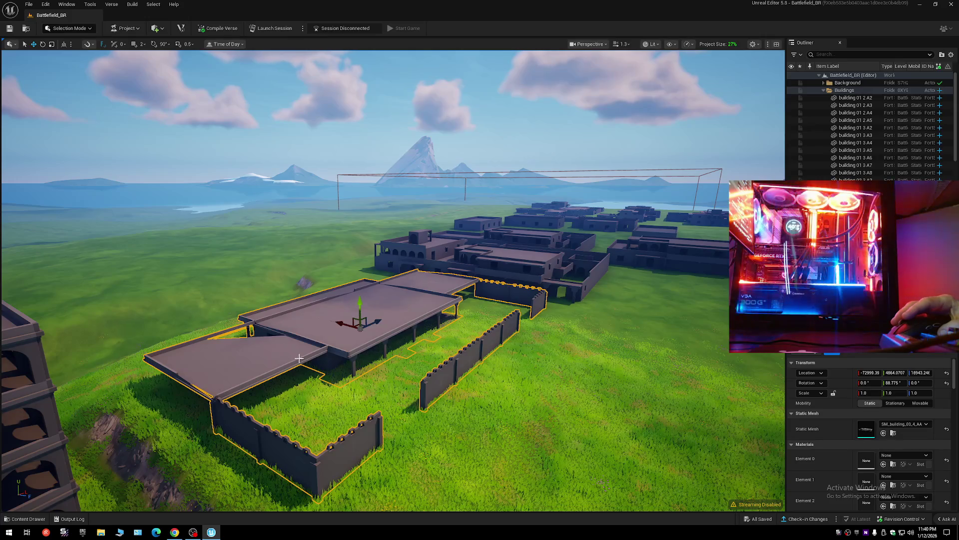
{"action": "left_click", "coordinate": [83, 29]}
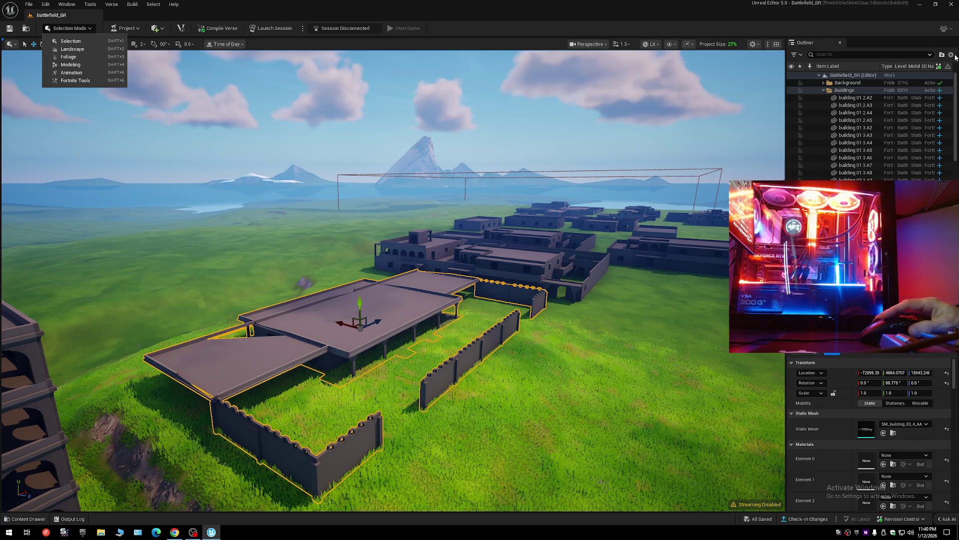
{"action": "key", "text": "Escape"}
{"action": "left_click", "coordinate": [820, 75]}
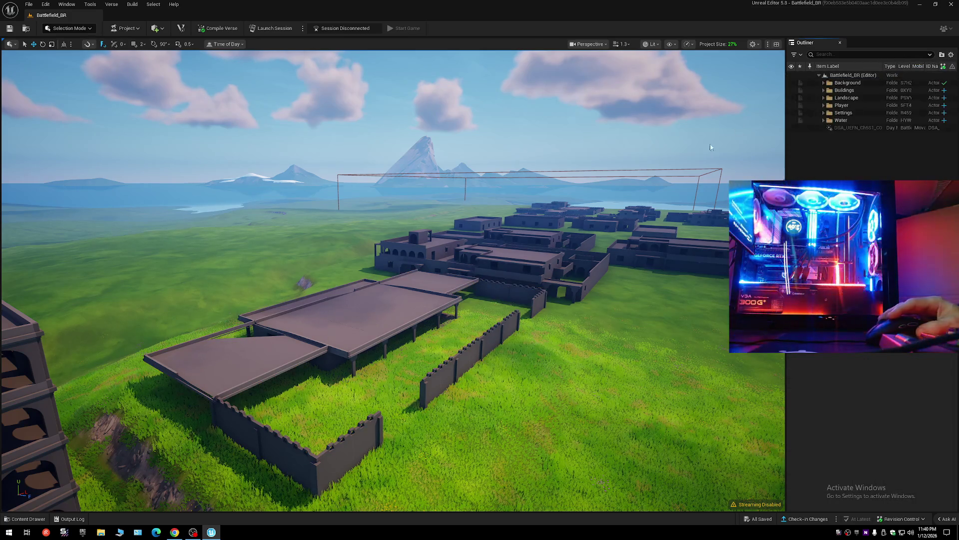
{"action": "left_click", "coordinate": [27, 519]}
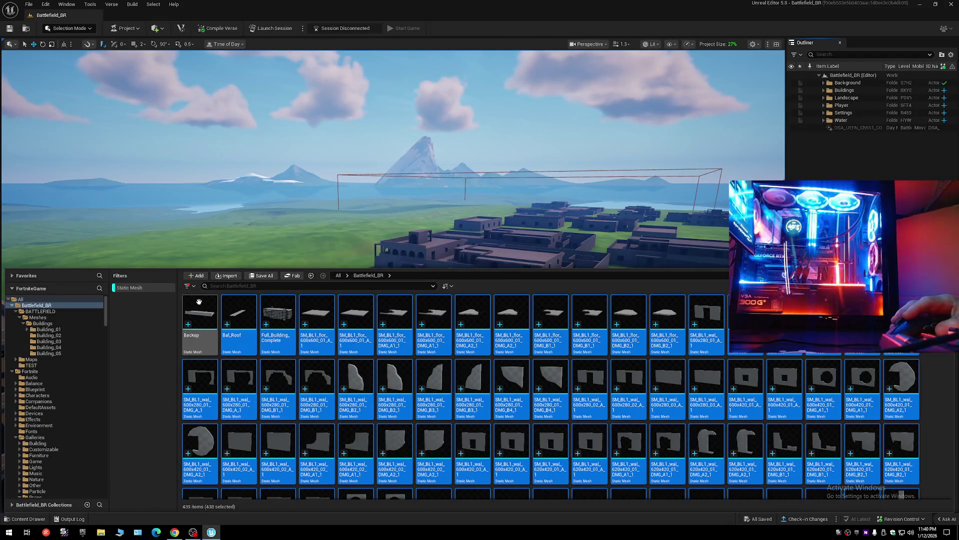
Remove the Static Mesh filter and browse BATTLEFIELD > Meshes > Buildings, including Building_03 and Building_05.
{"action": "left_click", "coordinate": [188, 287]}
{"action": "left_click", "coordinate": [191, 427]}
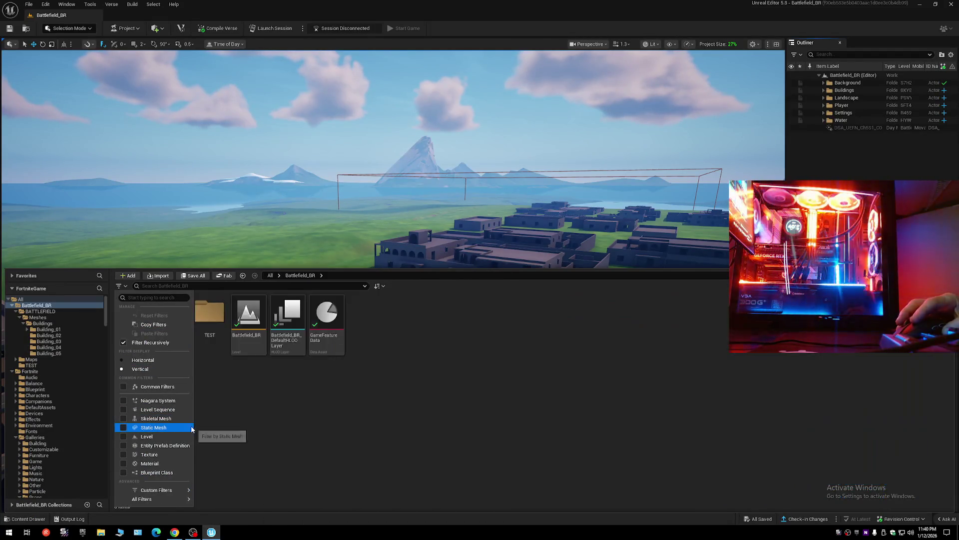
{"action": "left_click", "coordinate": [226, 369]}
{"action": "double_click", "coordinate": [135, 318]}
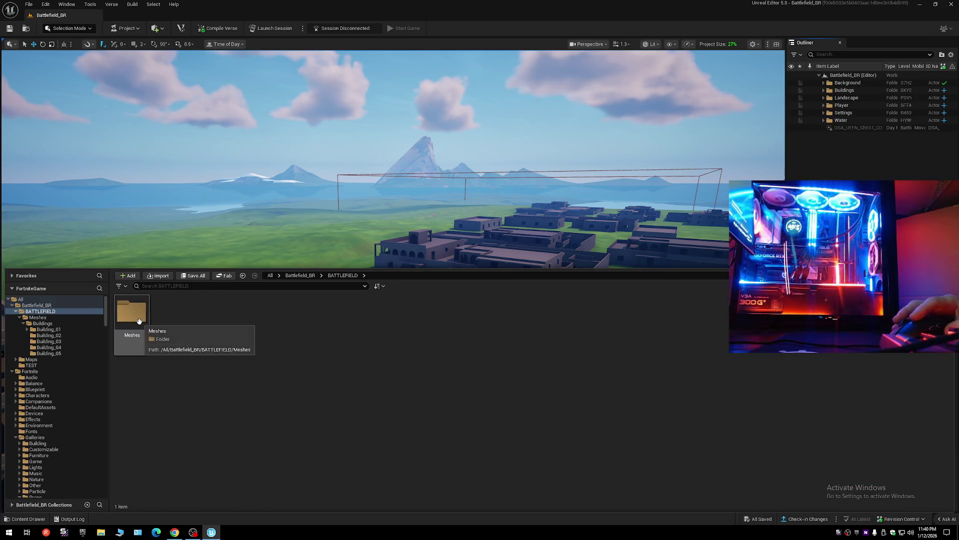
{"action": "double_click", "coordinate": [138, 321]}
{"action": "double_click", "coordinate": [139, 321]}
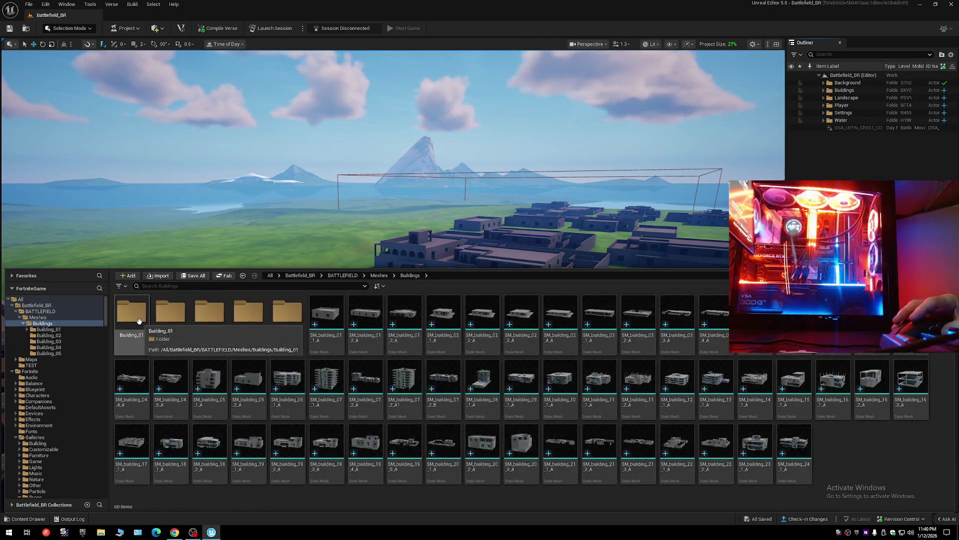
{"action": "double_click", "coordinate": [204, 318]}
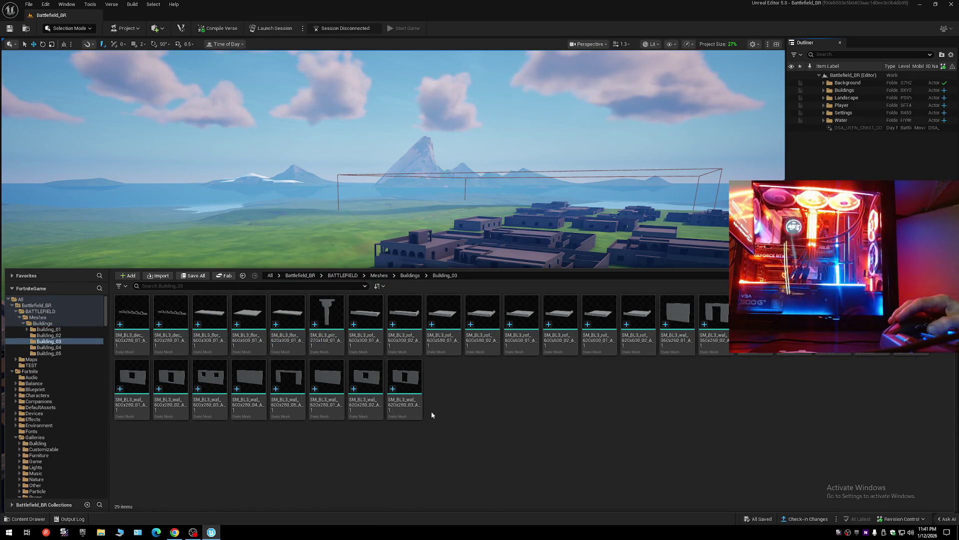
{"action": "key", "text": "alt+Left"}
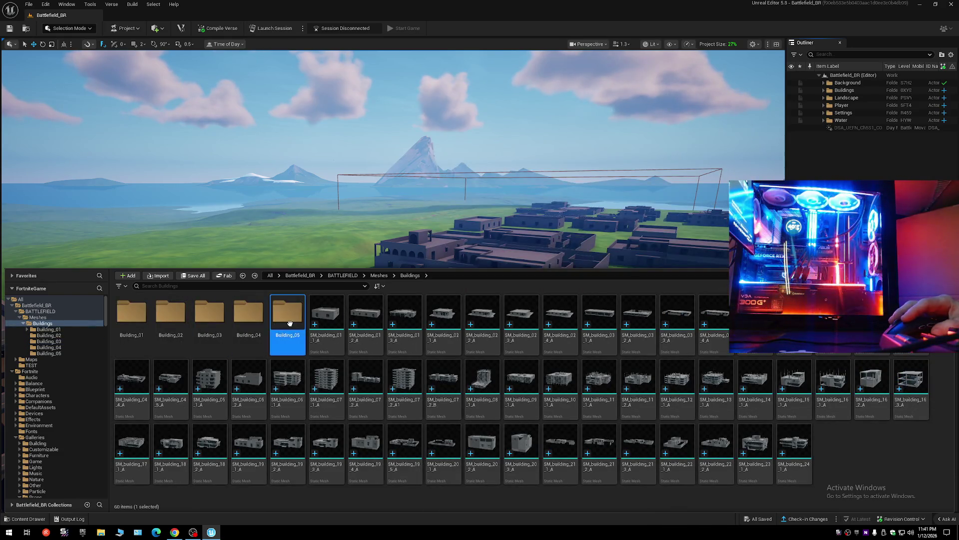
{"action": "double_click", "coordinate": [287, 314]}
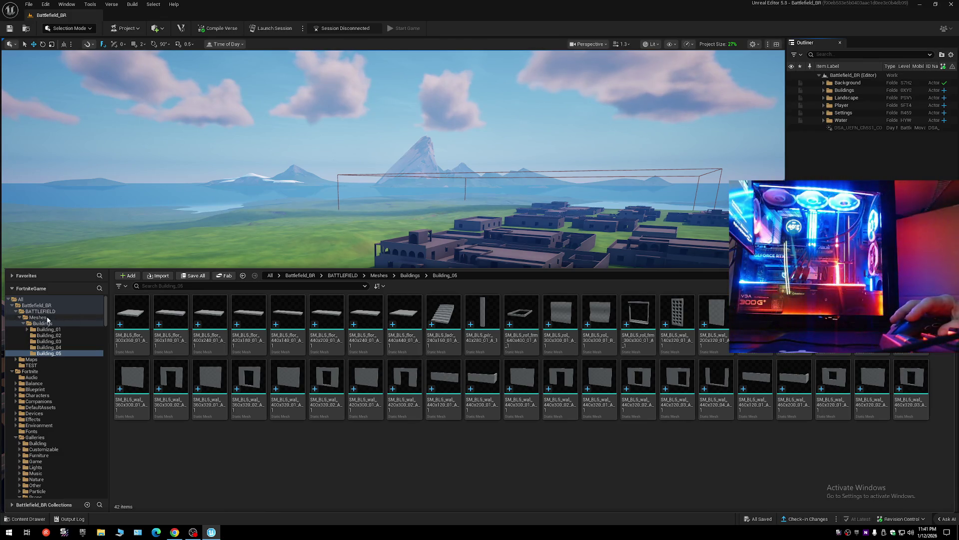
{"action": "key", "text": "Left"}
{"action": "key", "text": "Left"}
{"action": "key", "text": "Left"}
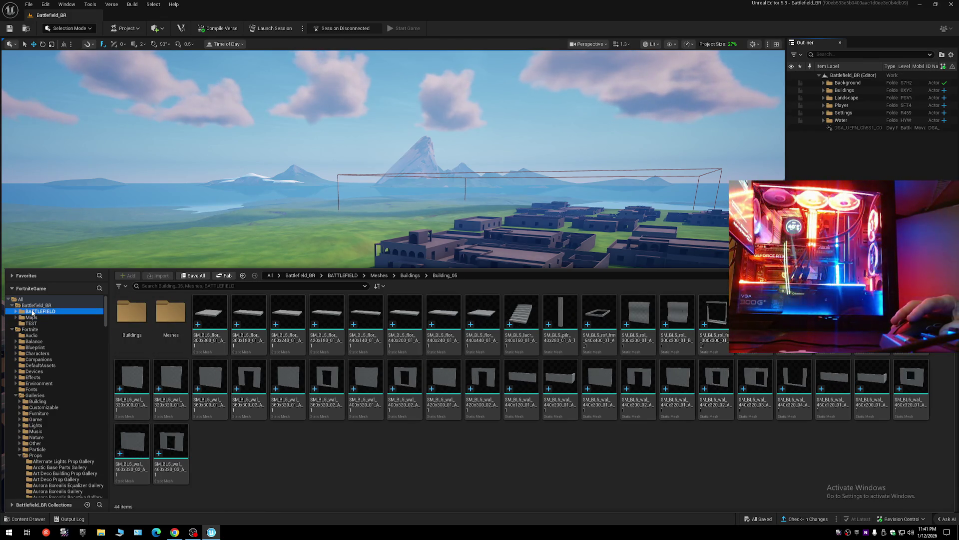
Select all 62 items in the Maps folder, then open the Bal_Roof mesh in the mesh editor.
{"action": "left_click", "coordinate": [12, 330]}
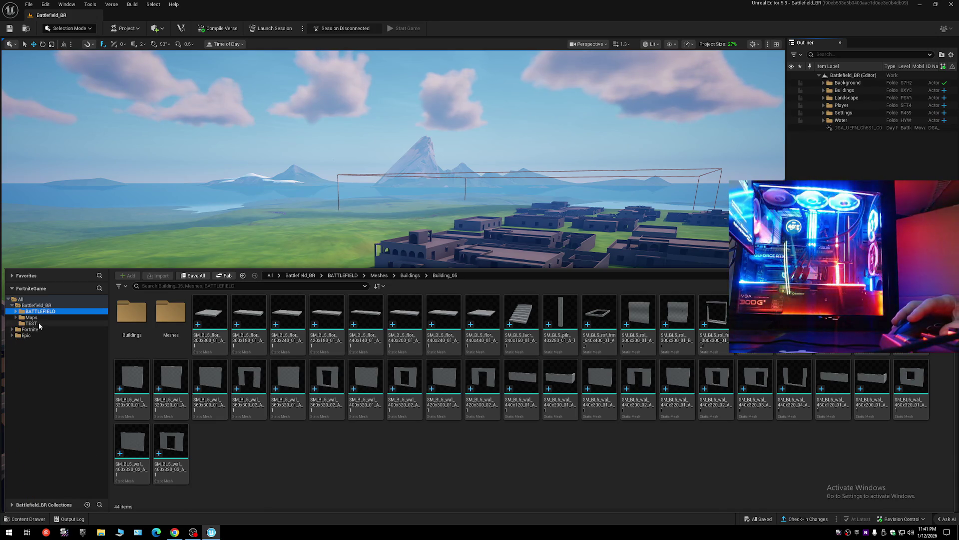
{"action": "left_click", "coordinate": [33, 323]}
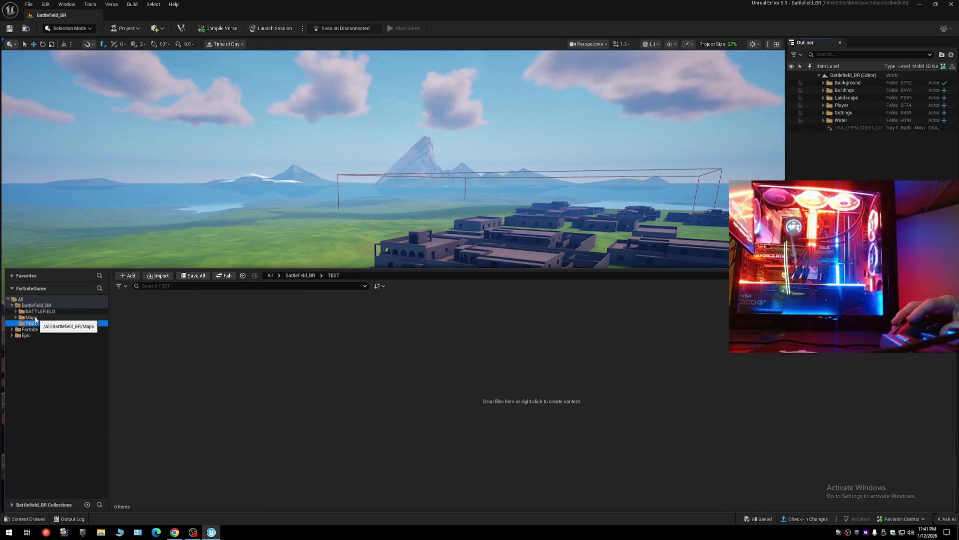
{"action": "left_click", "coordinate": [32, 318]}
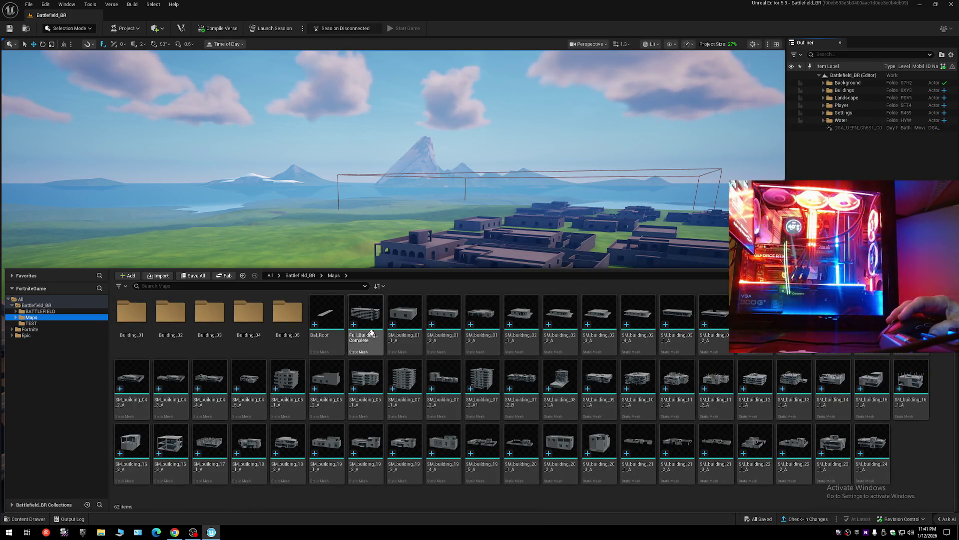
{"action": "left_click", "coordinate": [365, 385]}
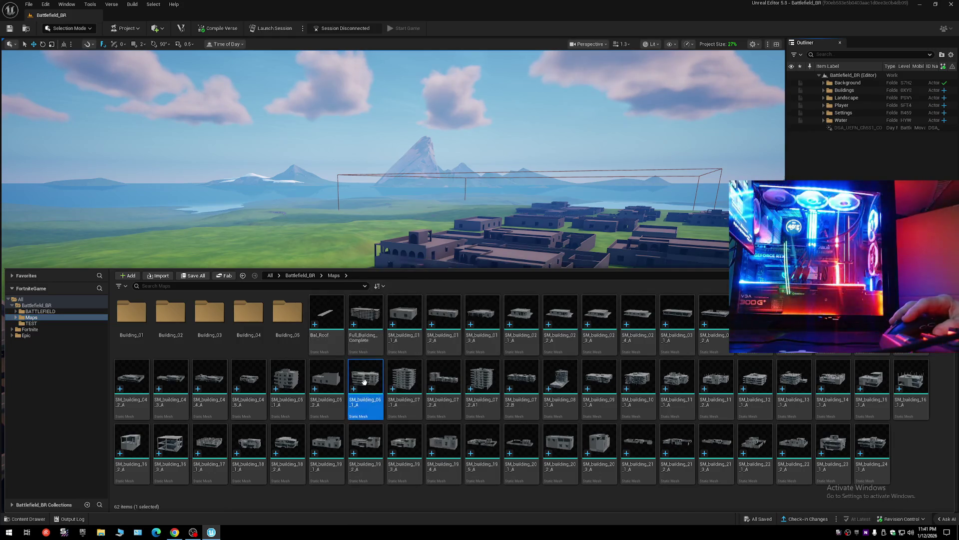
{"action": "key", "text": "ctrl+a"}
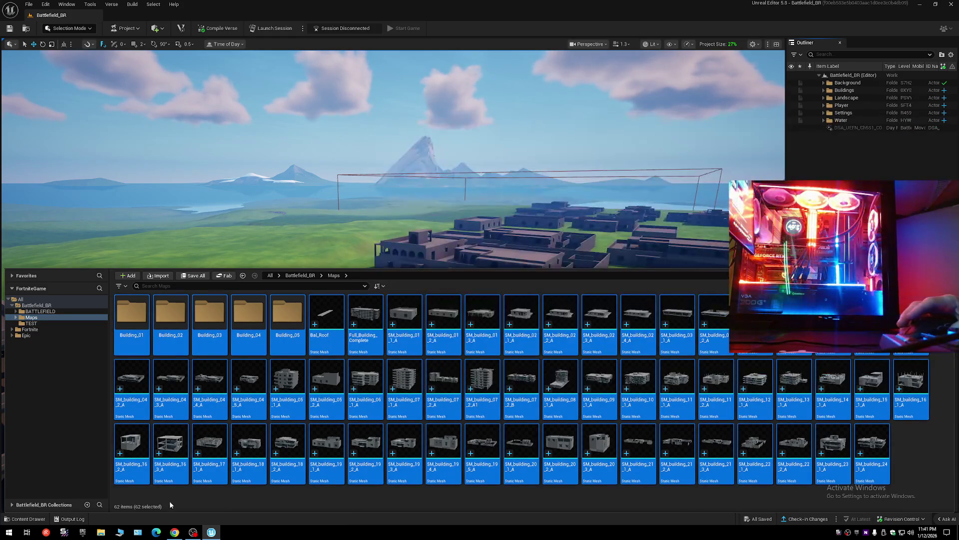
{"action": "left_click", "coordinate": [339, 310]}
{"action": "double_click", "coordinate": [339, 309]}
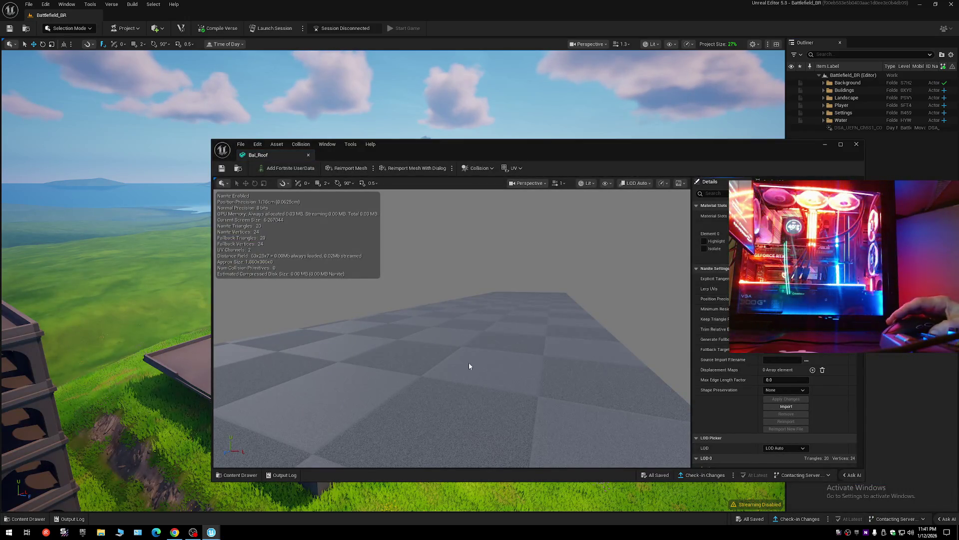
Close the Bal_Roof editor and select all 60 meshes in BATTLEFIELD/Meshes/Buildings.
{"action": "mouse_move", "coordinate": [453, 325]}
{"action": "left_mouse_down"}
{"action": "mouse_move", "coordinate": [429, 317]}
{"action": "mouse_move", "coordinate": [470, 314]}
{"action": "mouse_move", "coordinate": [430, 320]}
{"action": "left_mouse_up"}
{"action": "left_click", "coordinate": [308, 155]}
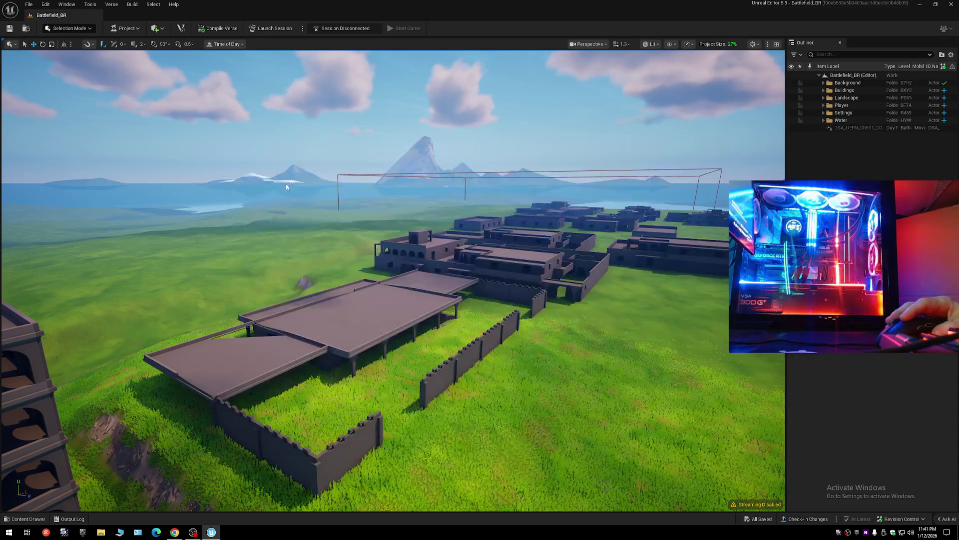
{"action": "left_click", "coordinate": [25, 519]}
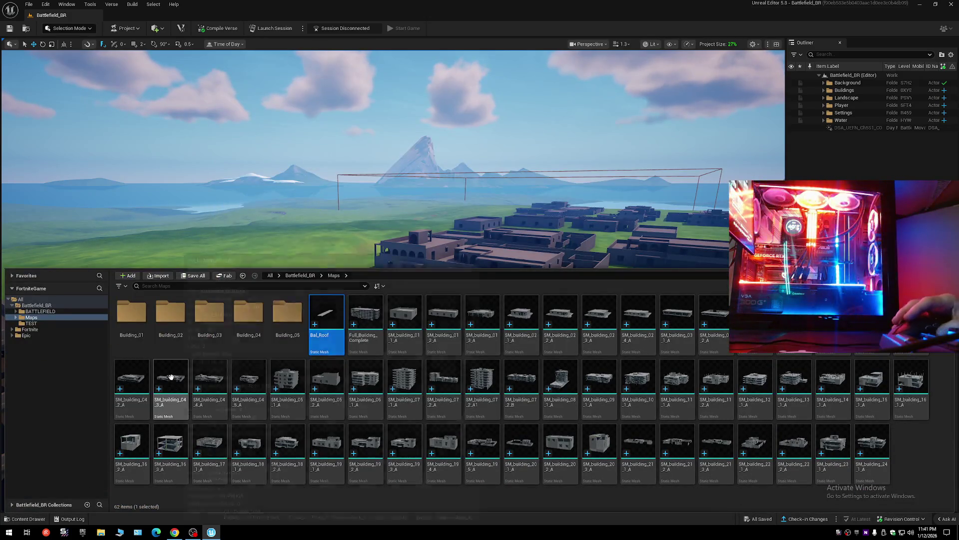
{"action": "left_click", "coordinate": [43, 311]}
{"action": "double_click", "coordinate": [134, 318]}
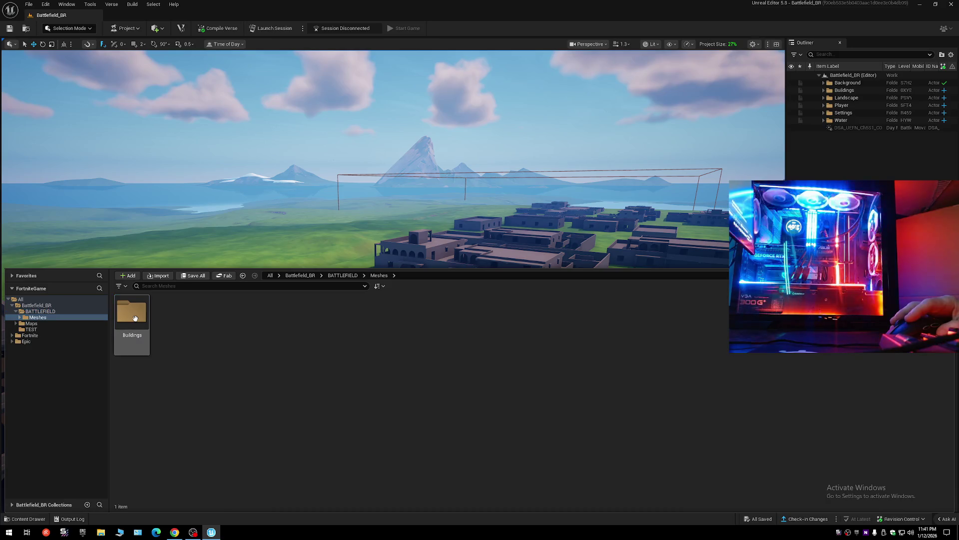
{"action": "double_click", "coordinate": [134, 321]}
{"action": "key", "text": "ctrl+a"}
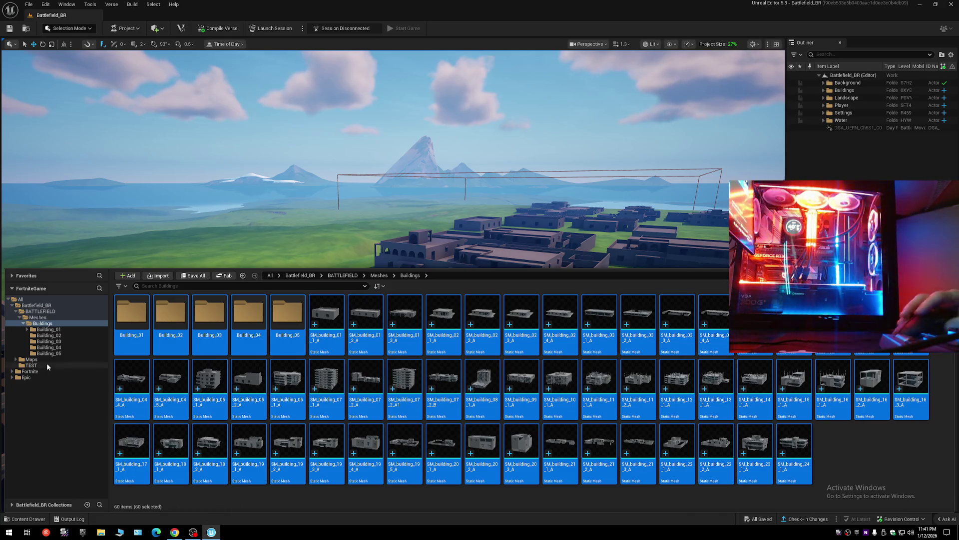
View the BATTLEFIELD folder contents and start Save Current Level As with Ctrl+Alt+S.
{"action": "left_click", "coordinate": [21, 318]}
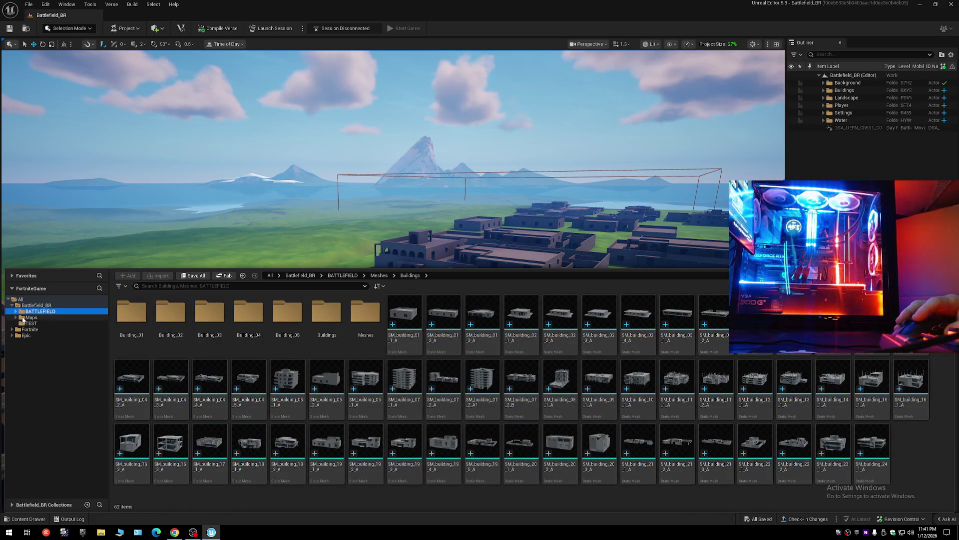
{"action": "left_click", "coordinate": [31, 318]}
{"action": "key", "text": "ctrl+alt+s"}
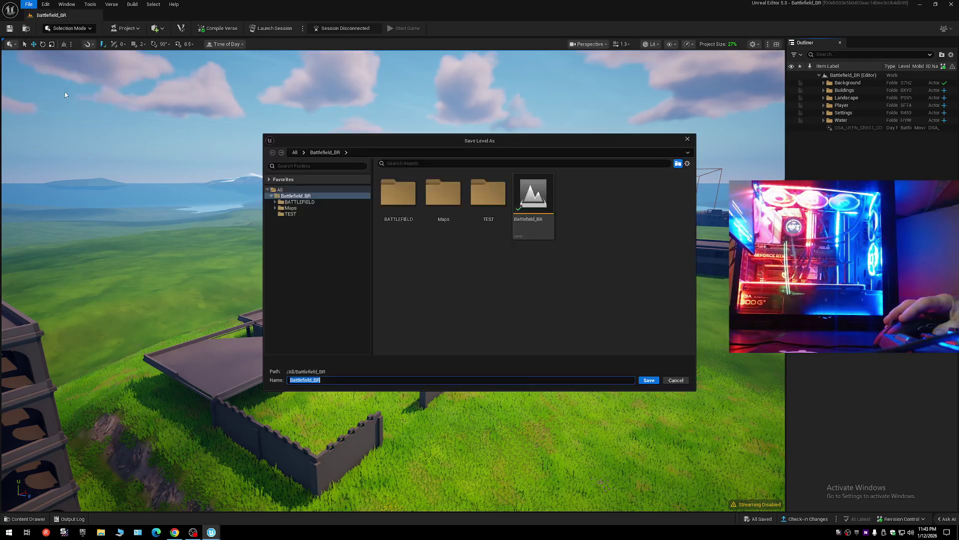
Decline replacing Battlefield_BR, cancel the level save, and open the empty TEST folder in the Content Drawer.
{"action": "double_click", "coordinate": [531, 213]}
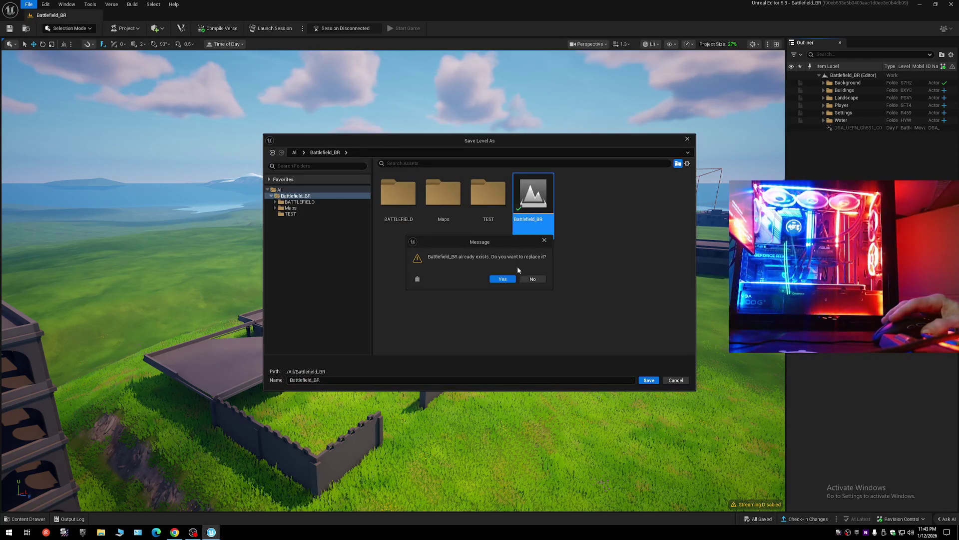
{"action": "left_click", "coordinate": [544, 240]}
{"action": "left_click", "coordinate": [295, 201]}
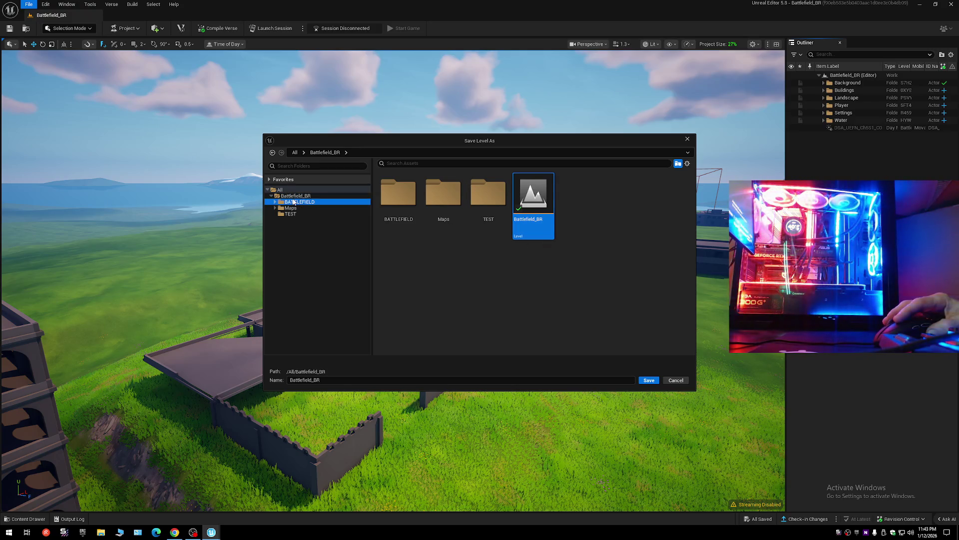
{"action": "left_click", "coordinate": [300, 208]}
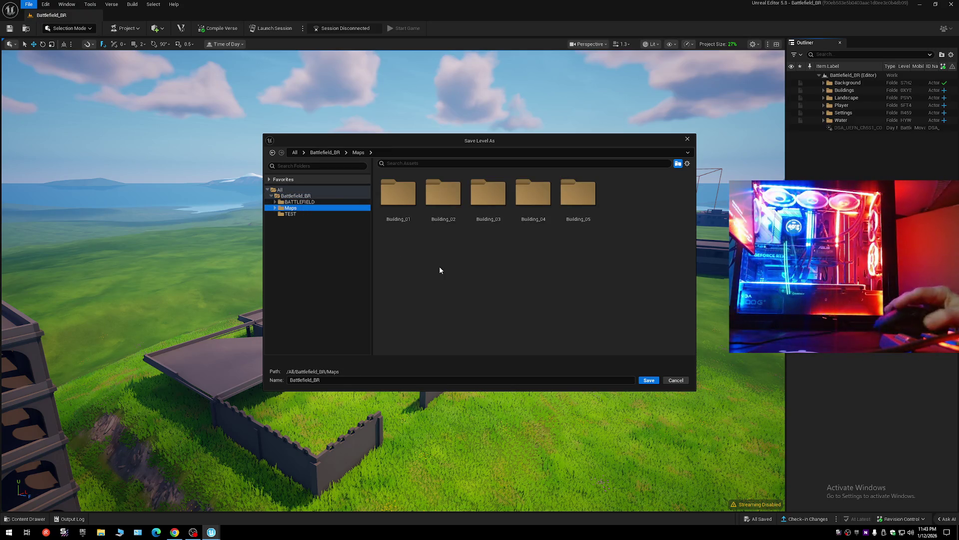
{"action": "left_click", "coordinate": [684, 381]}
{"action": "left_click", "coordinate": [31, 522]}
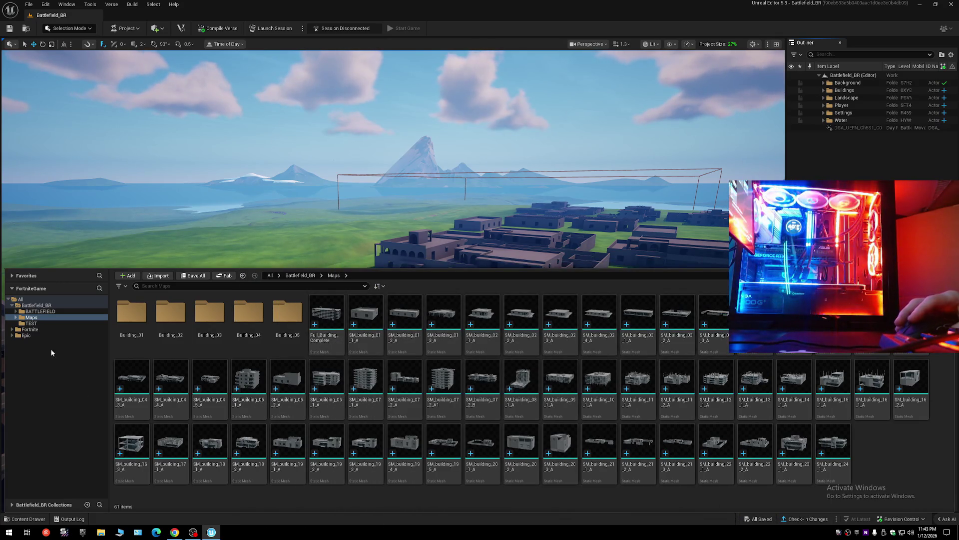
{"action": "left_click", "coordinate": [24, 324]}
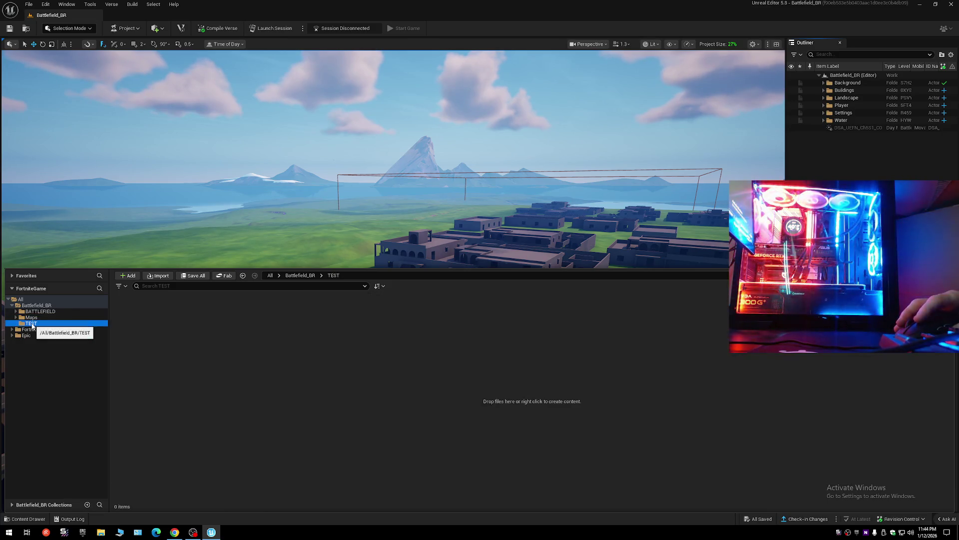
Delete the empty TEST folder and glance at the Maps folder's Building_01–05 subfolders.
{"action": "left_click", "coordinate": [27, 318]}
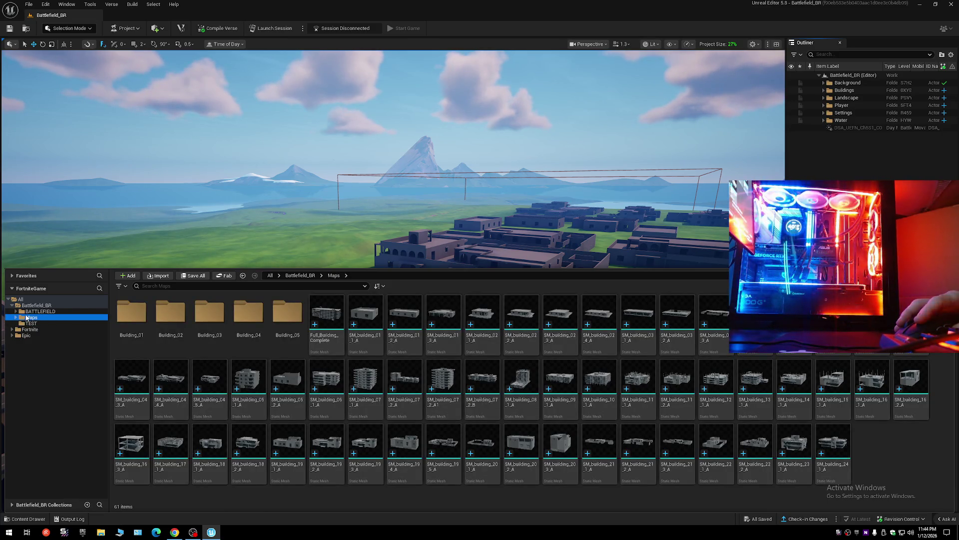
{"action": "left_click", "coordinate": [31, 324]}
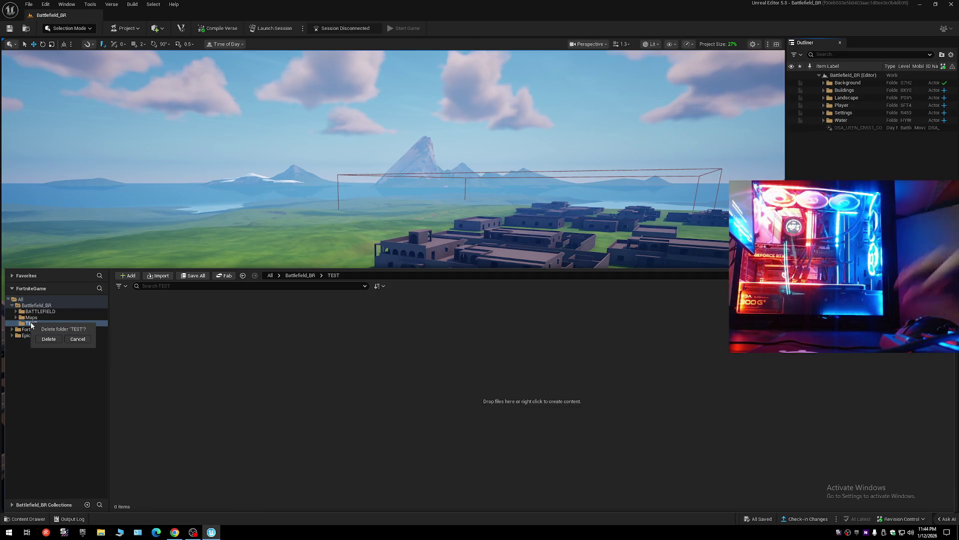
{"action": "left_click", "coordinate": [44, 338]}
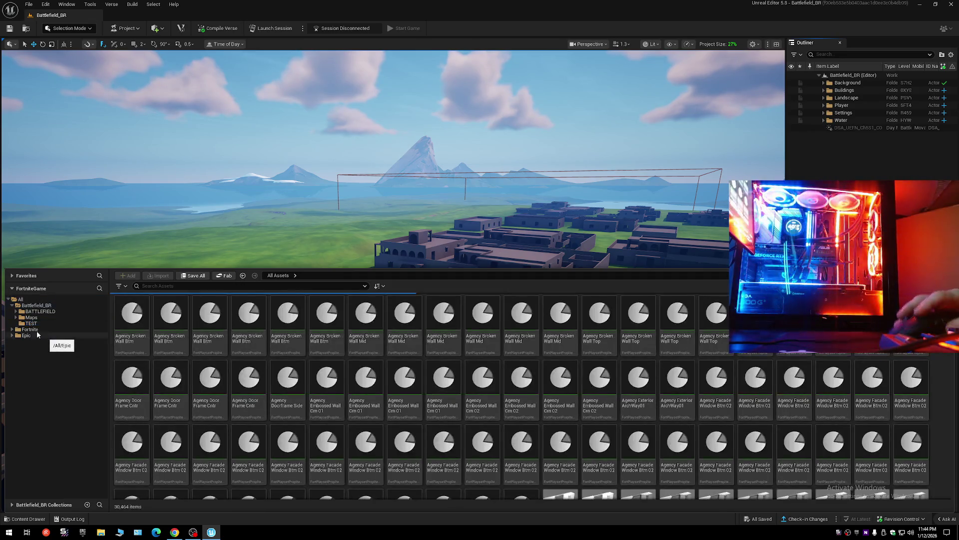
{"action": "left_click", "coordinate": [21, 318]}
{"action": "left_click", "coordinate": [16, 317]}
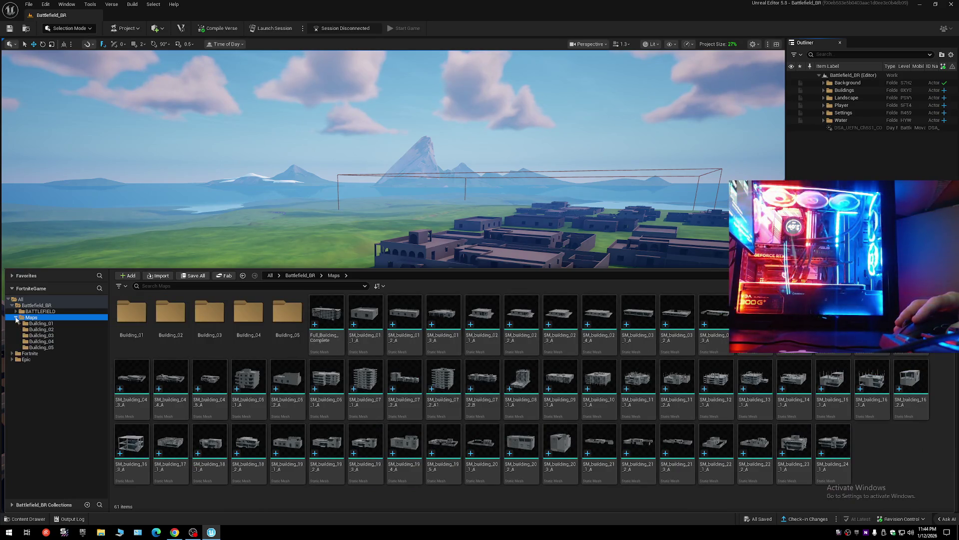
{"action": "left_click", "coordinate": [16, 320]}
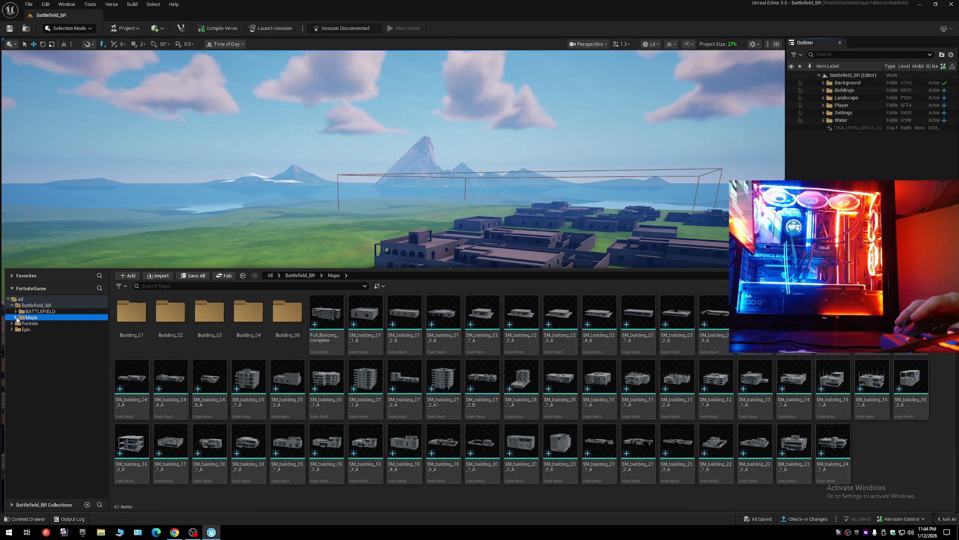
Check the 60 meshes in BATTLEFIELD/Meshes/Buildings, then return to the Battlefield_BR root folder.
{"action": "mouse_move", "coordinate": [385, 377]}
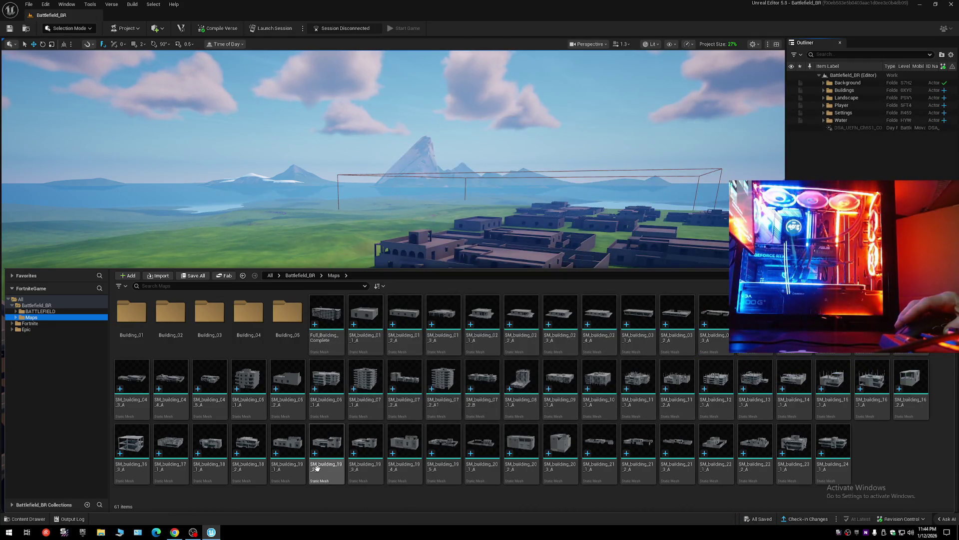
{"action": "left_click", "coordinate": [45, 312]}
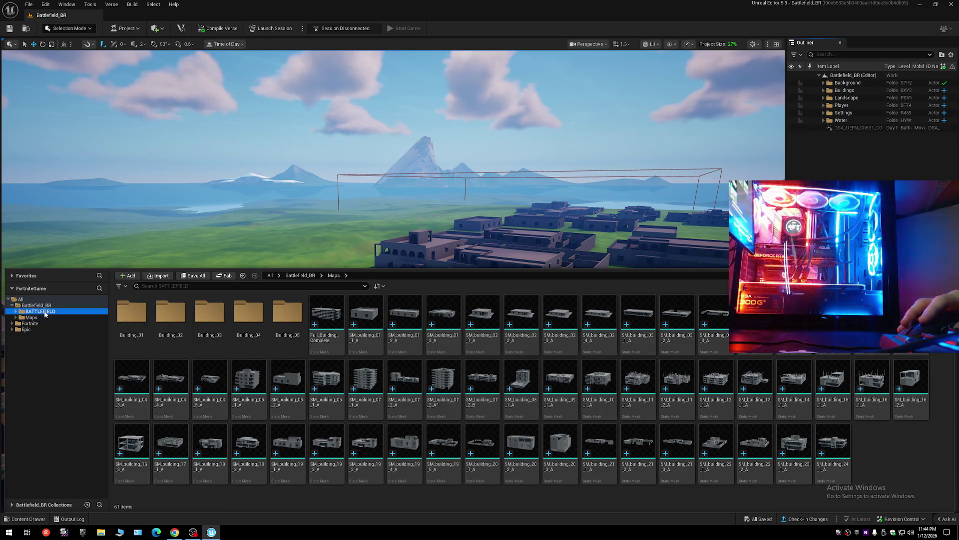
{"action": "double_click", "coordinate": [144, 313]}
{"action": "double_click", "coordinate": [144, 313]}
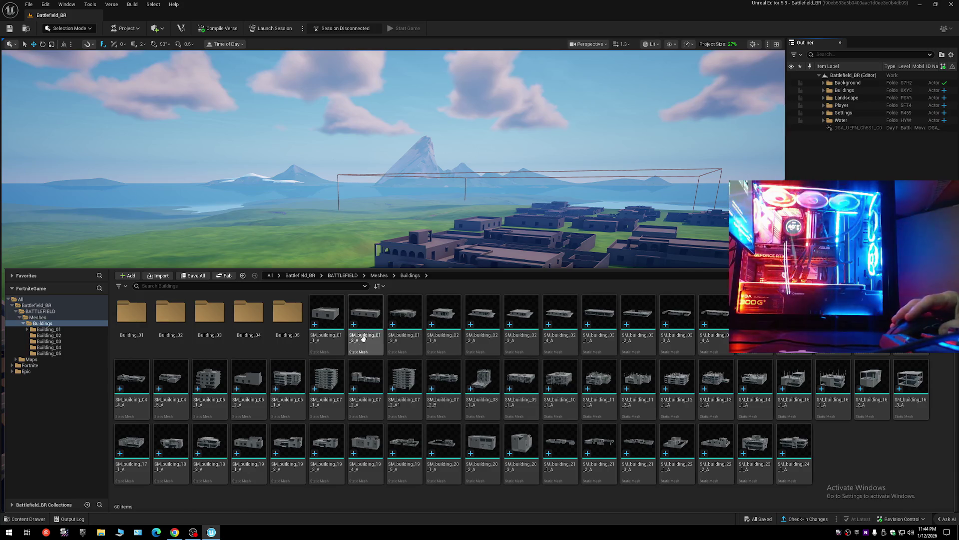
{"action": "left_click", "coordinate": [23, 324]}
{"action": "left_click", "coordinate": [20, 317]}
{"action": "left_click", "coordinate": [16, 312]}
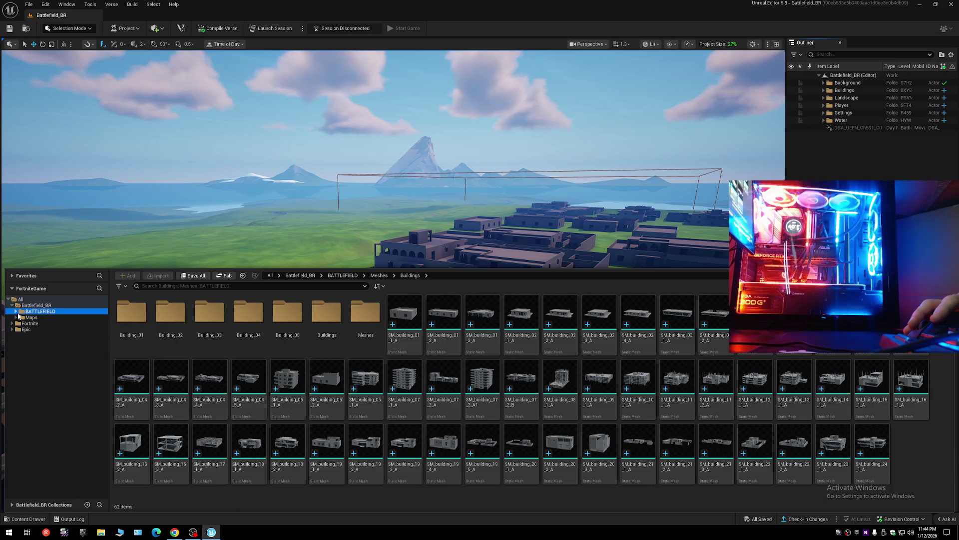
{"action": "left_click", "coordinate": [48, 303]}
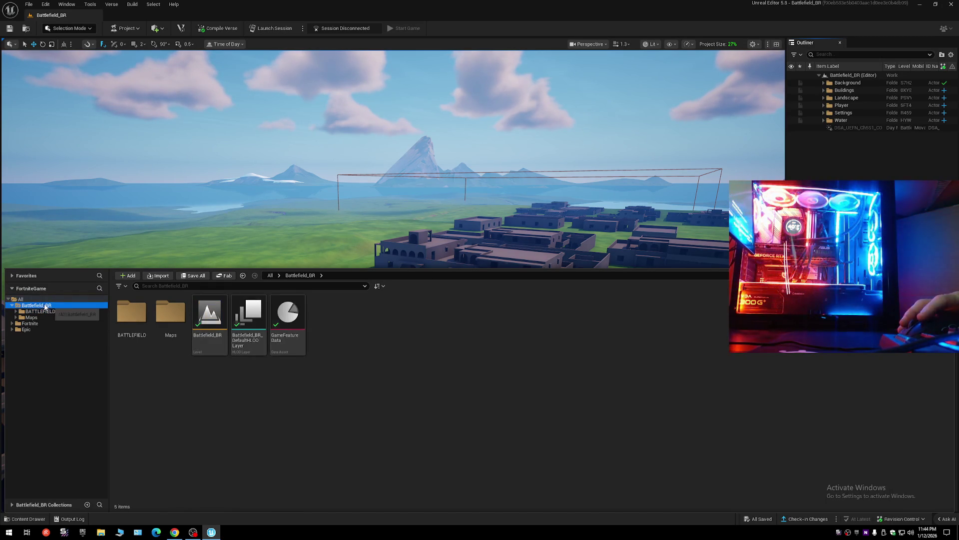
Close the Content Drawer and save the current level over the existing Battlefield_BR file.
{"action": "left_click", "coordinate": [18, 30]}
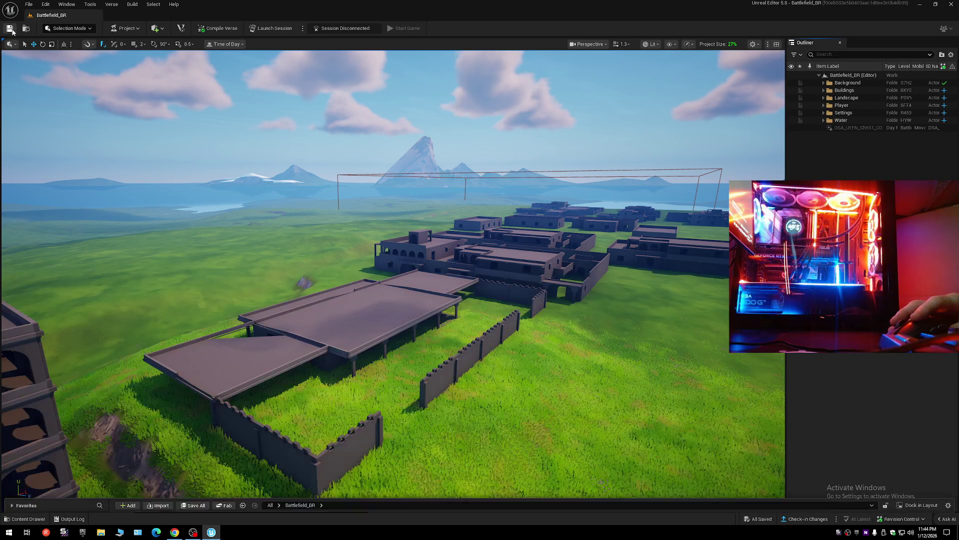
{"action": "left_click", "coordinate": [28, 4]}
{"action": "left_click", "coordinate": [43, 80]}
{"action": "left_click", "coordinate": [28, 4]}
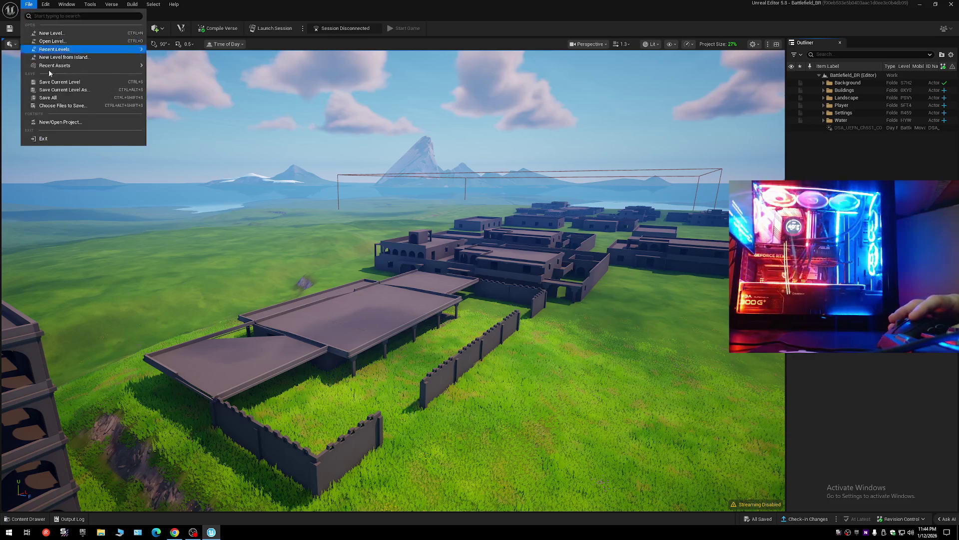
{"action": "left_click", "coordinate": [48, 98]}
{"action": "left_click", "coordinate": [29, 4]}
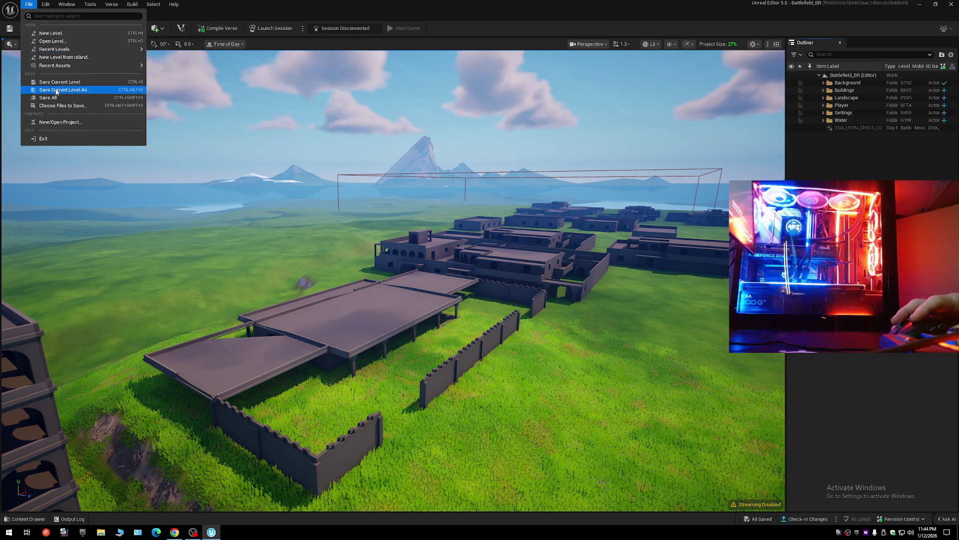
{"action": "left_click", "coordinate": [56, 91]}
{"action": "double_click", "coordinate": [507, 196]}
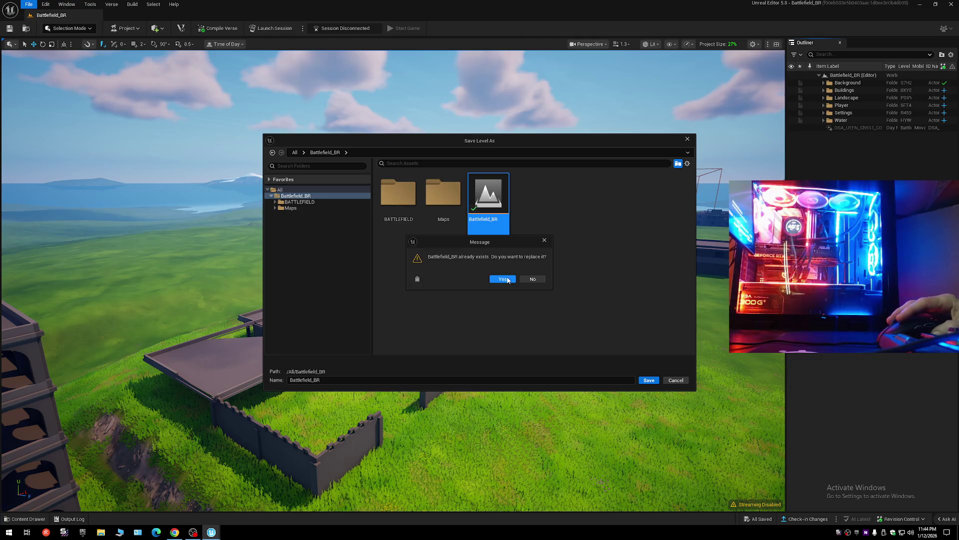
{"action": "left_click", "coordinate": [507, 276]}
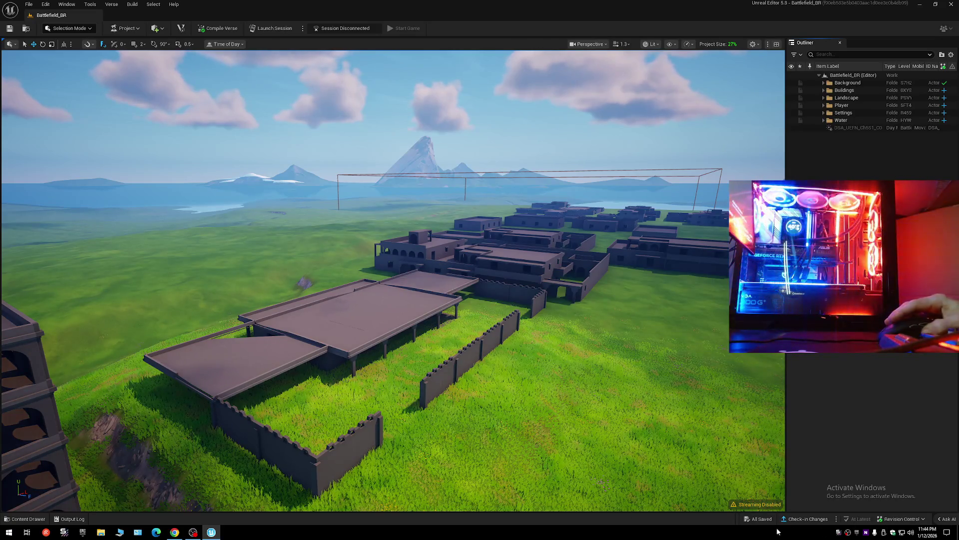
{"action": "right_click", "coordinate": [537, 532]}
Check Task Manager and the Epic Games launcher, then close both.
{"action": "left_click", "coordinate": [564, 500]}
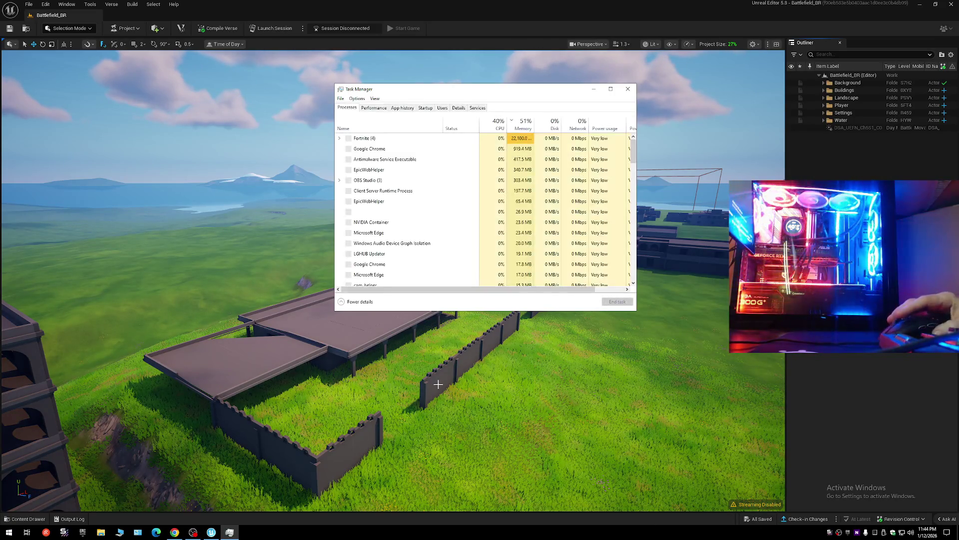
{"action": "left_click", "coordinate": [628, 90]}
{"action": "left_click", "coordinate": [857, 532]}
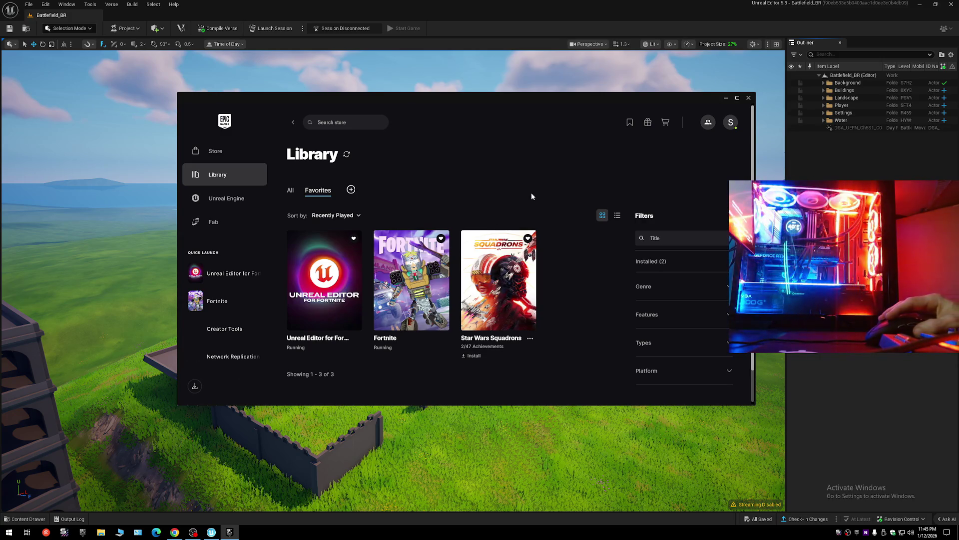
{"action": "left_click", "coordinate": [748, 98]}
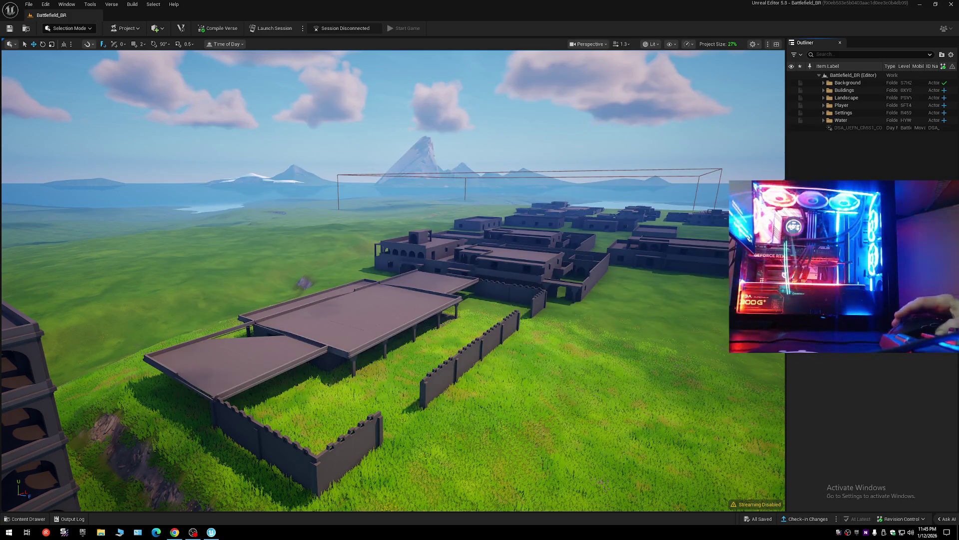
End the running Fortnite process from Task Manager's Processes list.
{"action": "right_click", "coordinate": [332, 532]}
{"action": "left_click", "coordinate": [357, 500]}
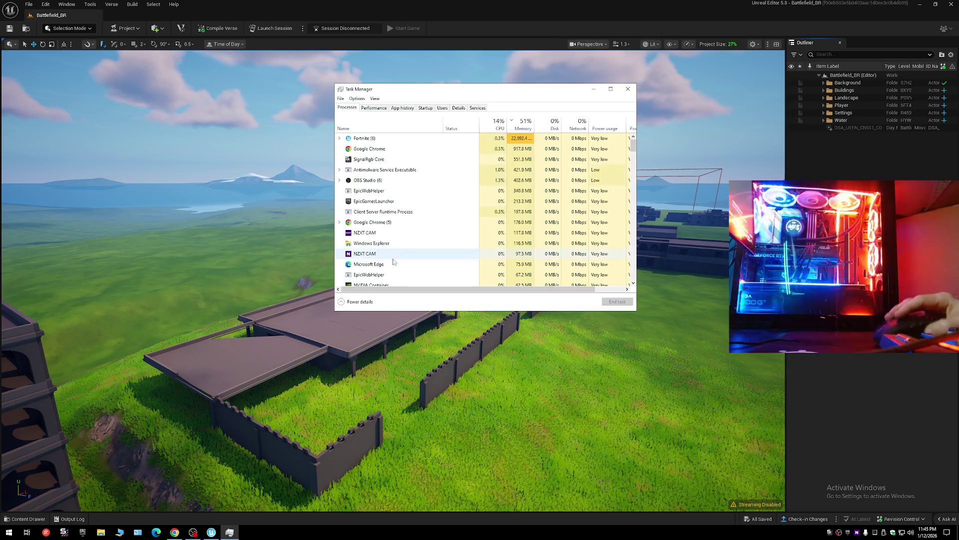
{"action": "left_click", "coordinate": [386, 141]}
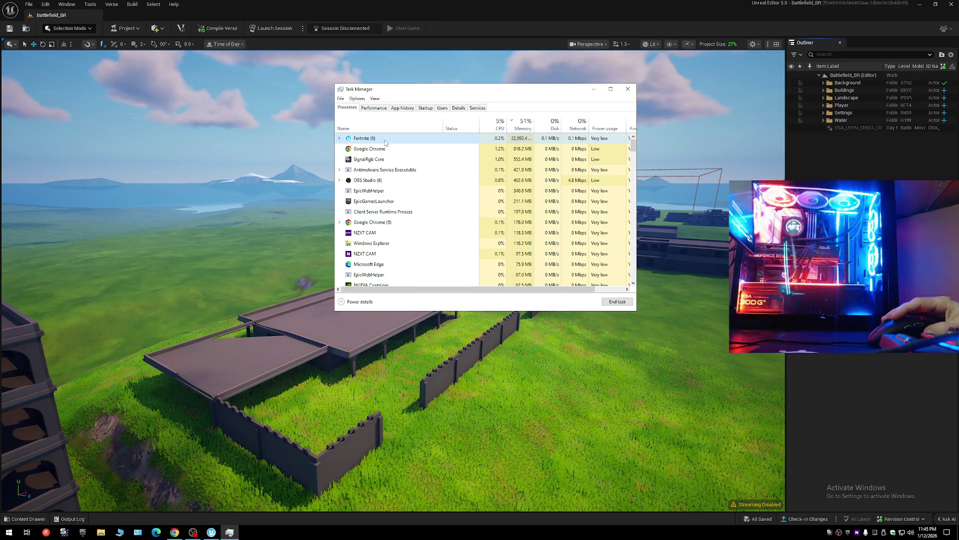
{"action": "left_click", "coordinate": [618, 302]}
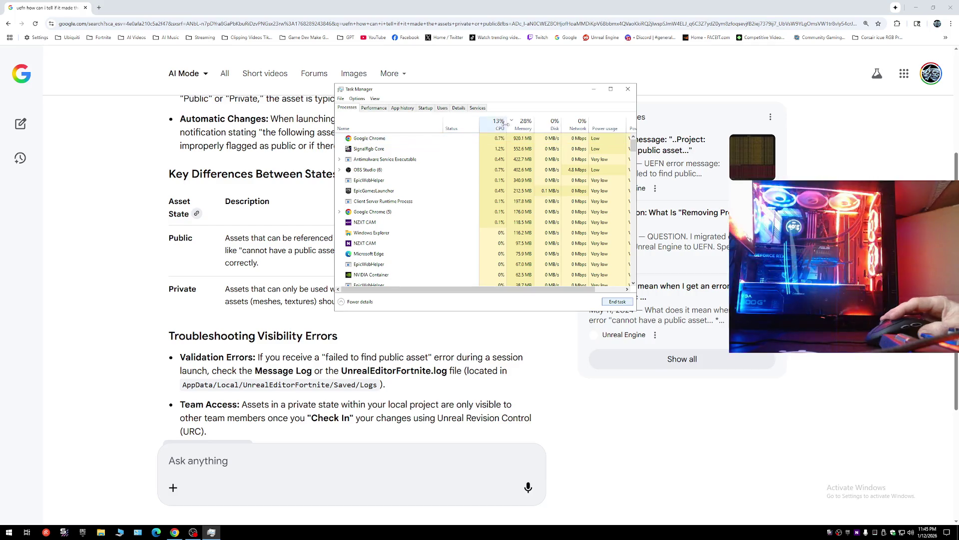
Close Task Manager, relaunch Unreal Editor for Fortnite from the Library, and return to Chrome.
{"action": "left_click", "coordinate": [622, 95]}
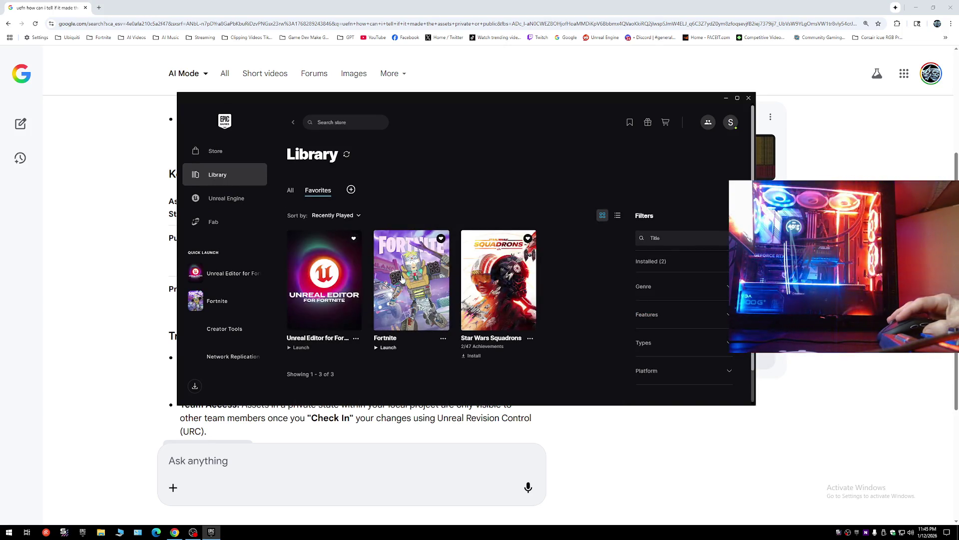
{"action": "left_click", "coordinate": [356, 340]}
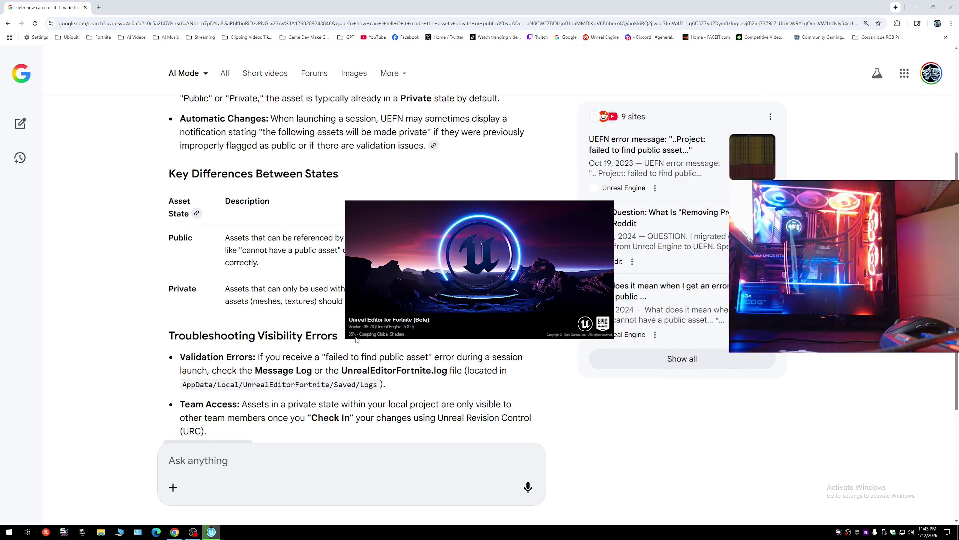
{"action": "left_click", "coordinate": [165, 310]}
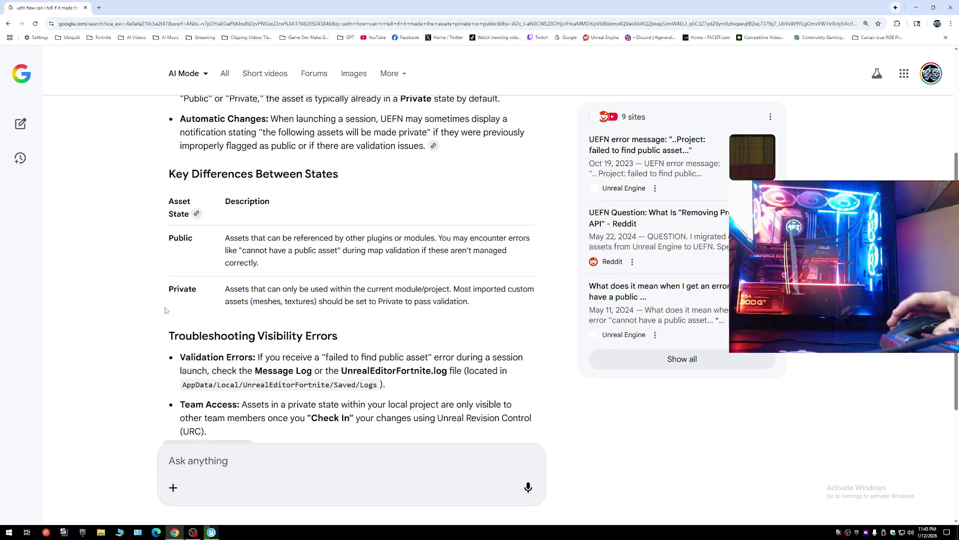
Scroll back up to the asset visibility section in Chrome, then switch to the editor.
{"action": "scroll", "coordinate": [165, 311], "scroll_direction": "up", "scroll_amount": 3}
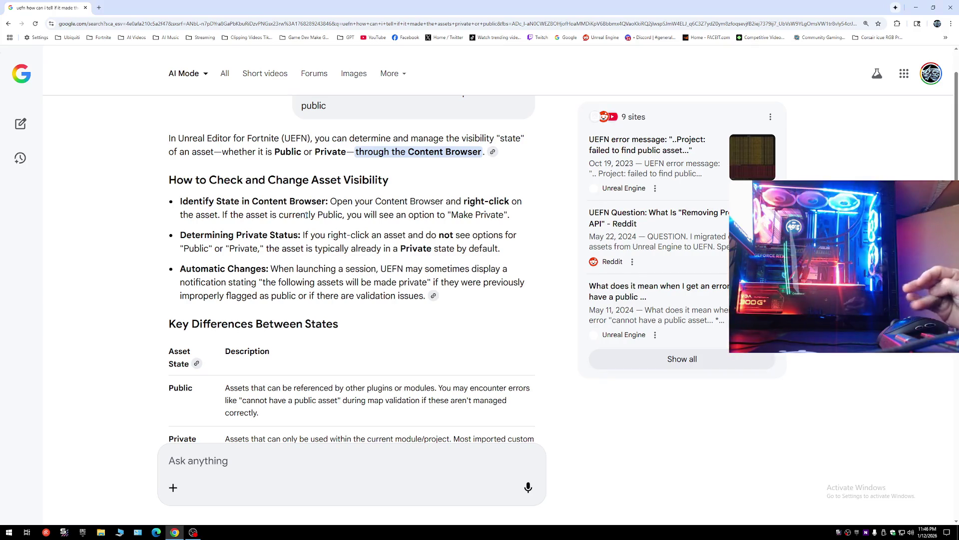
{"action": "key", "text": "alt+Tab"}
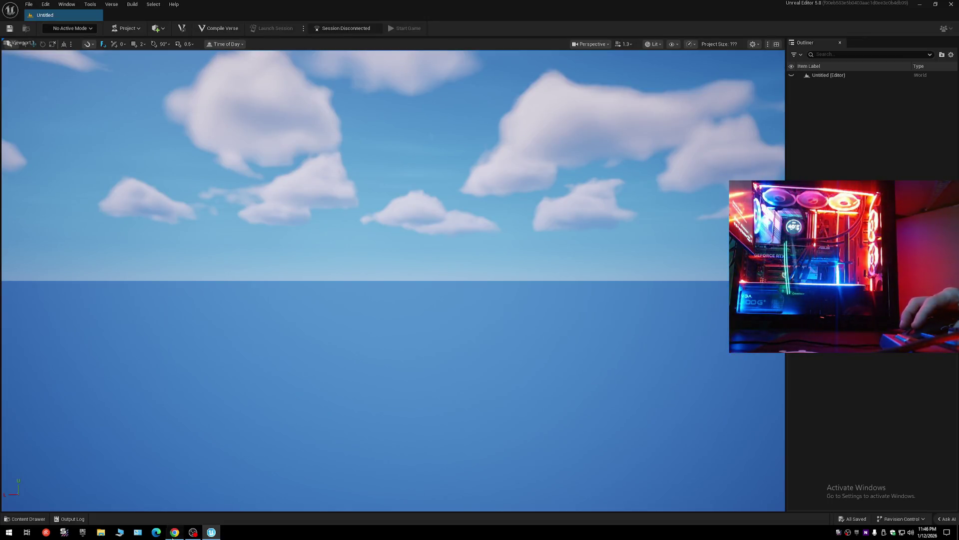
Dismiss the News window and open the Battlefield_BR project, returning to Chrome while it loads.
{"action": "key", "text": "alt+Tab"}
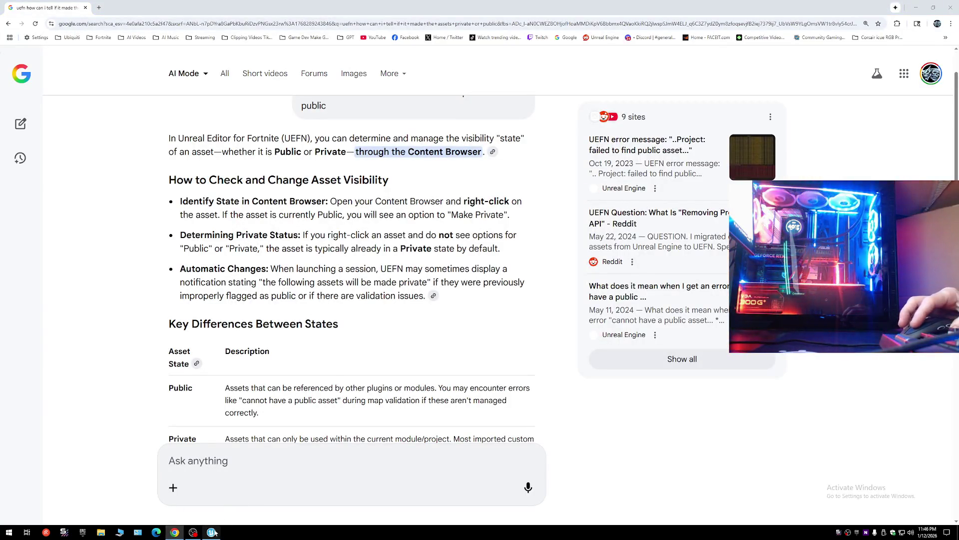
{"action": "key", "text": "alt+Tab"}
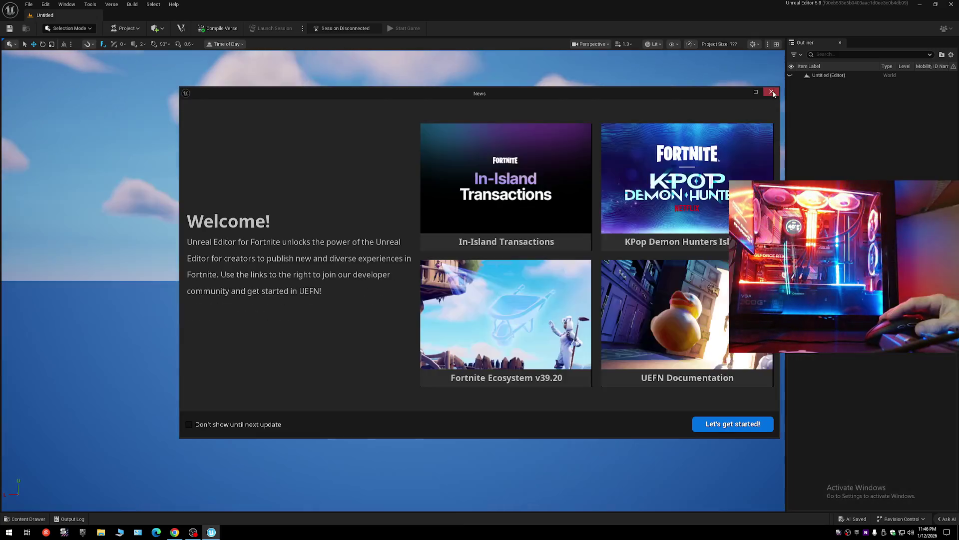
{"action": "left_click", "coordinate": [772, 93]}
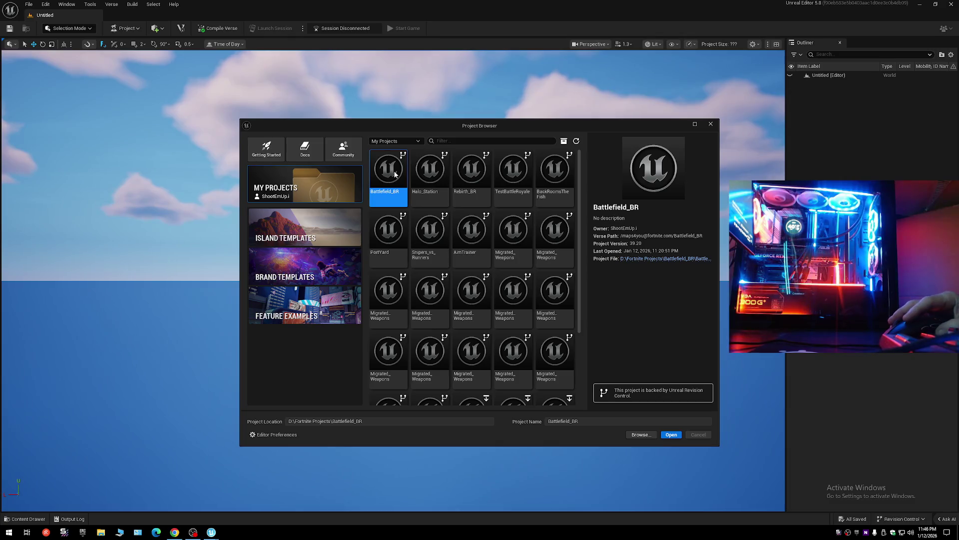
{"action": "double_click", "coordinate": [393, 173]}
{"action": "left_click", "coordinate": [174, 532]}
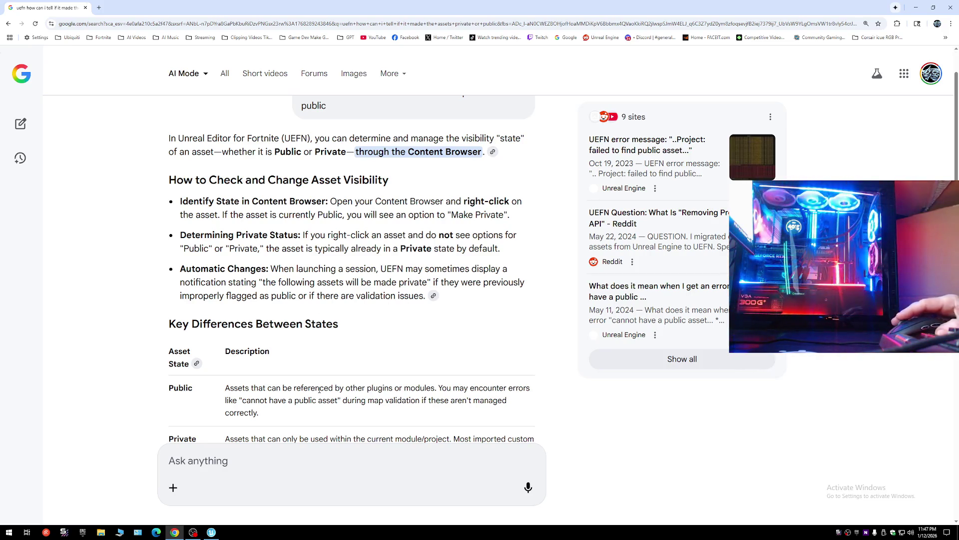
Read down through the Troubleshooting Visibility Errors tips and dismiss the share-thread notice.
{"action": "scroll", "coordinate": [322, 380], "scroll_direction": "down", "scroll_amount": 1}
{"action": "scroll", "coordinate": [320, 392], "scroll_direction": "down", "scroll_amount": 1}
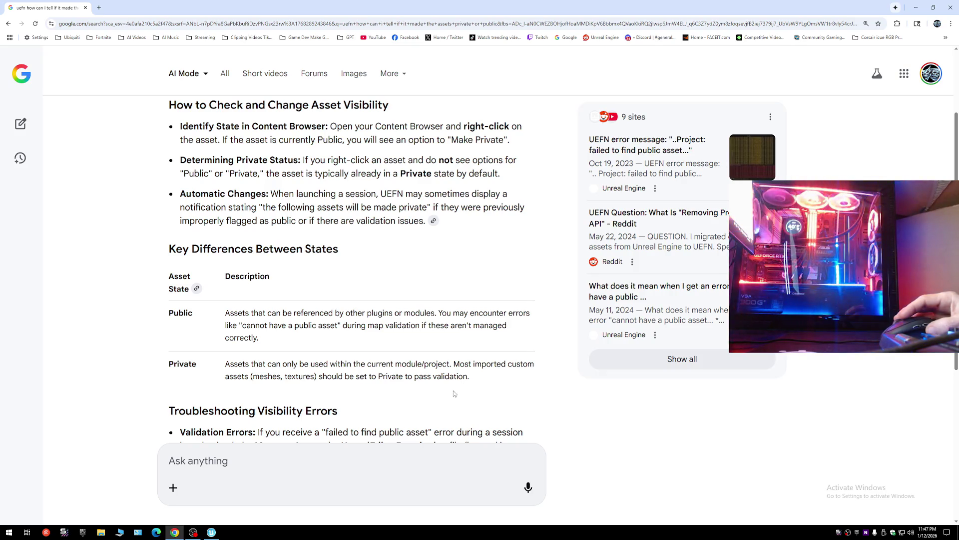
{"action": "scroll", "coordinate": [454, 393], "scroll_direction": "down", "scroll_amount": 2}
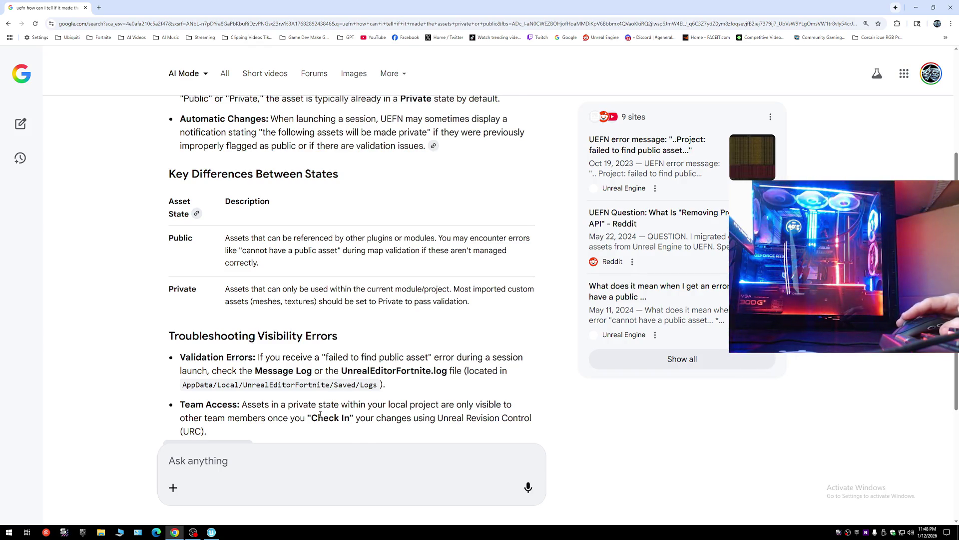
{"action": "scroll", "coordinate": [320, 414], "scroll_direction": "down", "scroll_amount": 1}
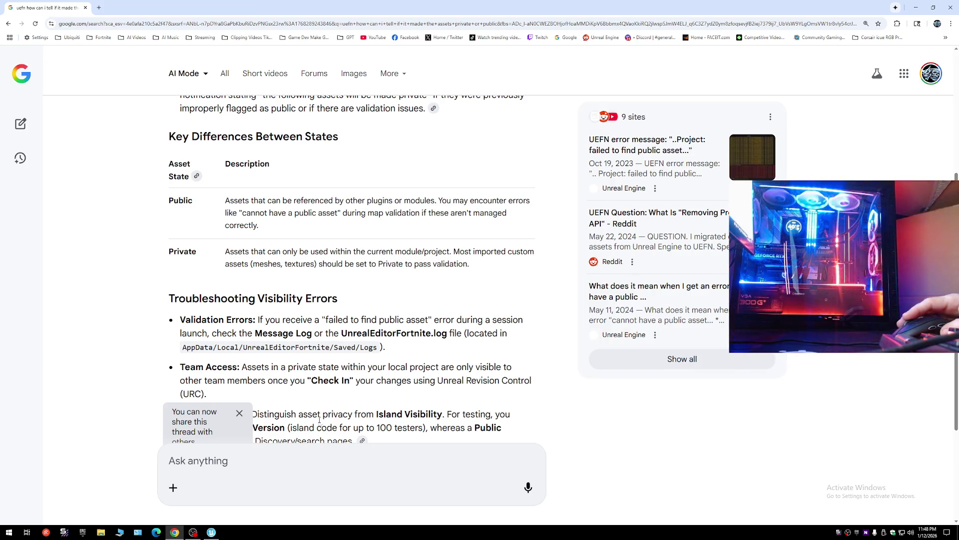
{"action": "scroll", "coordinate": [319, 420], "scroll_direction": "down", "scroll_amount": 2}
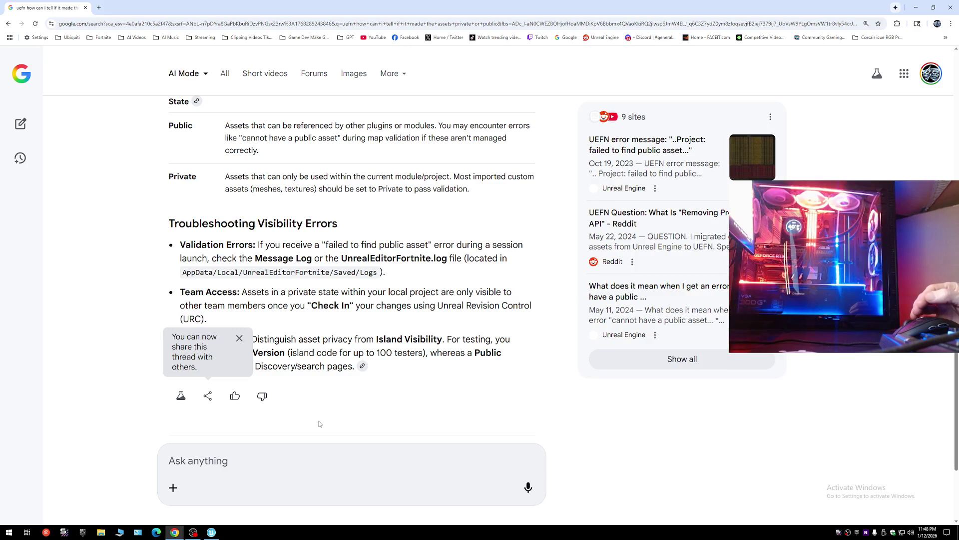
{"action": "left_click", "coordinate": [240, 339]}
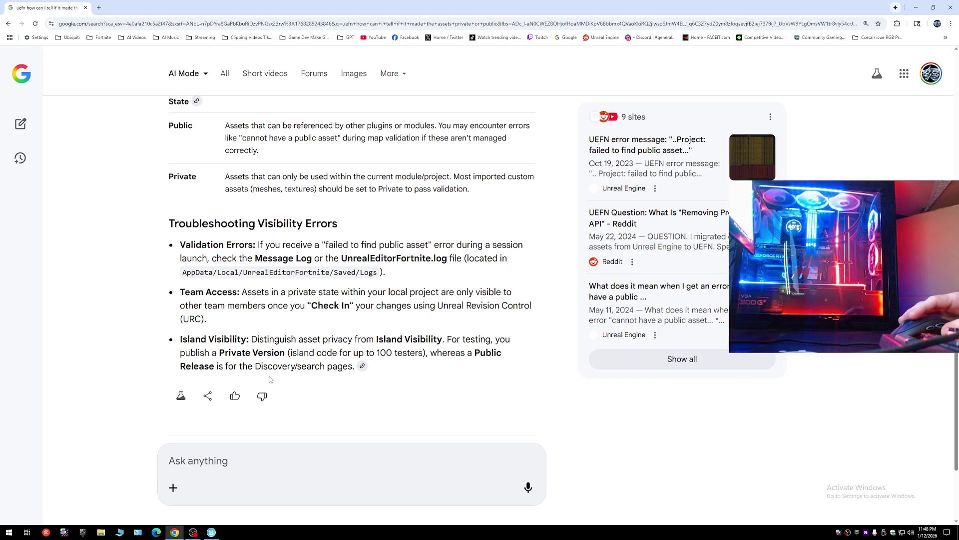
{"action": "scroll", "coordinate": [357, 396], "scroll_direction": "down", "scroll_amount": 2}
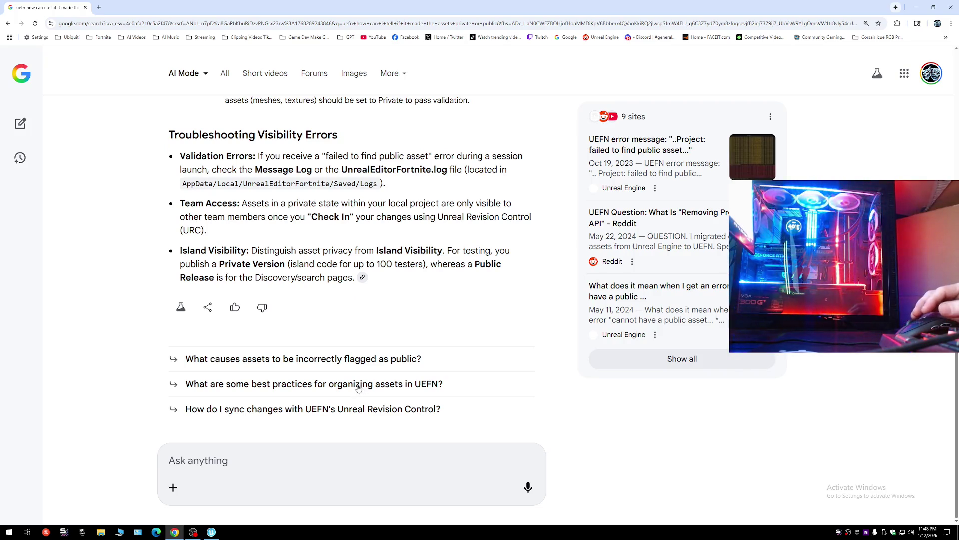
Ask why assets get incorrectly flagged as public, read the answer, then close Chrome.
{"action": "left_click", "coordinate": [340, 360]}
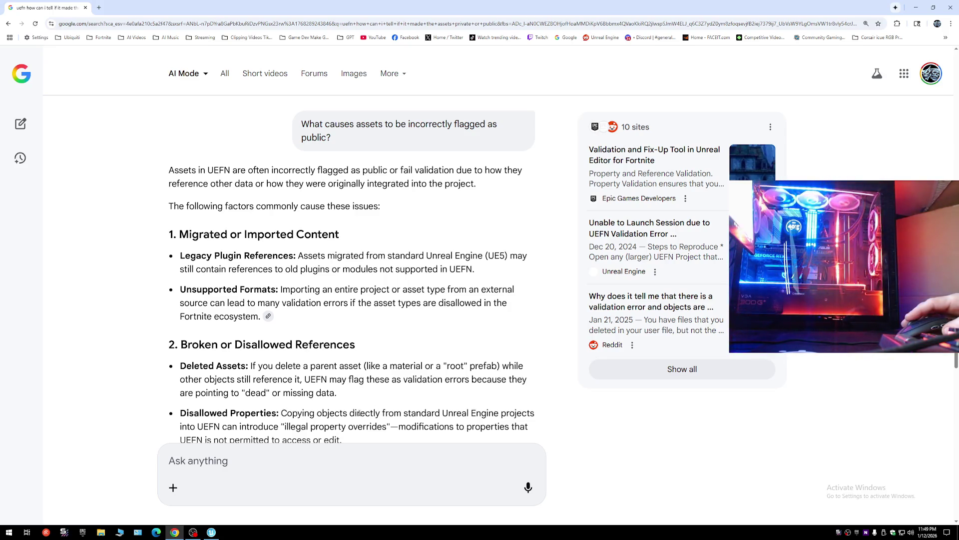
{"action": "scroll", "coordinate": [359, 412], "scroll_direction": "down", "scroll_amount": 2}
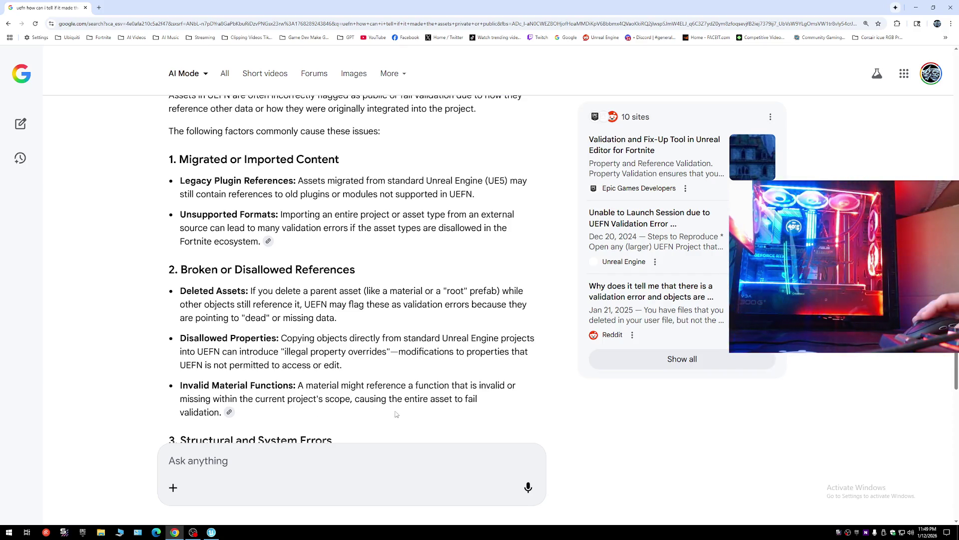
{"action": "scroll", "coordinate": [399, 414], "scroll_direction": "down", "scroll_amount": 1}
{"action": "scroll", "coordinate": [400, 413], "scroll_direction": "down", "scroll_amount": 1}
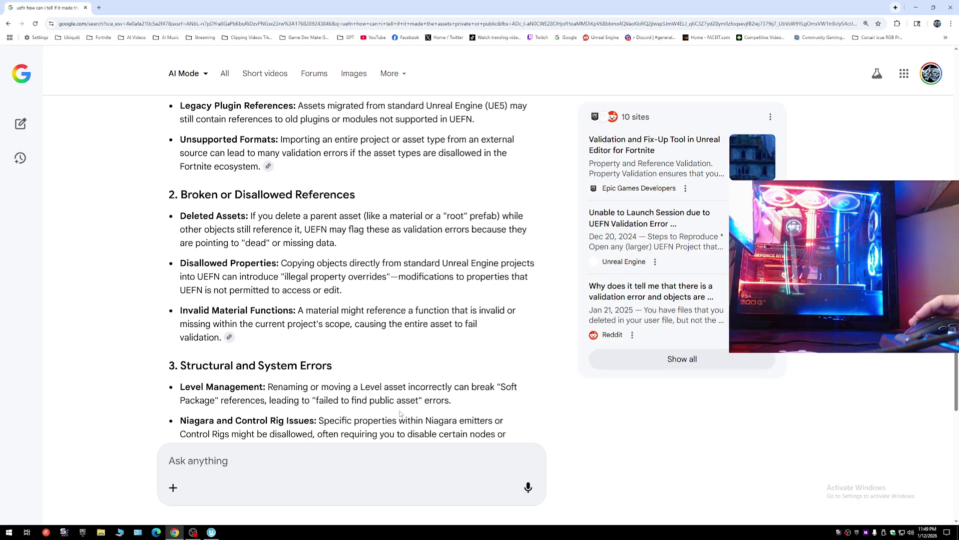
{"action": "scroll", "coordinate": [280, 341], "scroll_direction": "down", "scroll_amount": 1}
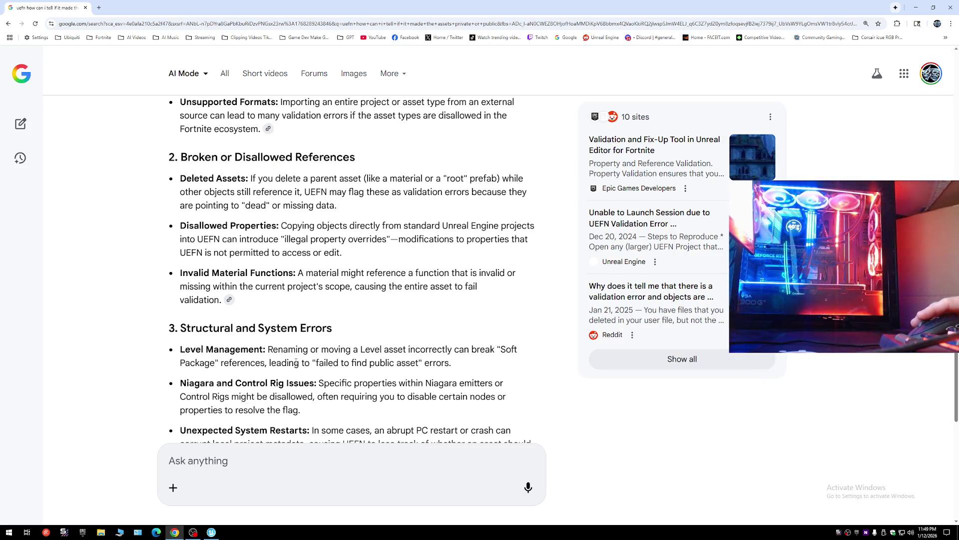
{"action": "scroll", "coordinate": [296, 362], "scroll_direction": "down", "scroll_amount": 1}
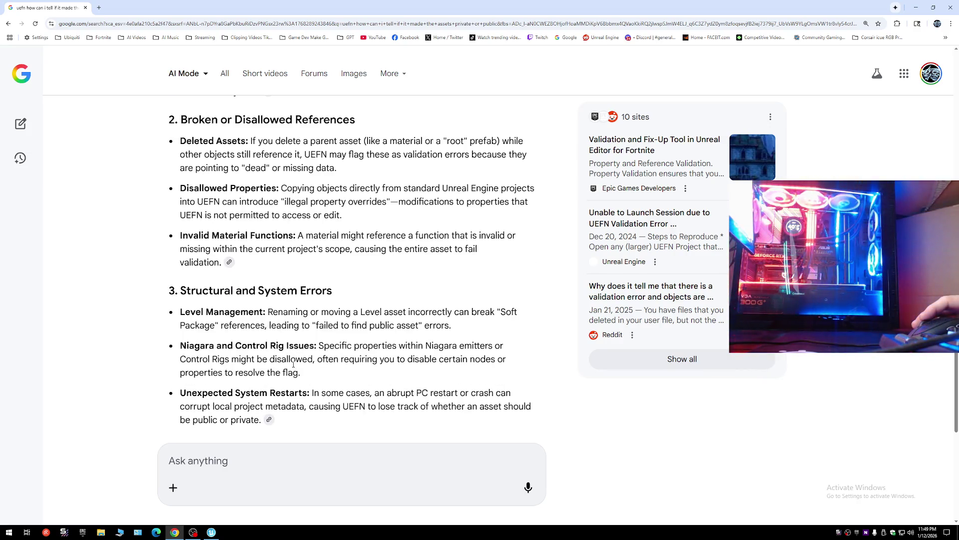
{"action": "left_click", "coordinate": [85, 9]}
{"action": "mouse_move", "coordinate": [459, 326]}
{"action": "left_mouse_down"}
{"action": "mouse_move", "coordinate": [540, 305]}
{"action": "mouse_move", "coordinate": [599, 265]}
{"action": "mouse_move", "coordinate": [514, 265]}
{"action": "mouse_move", "coordinate": [459, 327]}
{"action": "left_mouse_up"}
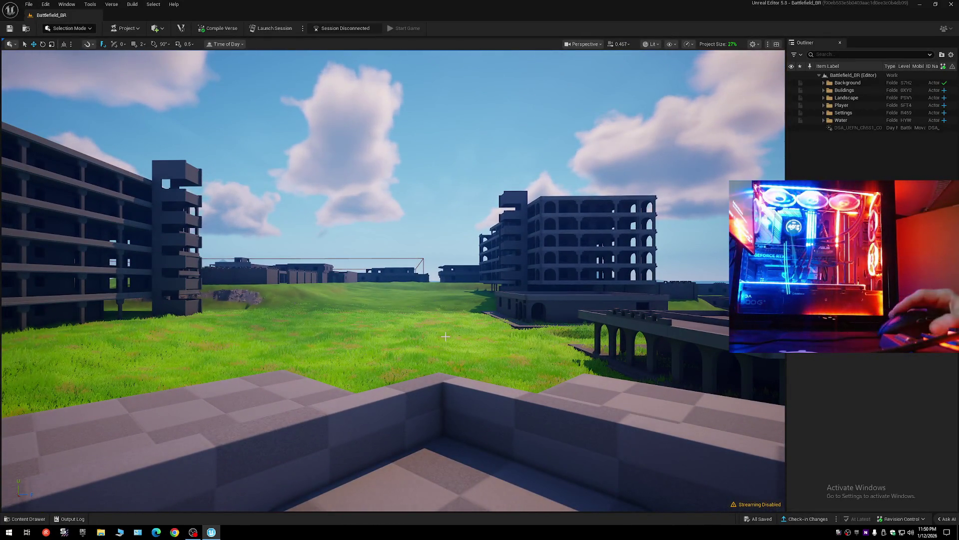
Launch a test session of Battlefield_BR from the top toolbar's Launch Session button.
{"action": "left_click", "coordinate": [261, 30]}
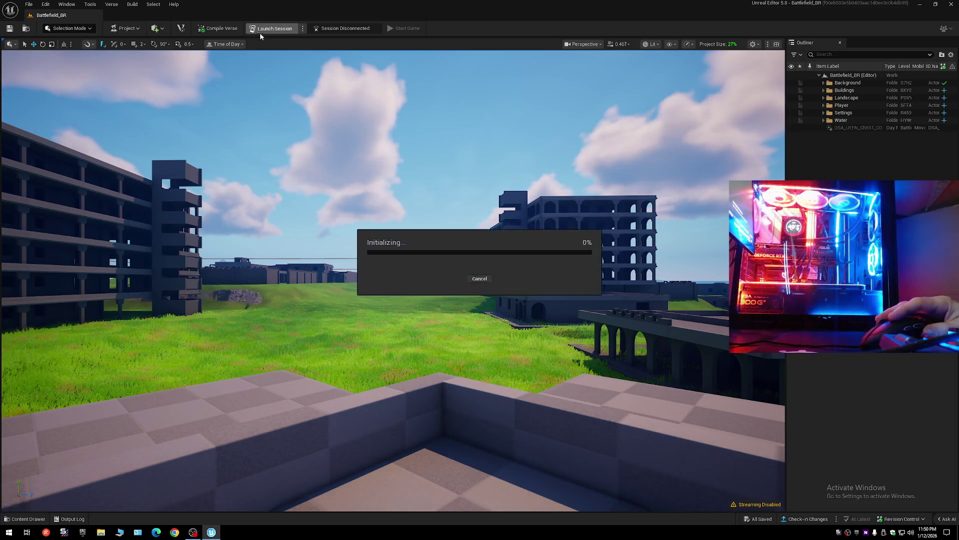
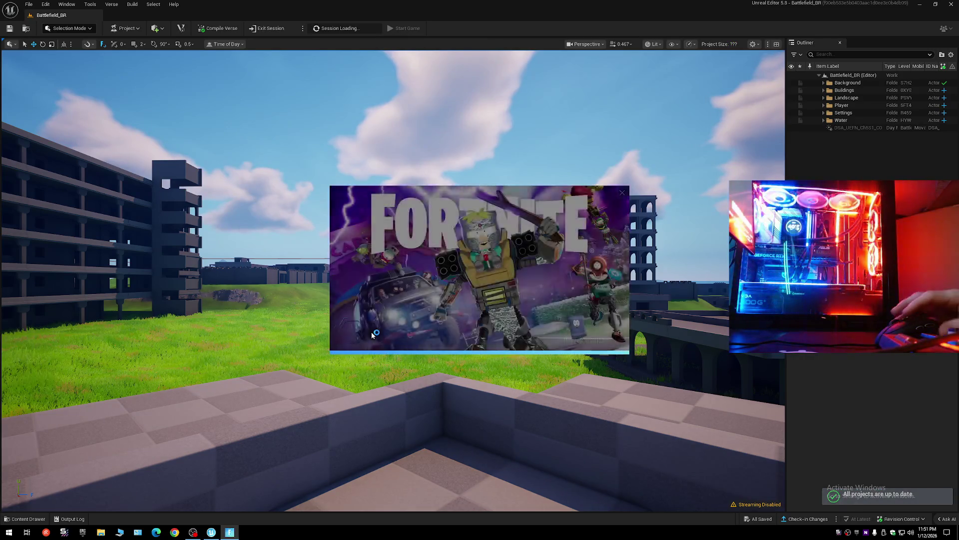
Dismiss the Fortnite splash and open the Maps folder in the Content Drawer.
{"action": "left_click", "coordinate": [210, 532]}
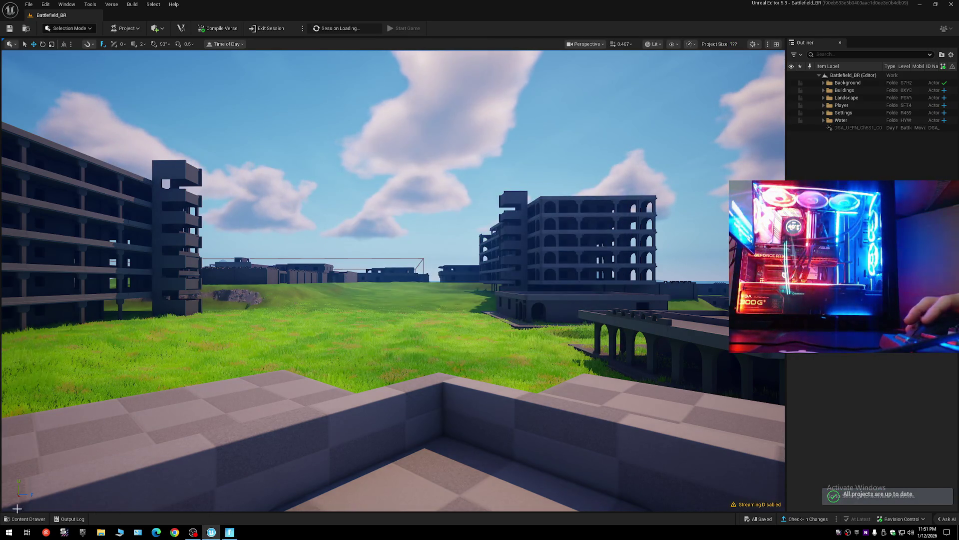
{"action": "left_click", "coordinate": [25, 519]}
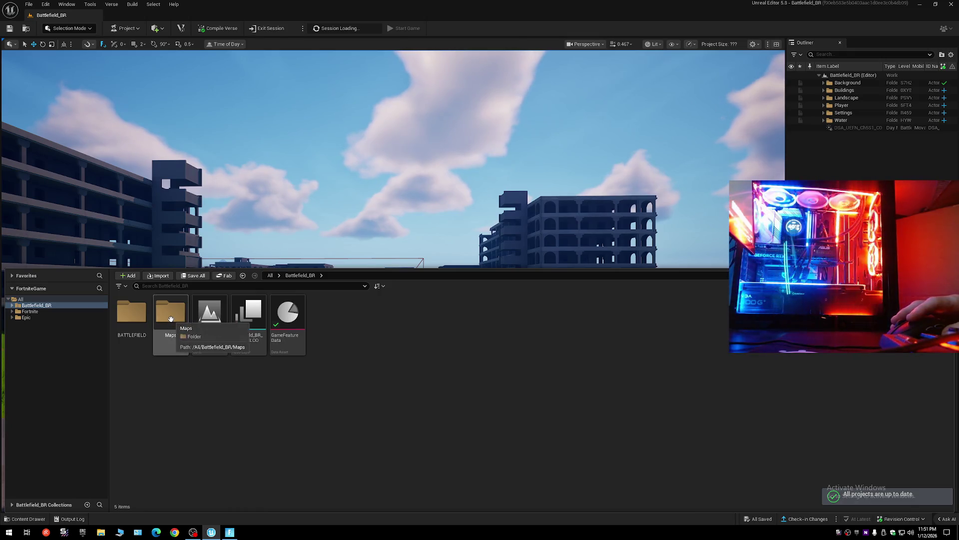
{"action": "double_click", "coordinate": [171, 315]}
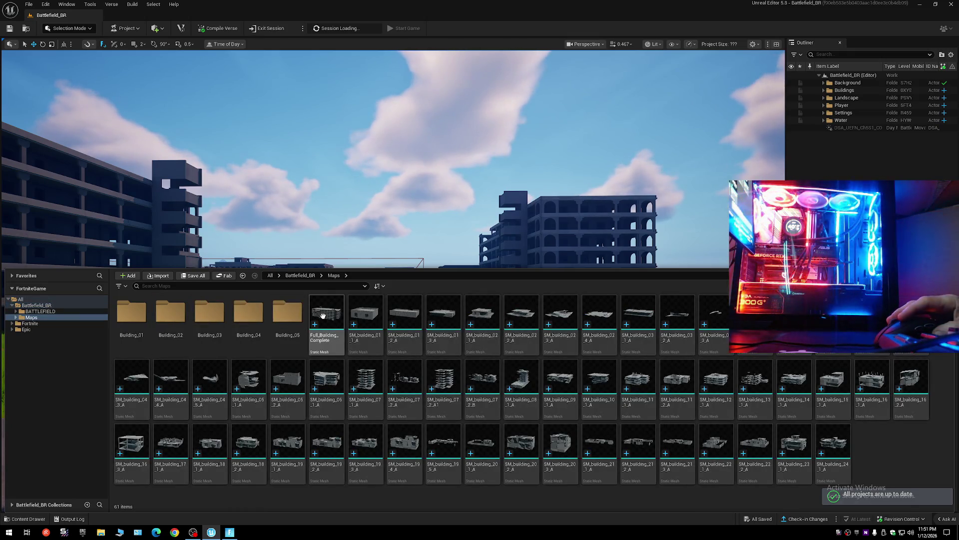
Browse the context menu submenus of the Full_Building_Complete mesh, then close the menu.
{"action": "right_click", "coordinate": [322, 315]}
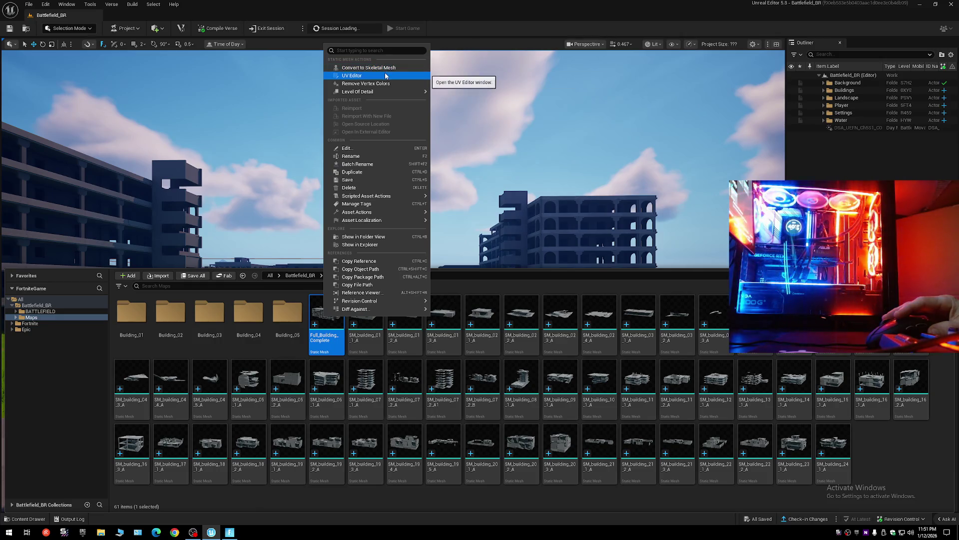
{"action": "mouse_move", "coordinate": [386, 93]}
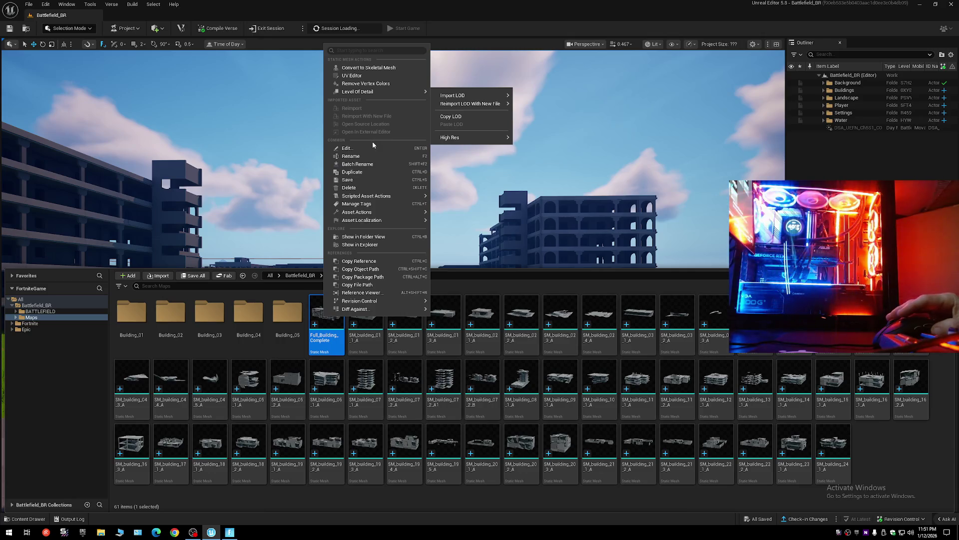
{"action": "mouse_move", "coordinate": [371, 196]}
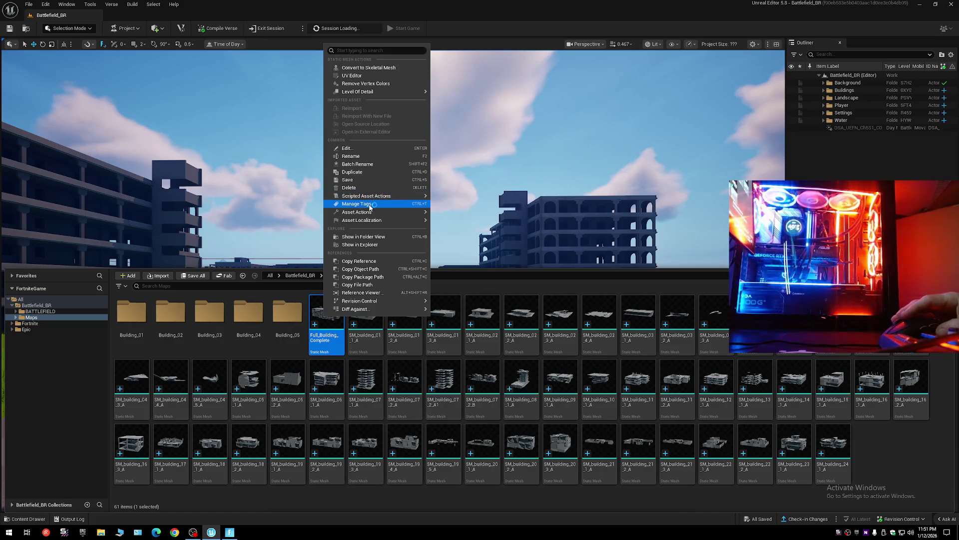
{"action": "mouse_move", "coordinate": [369, 214]}
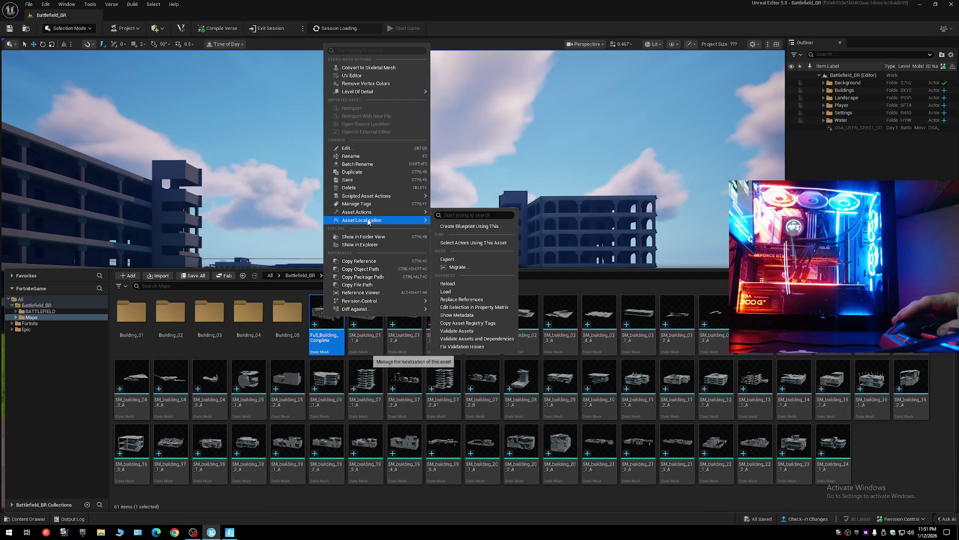
{"action": "mouse_move", "coordinate": [368, 222]}
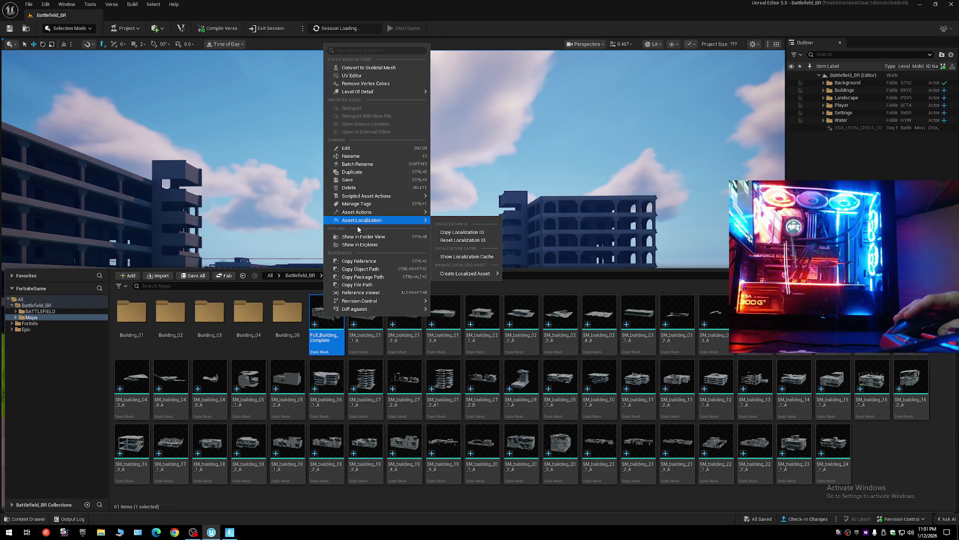
{"action": "left_click", "coordinate": [496, 284]}
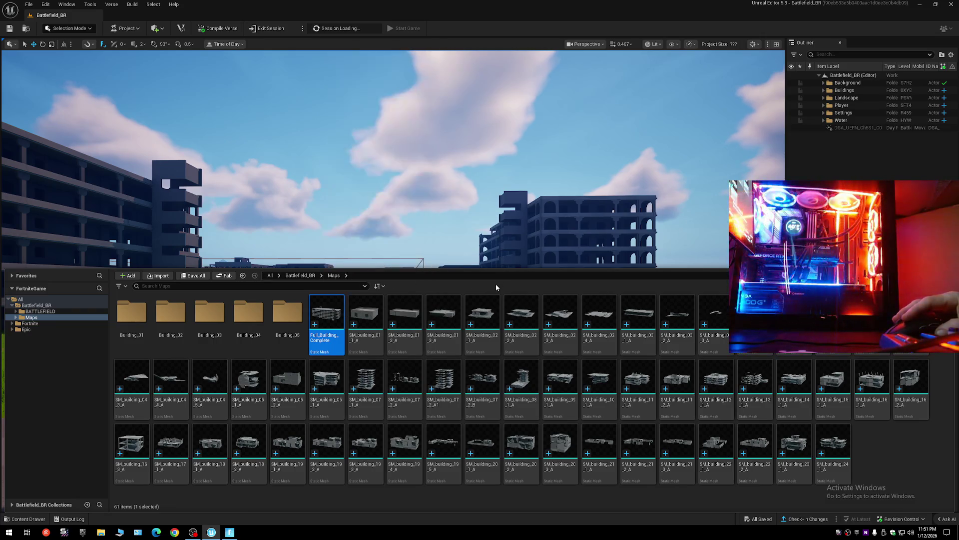
Minimize the editor to reveal the Fortnite loading screen, then launch Google Chrome.
{"action": "mouse_move", "coordinate": [465, 392]}
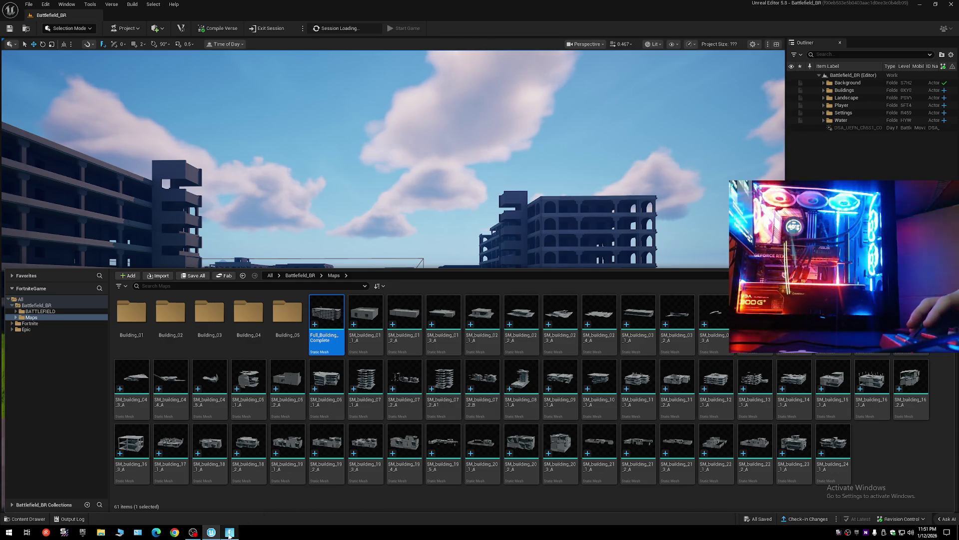
{"action": "mouse_move", "coordinate": [229, 533]}
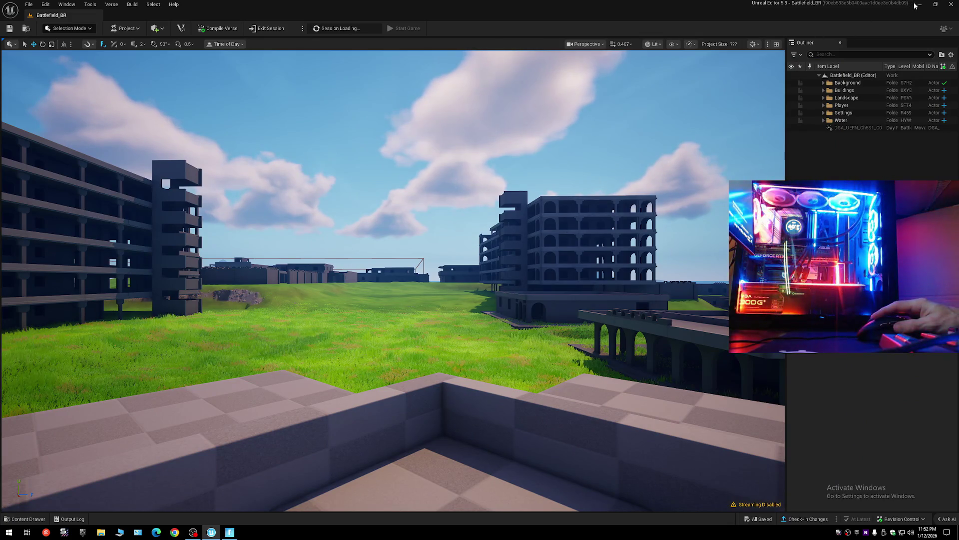
{"action": "left_click", "coordinate": [920, 5]}
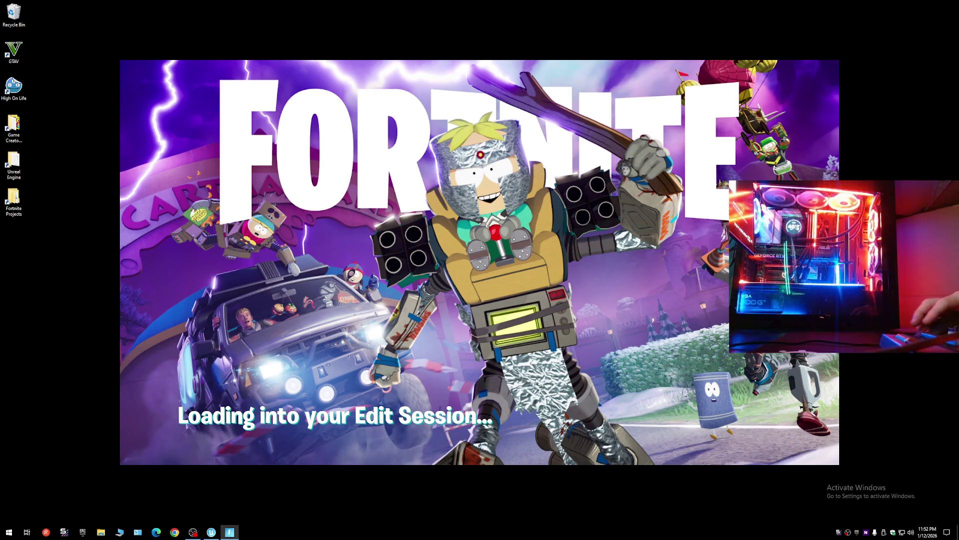
{"action": "key", "text": "super"}
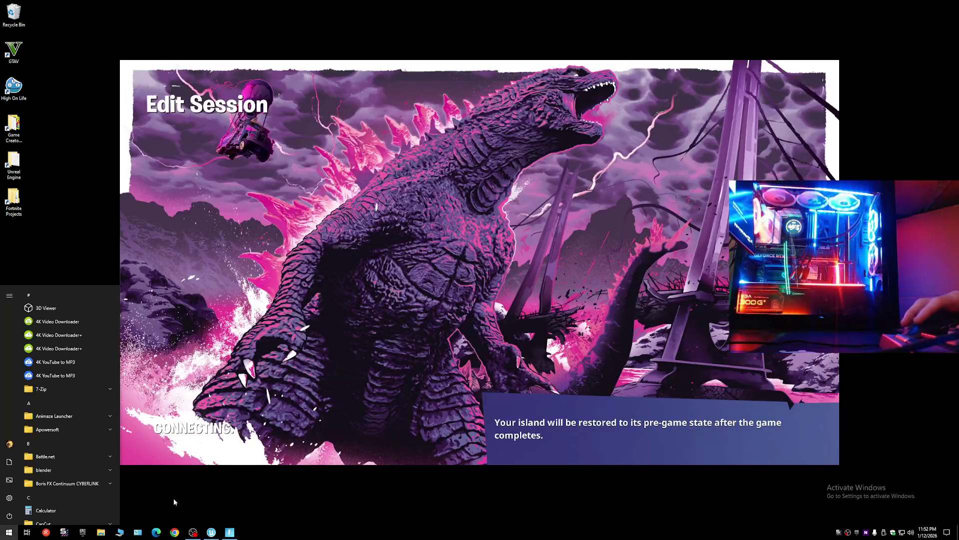
{"action": "left_click", "coordinate": [174, 532]}
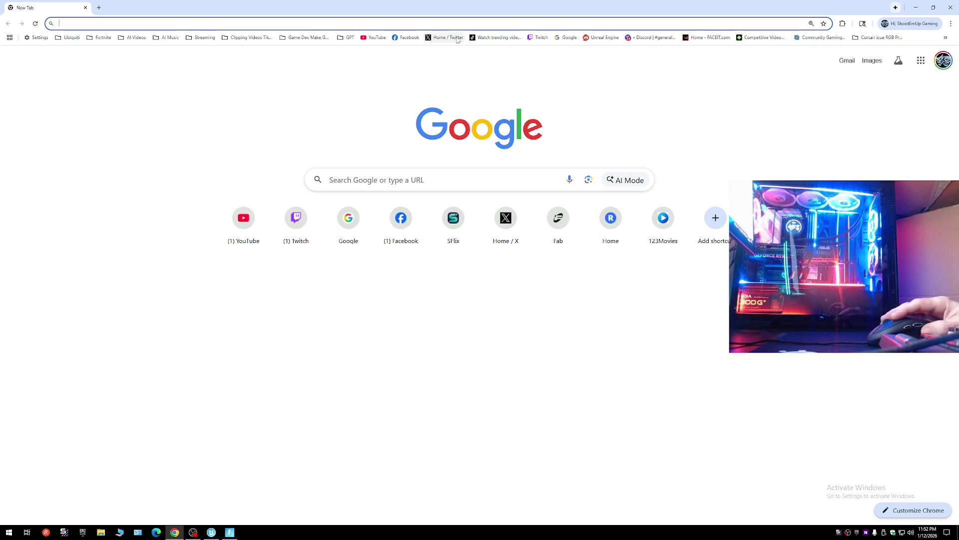
Google 'fortnite will not go full screen through UEFN', expand the AI Overview, then return to UEFN.
{"action": "left_click", "coordinate": [567, 38]}
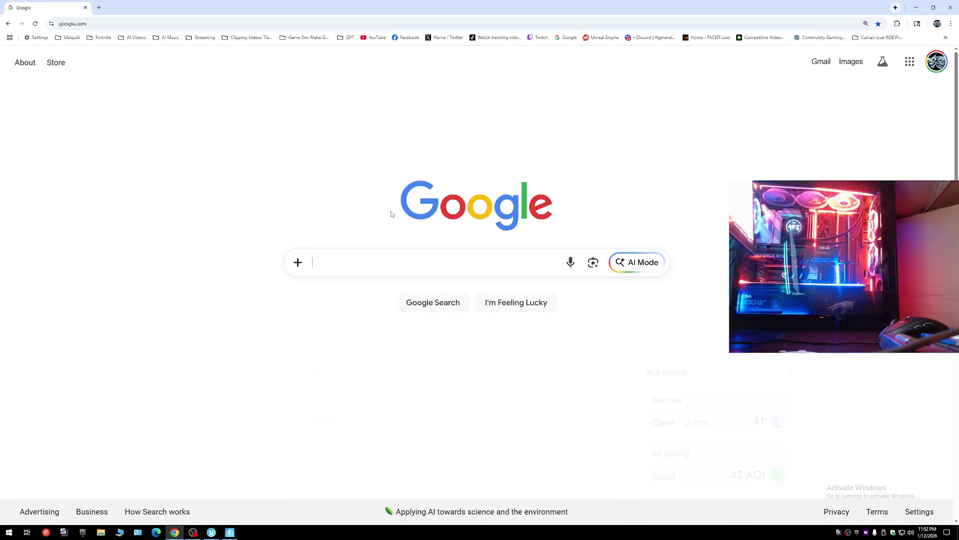
{"action": "type", "text": "fortnite will"}
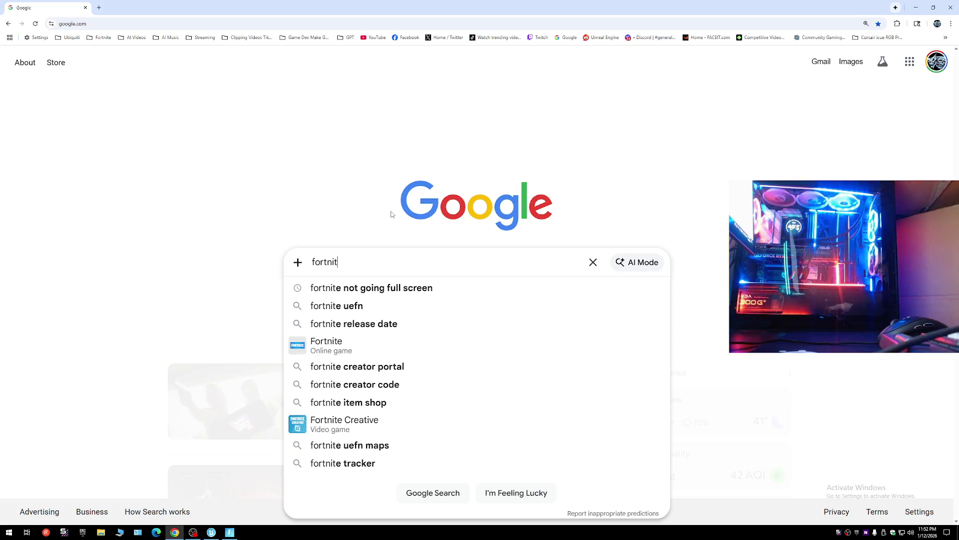
{"action": "type", "text": " n"}
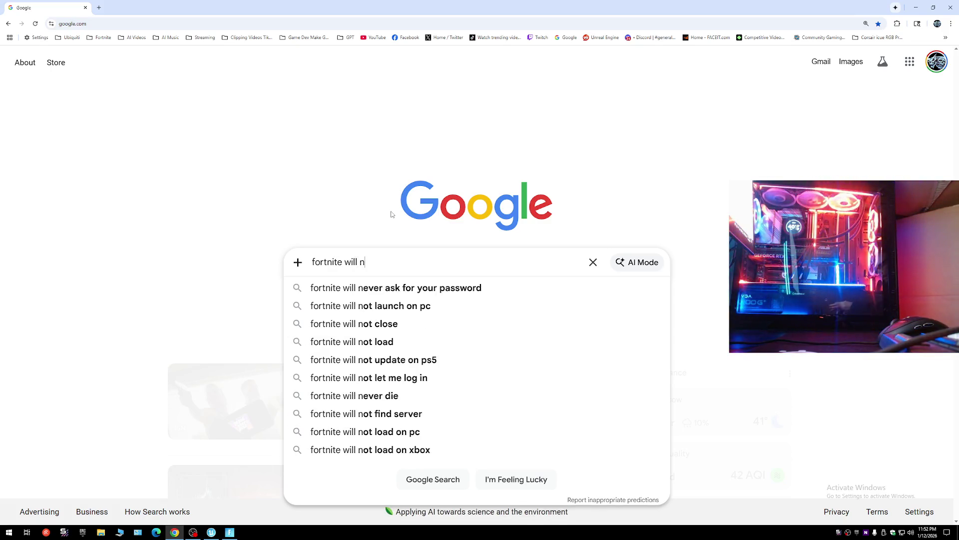
{"action": "type", "text": "ot gp"}
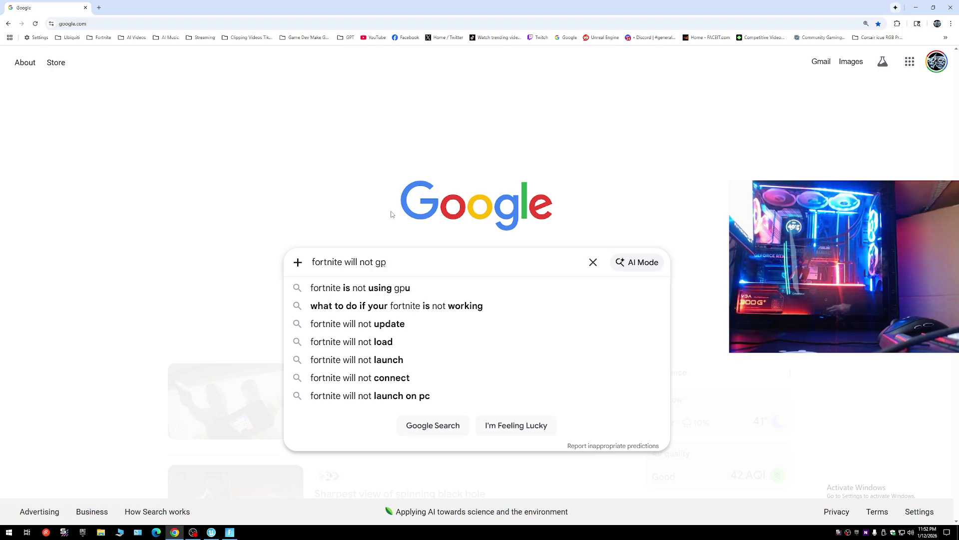
{"action": "key", "text": "BackSpace"}
{"action": "type", "text": "o"}
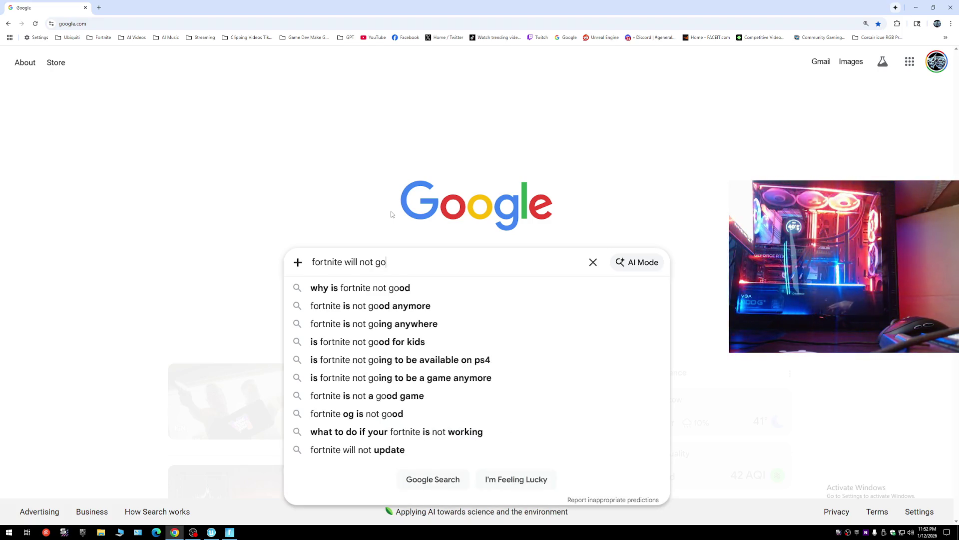
{"action": "type", "text": " full sc"}
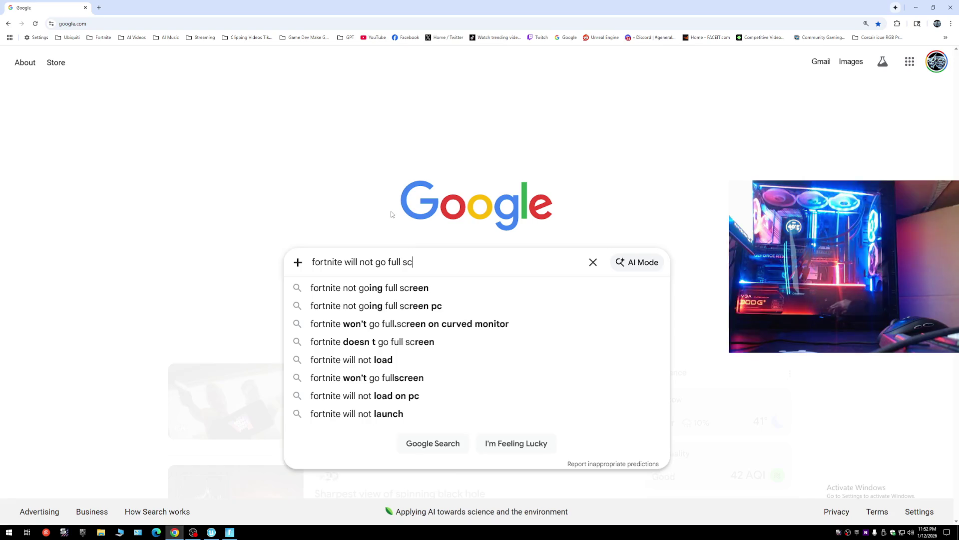
{"action": "type", "text": "reen thr"}
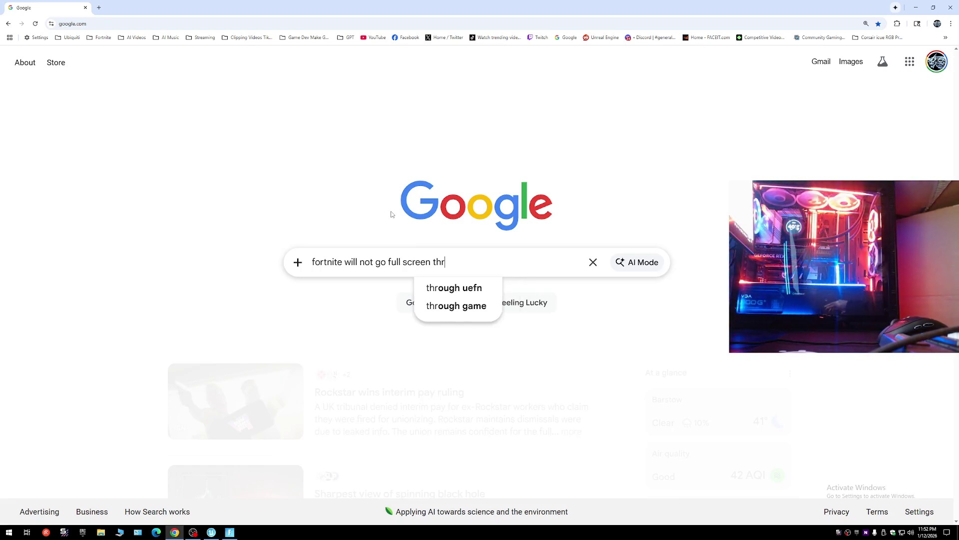
{"action": "type", "text": "ough U"}
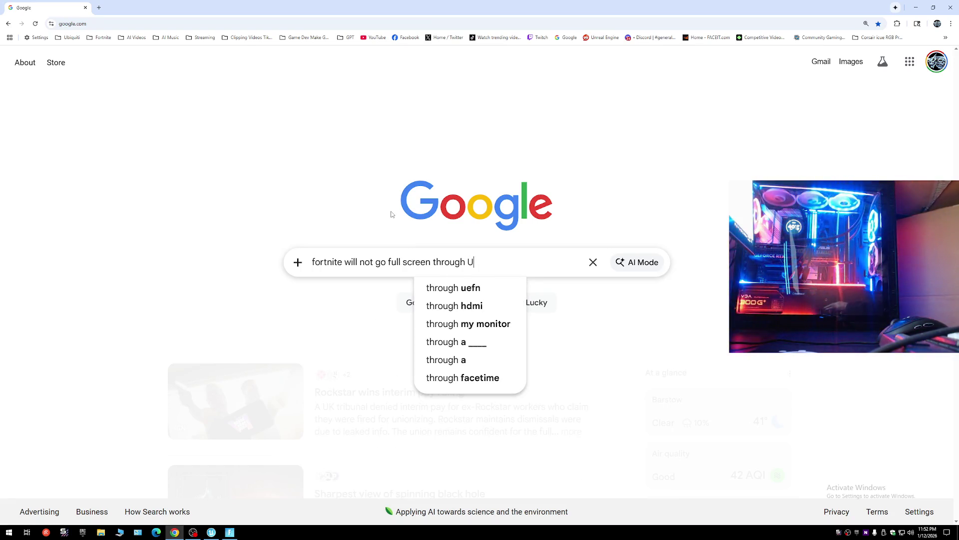
{"action": "type", "text": "EFN"}
{"action": "key", "text": "Return"}
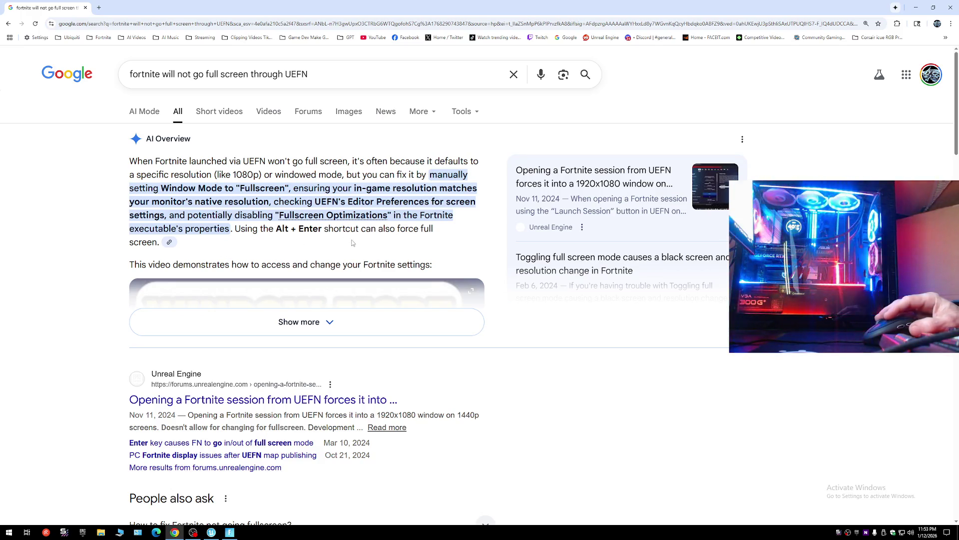
{"action": "left_click", "coordinate": [287, 318]}
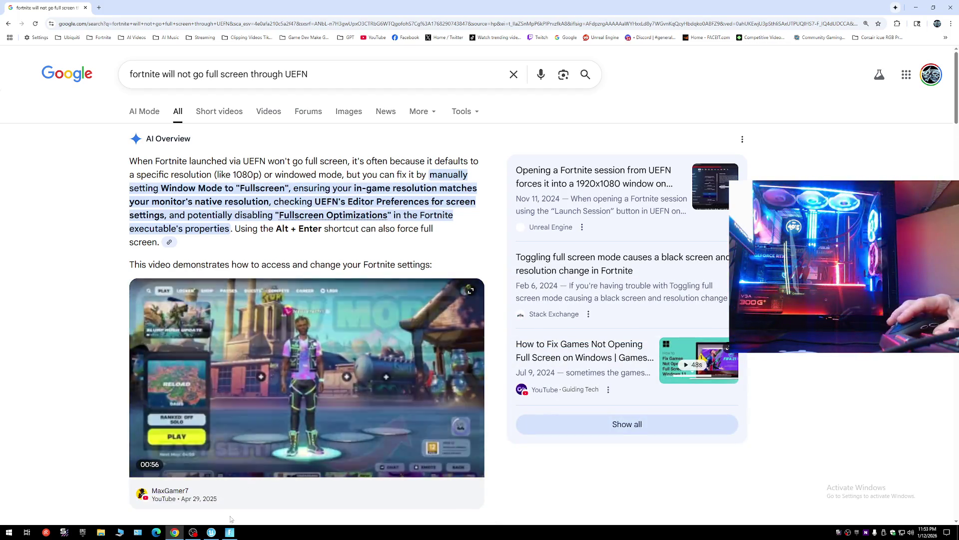
{"action": "key", "text": "alt+Tab"}
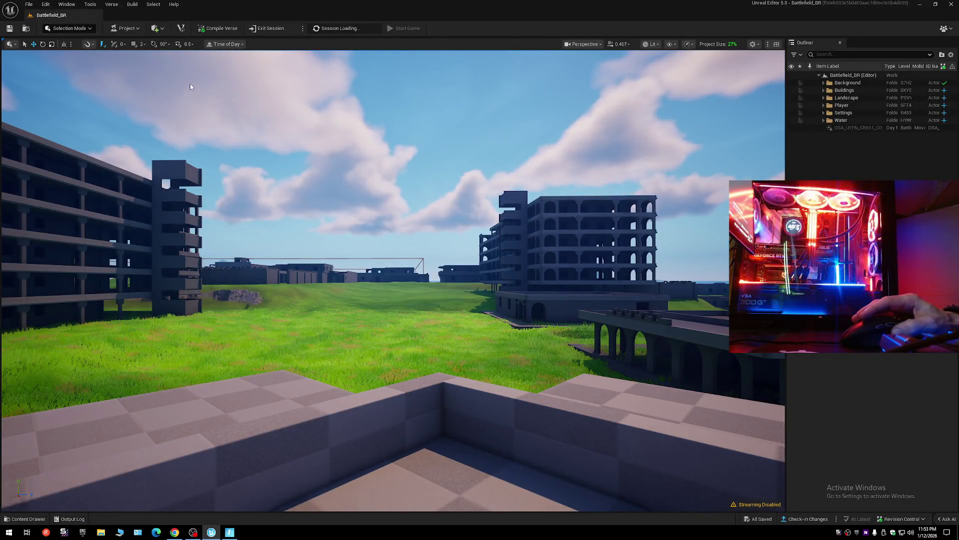
{"action": "left_click", "coordinate": [687, 44]}
{"action": "mouse_move", "coordinate": [718, 113]}
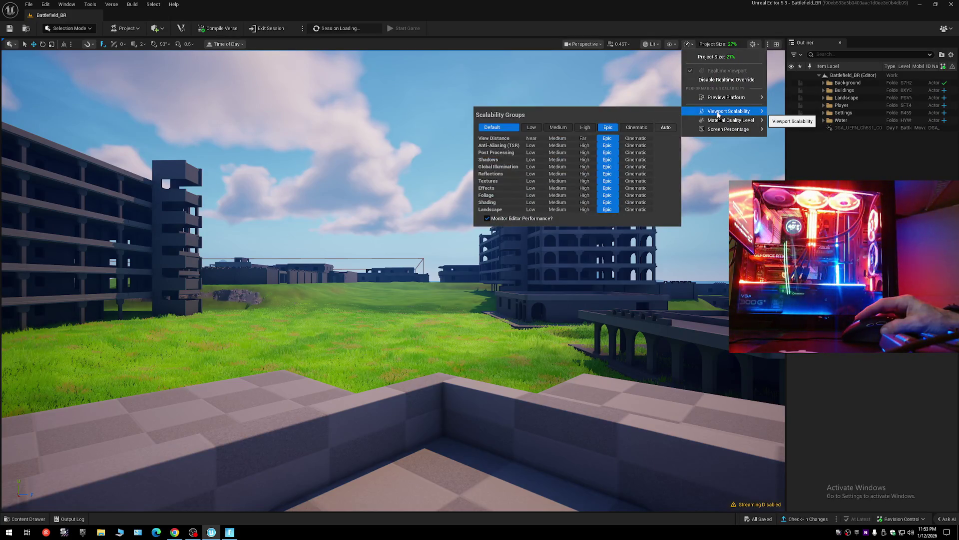
{"action": "mouse_move", "coordinate": [724, 130]}
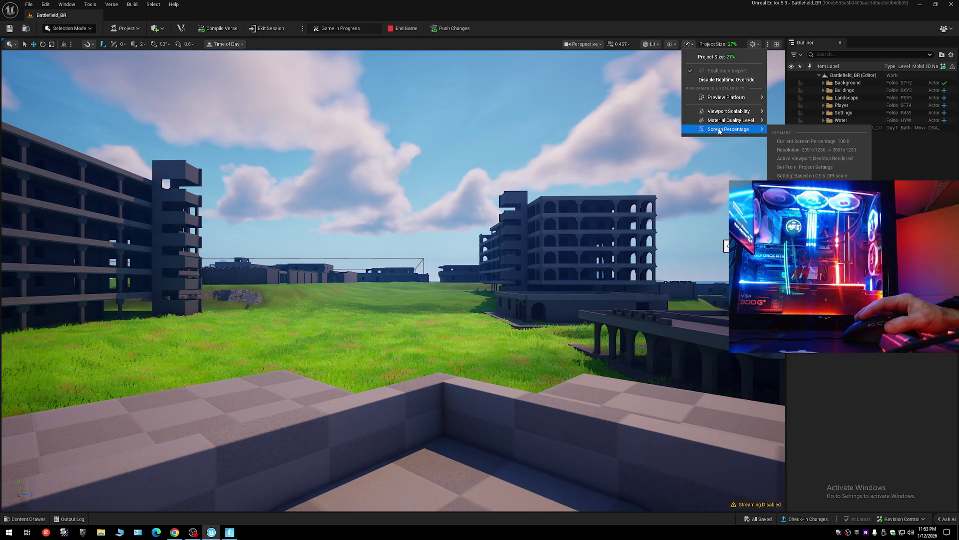
{"action": "left_click", "coordinate": [47, 5]}
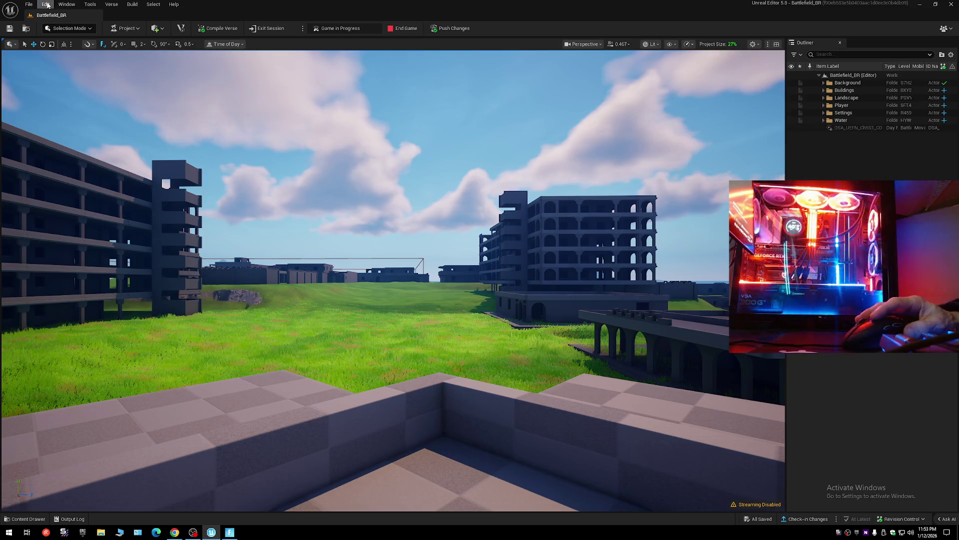
In Editor Preferences' UEFN settings, set Game Window Mode to Fullscreen, then bring Fortnite forward.
{"action": "left_click", "coordinate": [47, 5]}
{"action": "left_click", "coordinate": [75, 105]}
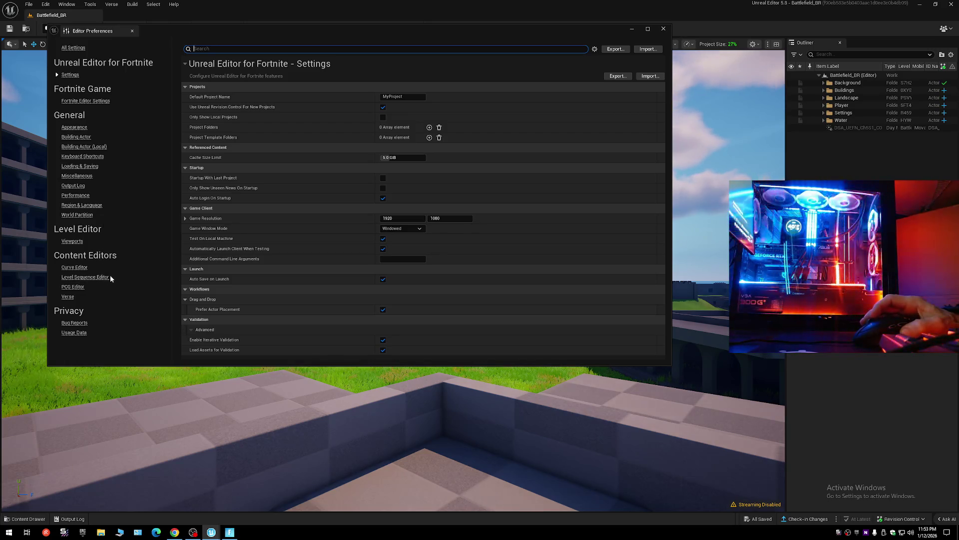
{"action": "left_click", "coordinate": [79, 187]}
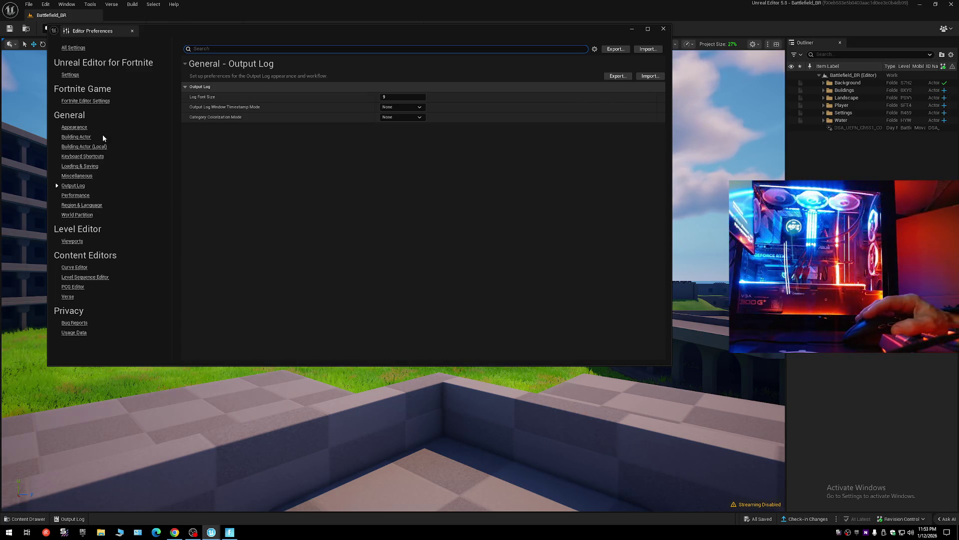
{"action": "left_click", "coordinate": [73, 76]}
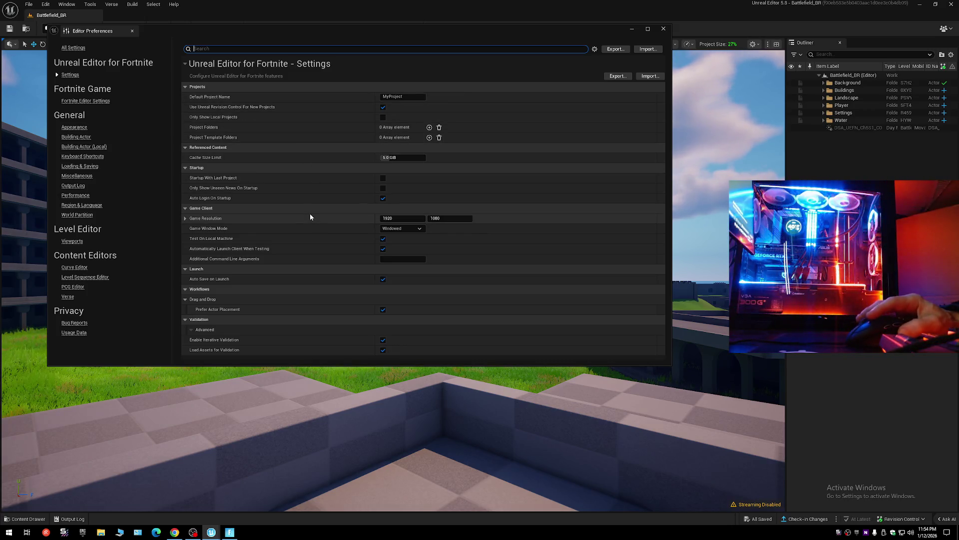
{"action": "left_click", "coordinate": [185, 218]}
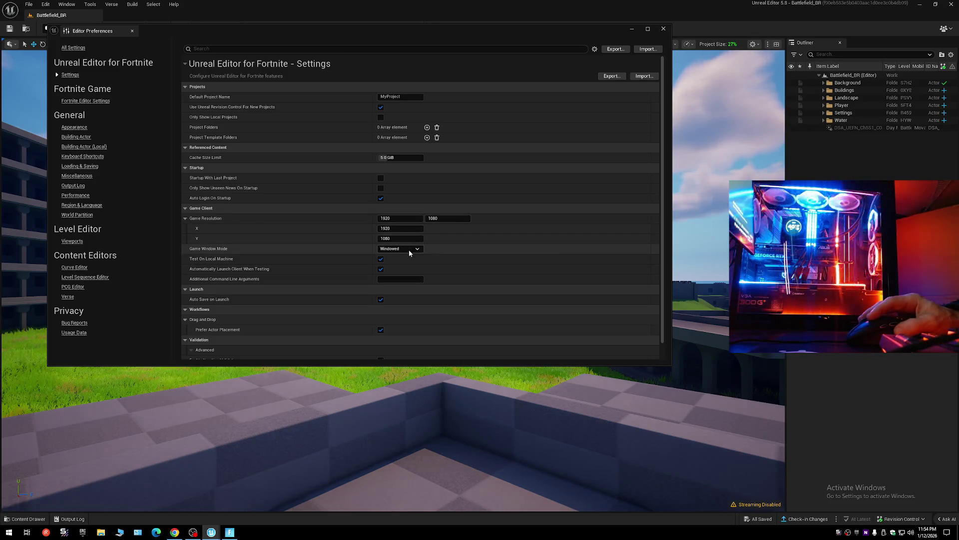
{"action": "left_click", "coordinate": [403, 249]}
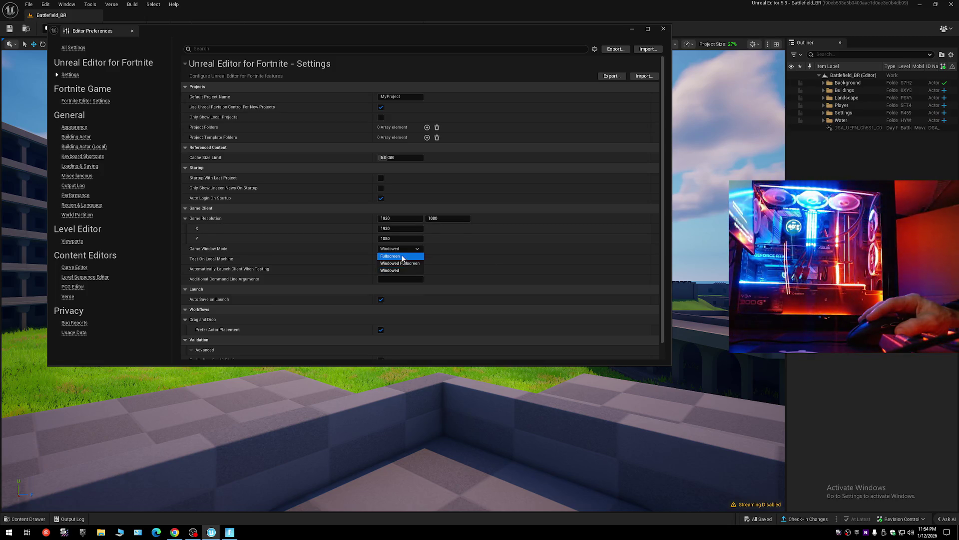
{"action": "left_click", "coordinate": [402, 257]}
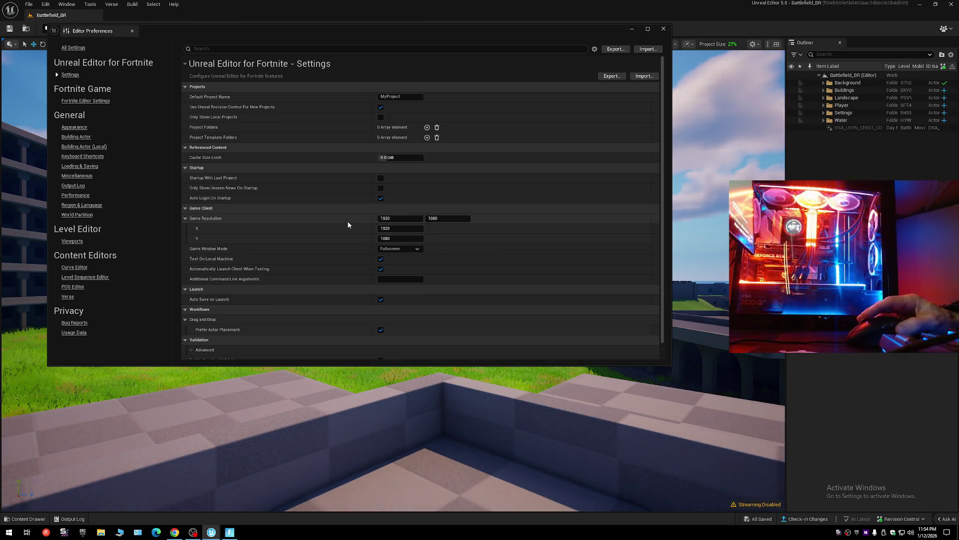
{"action": "left_click", "coordinate": [230, 532]}
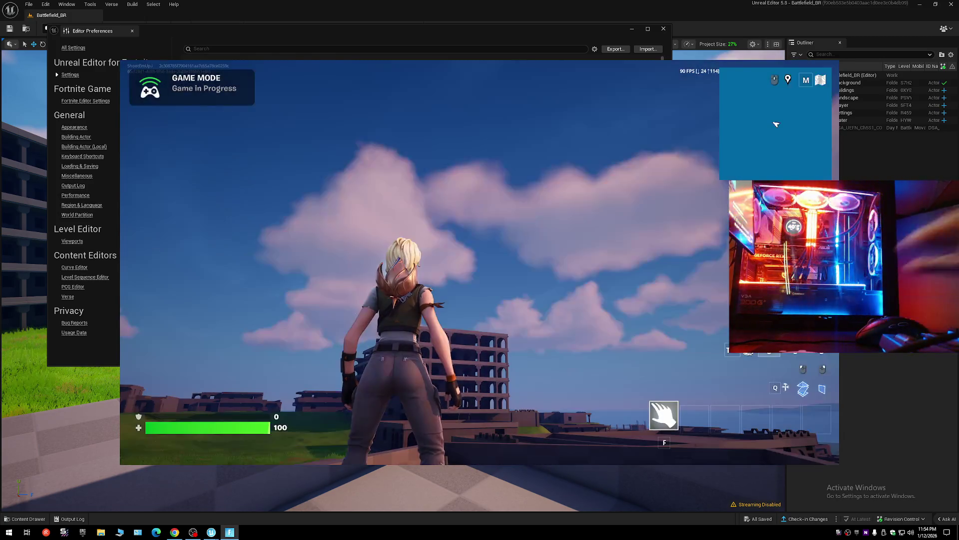
Set Fortnite's video Window Mode to Fullscreen, apply and keep the changes, then return to Editor Preferences.
{"action": "key", "text": "Escape"}
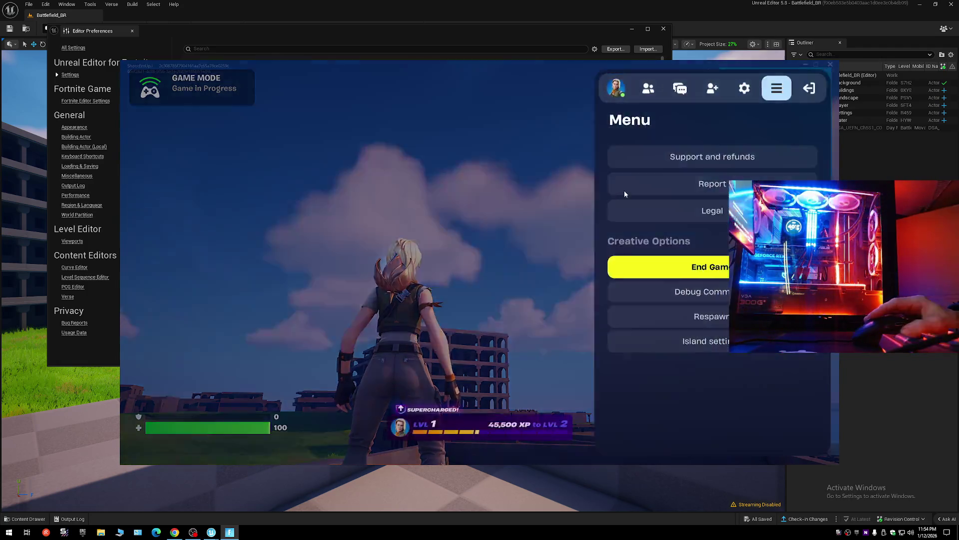
{"action": "left_click", "coordinate": [743, 88]}
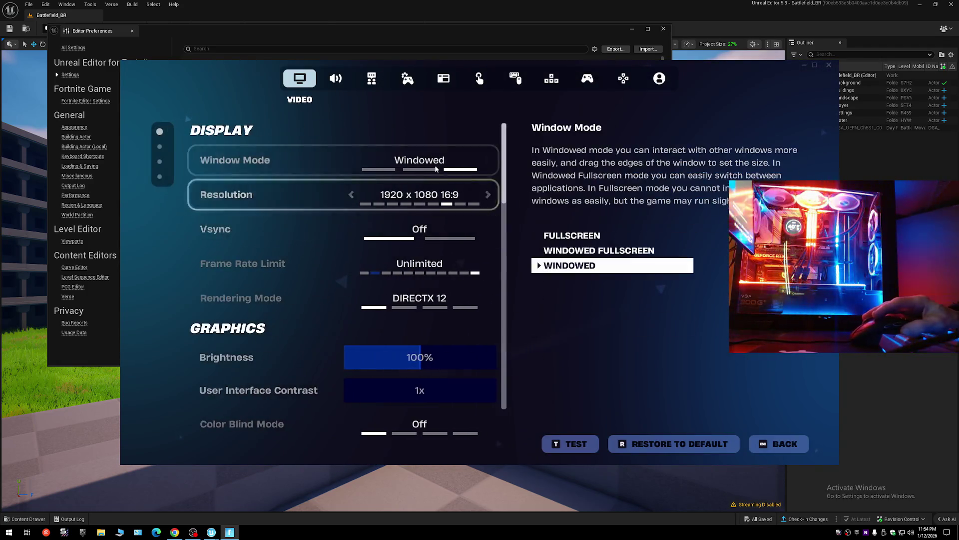
{"action": "left_click", "coordinate": [351, 160]}
{"action": "left_click", "coordinate": [352, 160]}
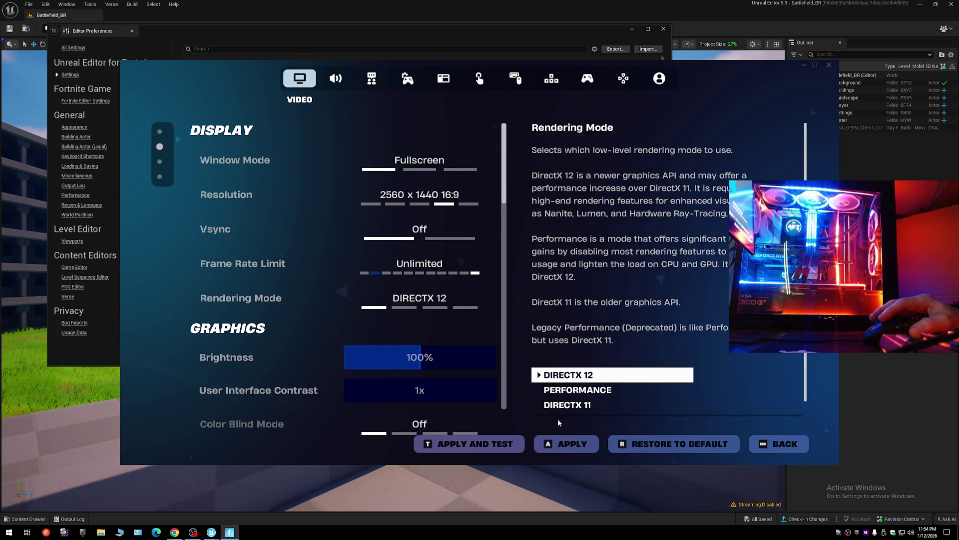
{"action": "left_click", "coordinate": [568, 443]}
{"action": "left_click", "coordinate": [423, 354]}
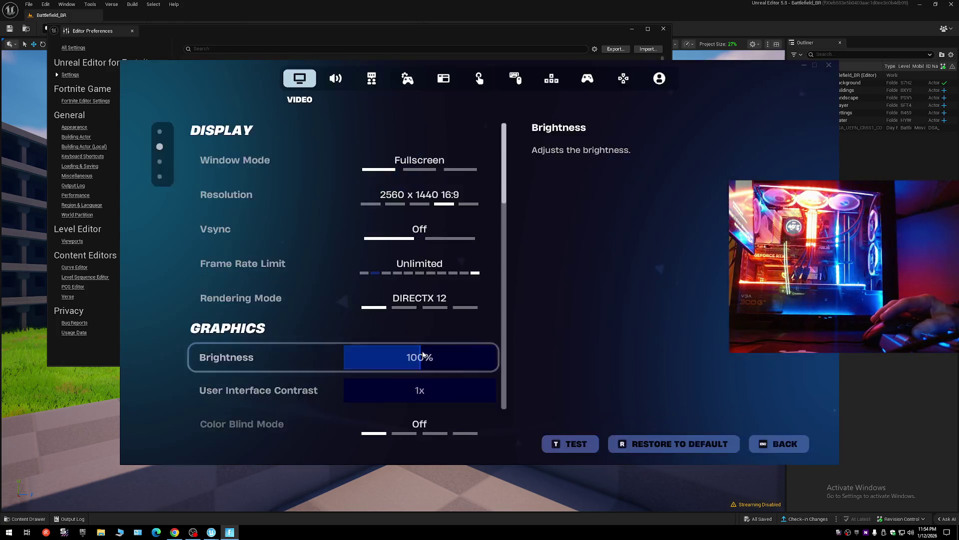
{"action": "key", "text": "Escape"}
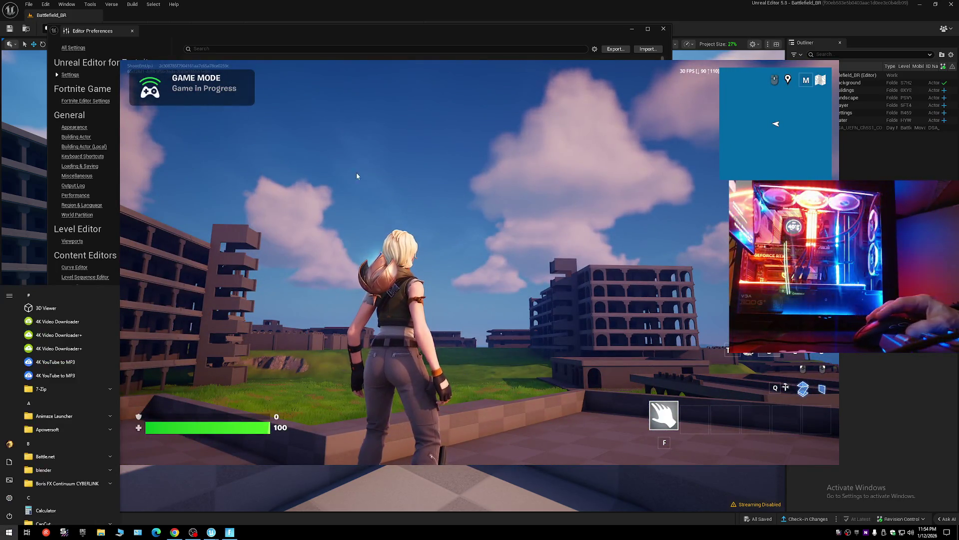
{"action": "left_click", "coordinate": [214, 35]}
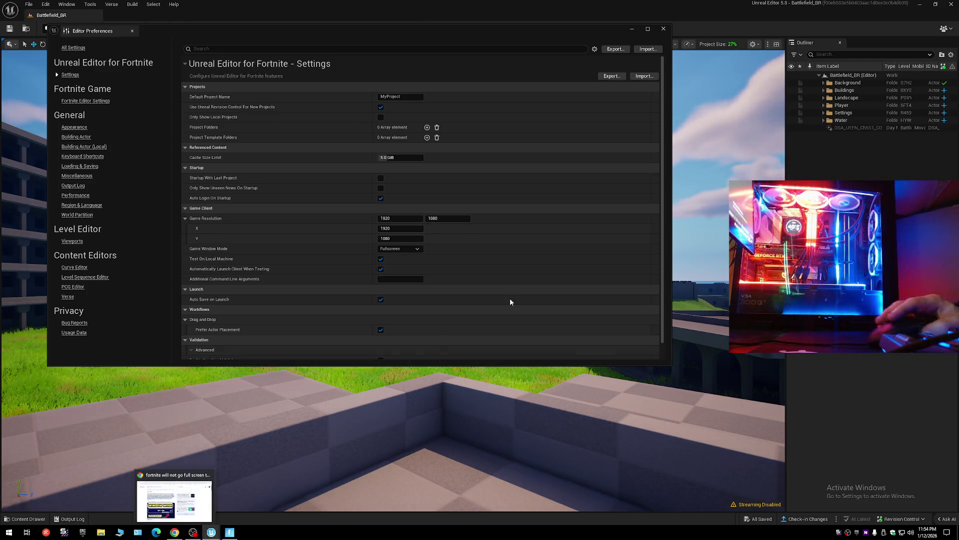
{"action": "left_click", "coordinate": [175, 531]}
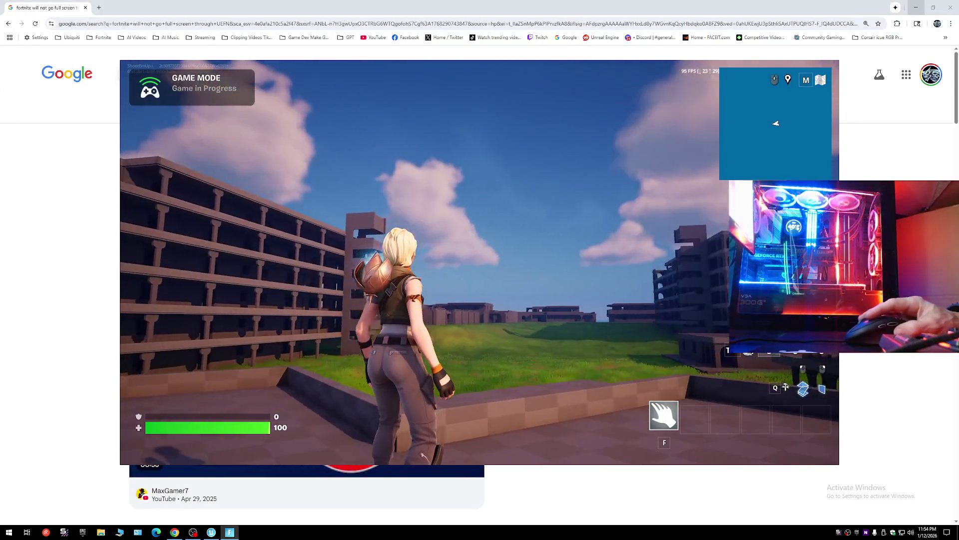
{"action": "key", "text": "super"}
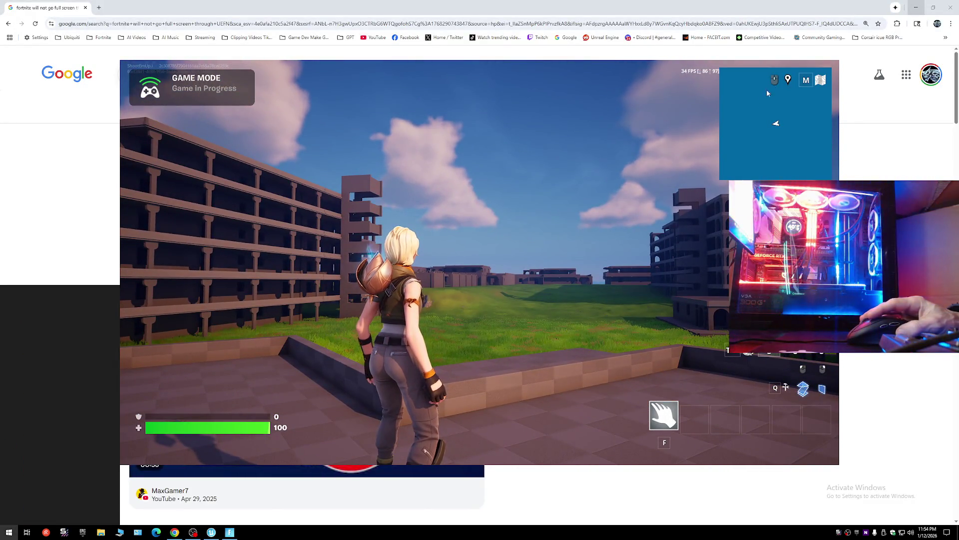
{"action": "key", "text": "super+d"}
{"action": "key", "text": "super"}
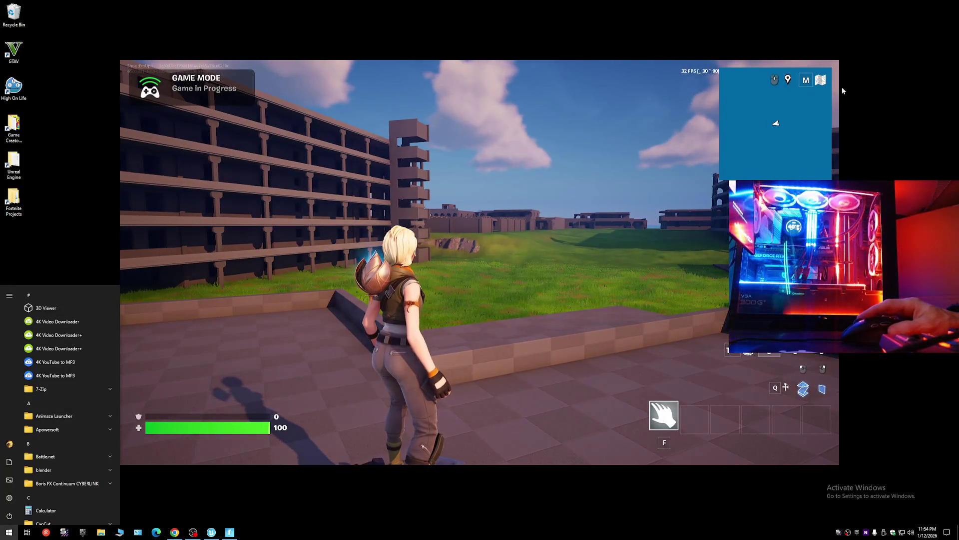
{"action": "right_click", "coordinate": [872, 89]}
{"action": "left_click", "coordinate": [895, 177]}
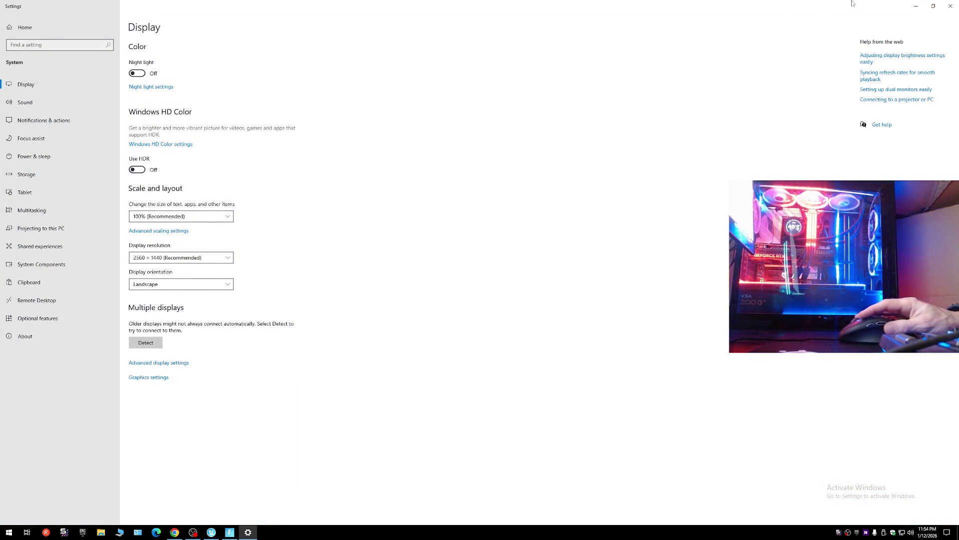
{"action": "left_click", "coordinate": [950, 6]}
{"action": "key", "text": "super"}
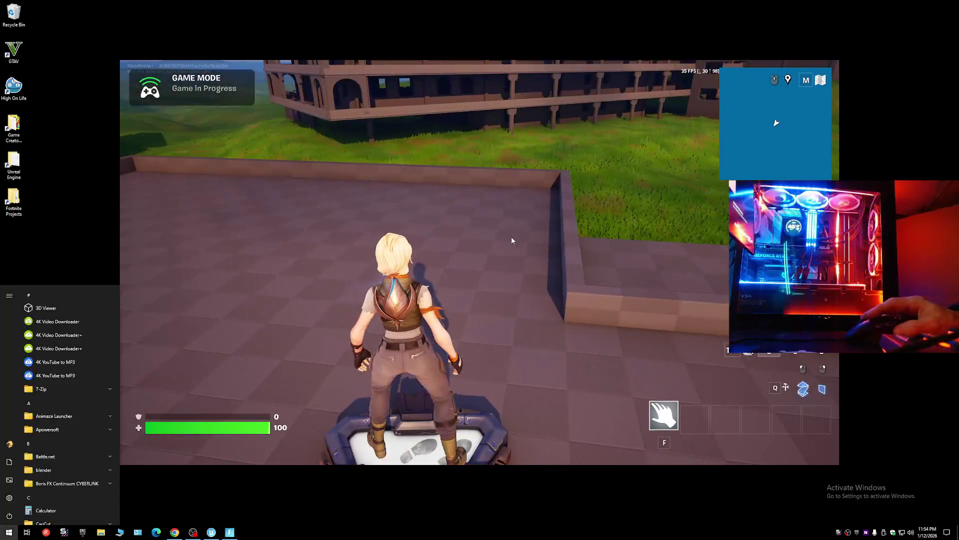
{"action": "left_click", "coordinate": [208, 533]}
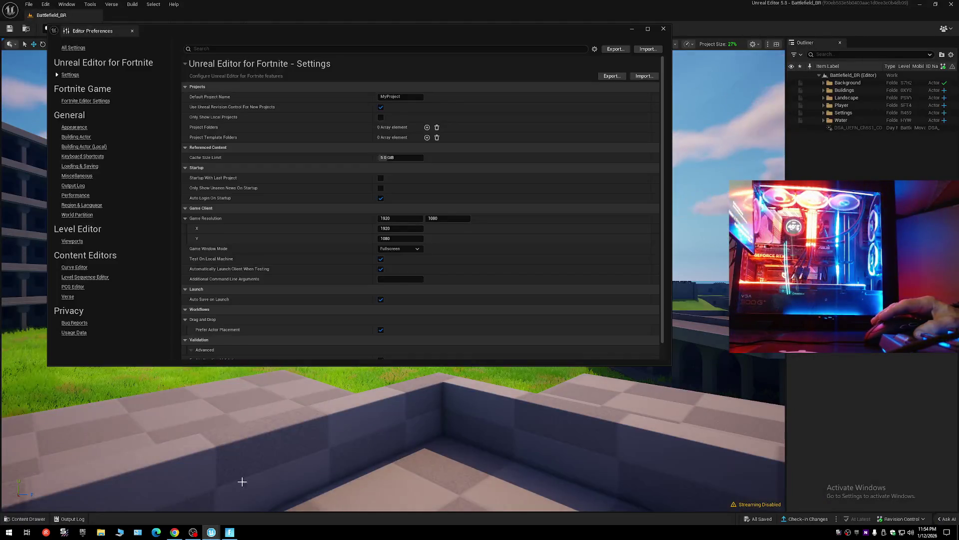
{"action": "left_click", "coordinate": [402, 218]}
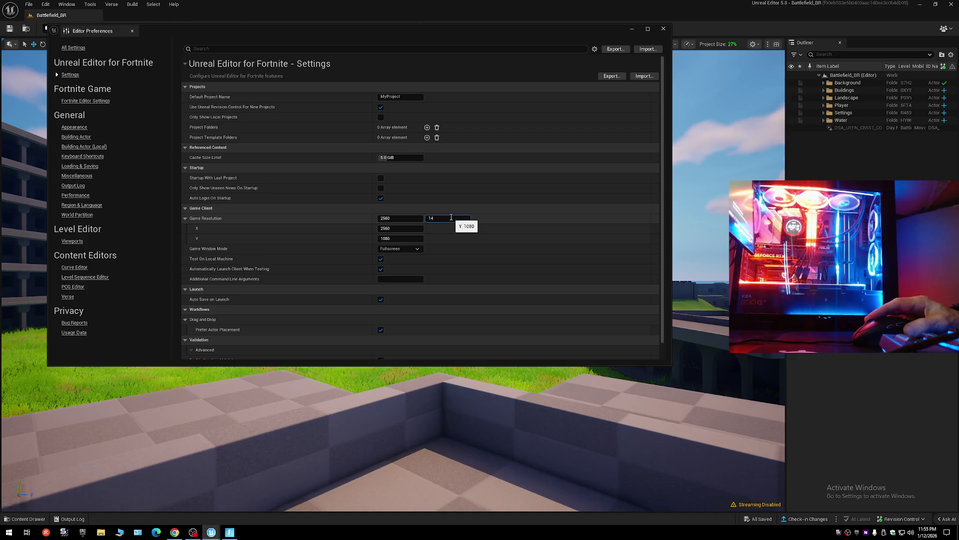
Confirm the 2560 x 1440 Game Resolution and close Editor Preferences.
{"action": "key", "text": "Return"}
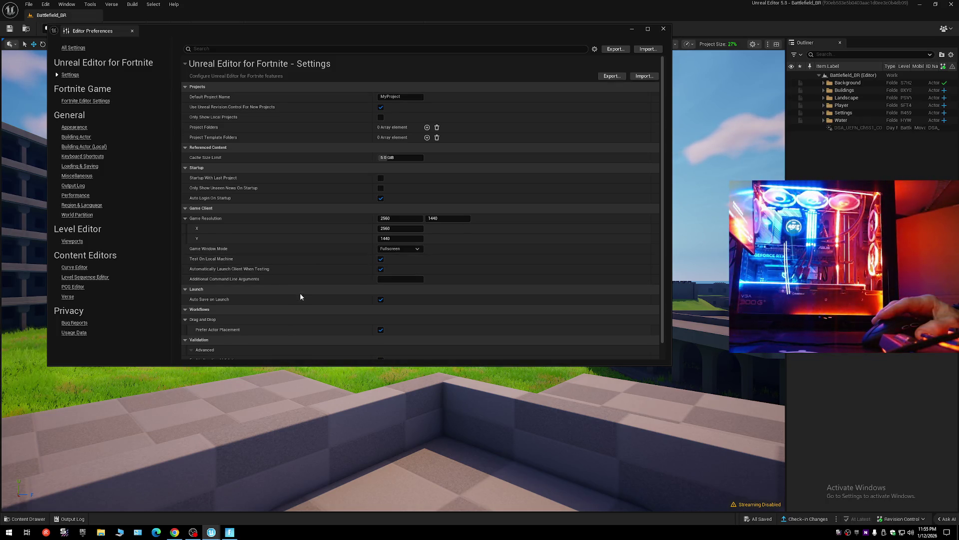
{"action": "scroll", "coordinate": [307, 329], "scroll_direction": "down", "scroll_amount": 1}
{"action": "scroll", "coordinate": [309, 329], "scroll_direction": "up", "scroll_amount": 1}
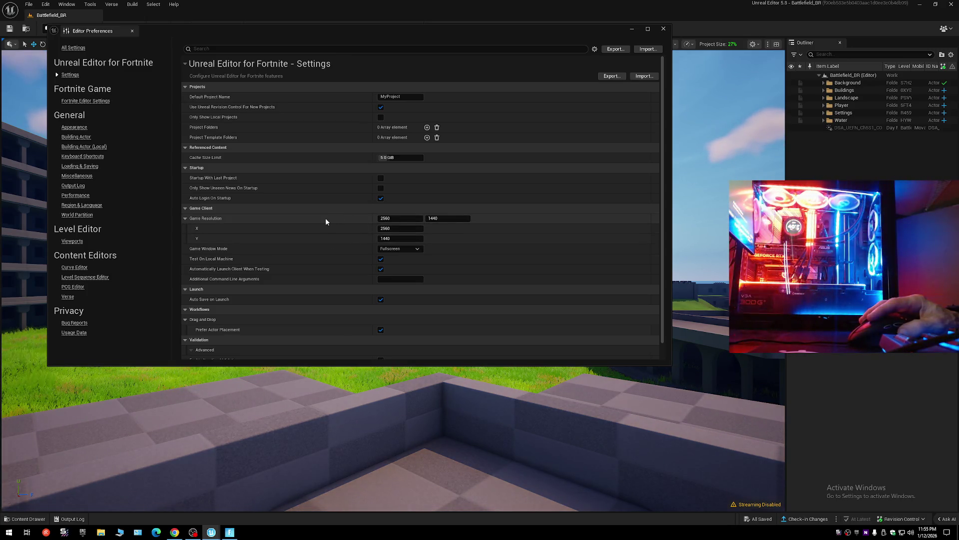
{"action": "left_click", "coordinate": [132, 31]}
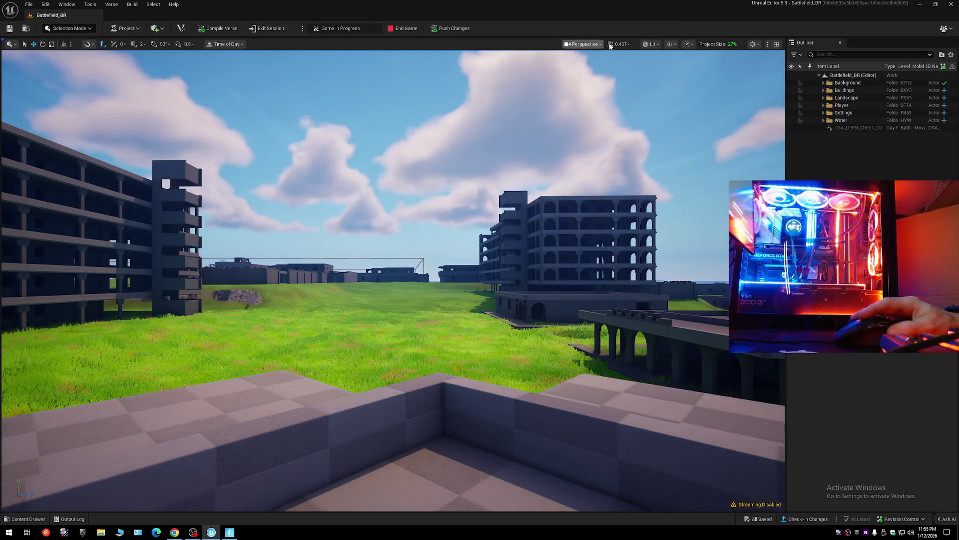
{"action": "left_click", "coordinate": [688, 44]}
{"action": "mouse_move", "coordinate": [728, 130]}
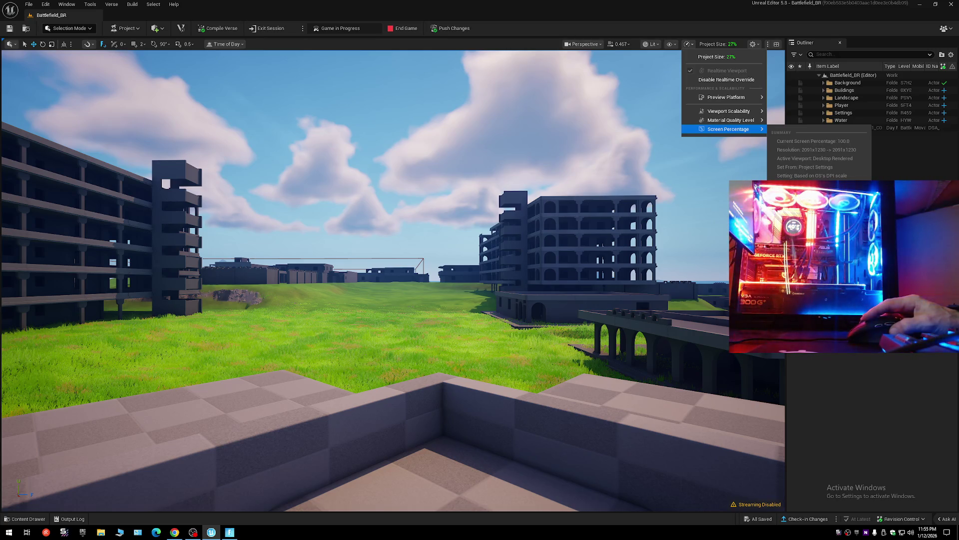
{"action": "key", "text": "Escape"}
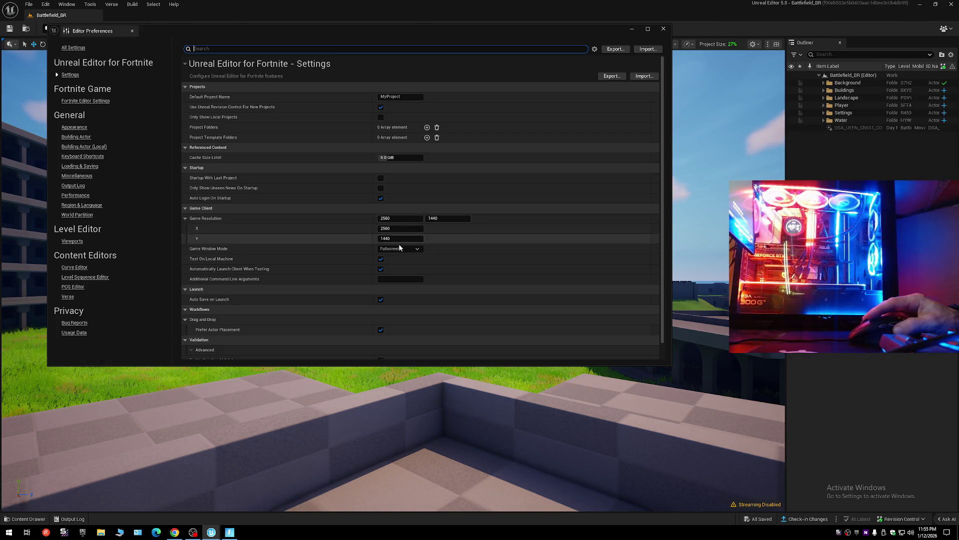
{"action": "left_click", "coordinate": [662, 29]}
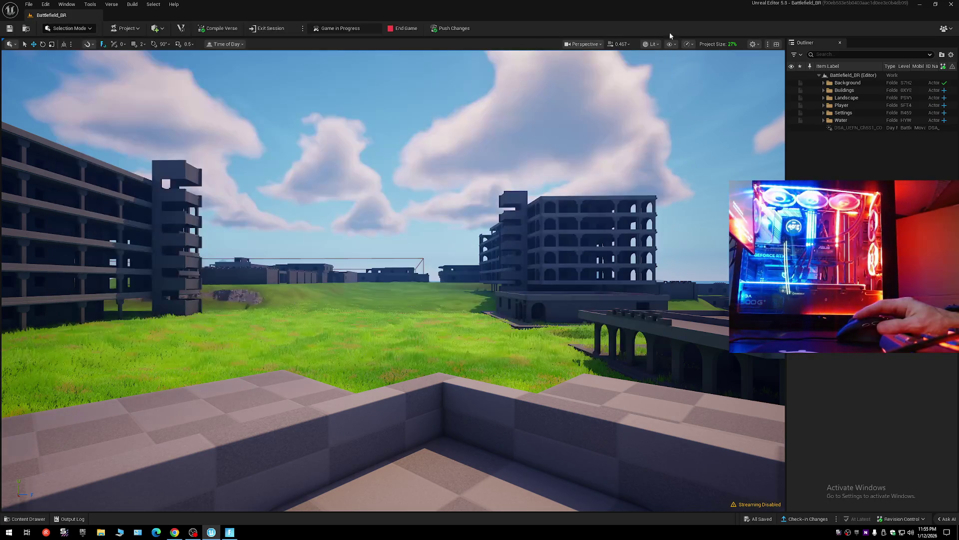
{"action": "left_click", "coordinate": [688, 44]}
{"action": "mouse_move", "coordinate": [715, 113]}
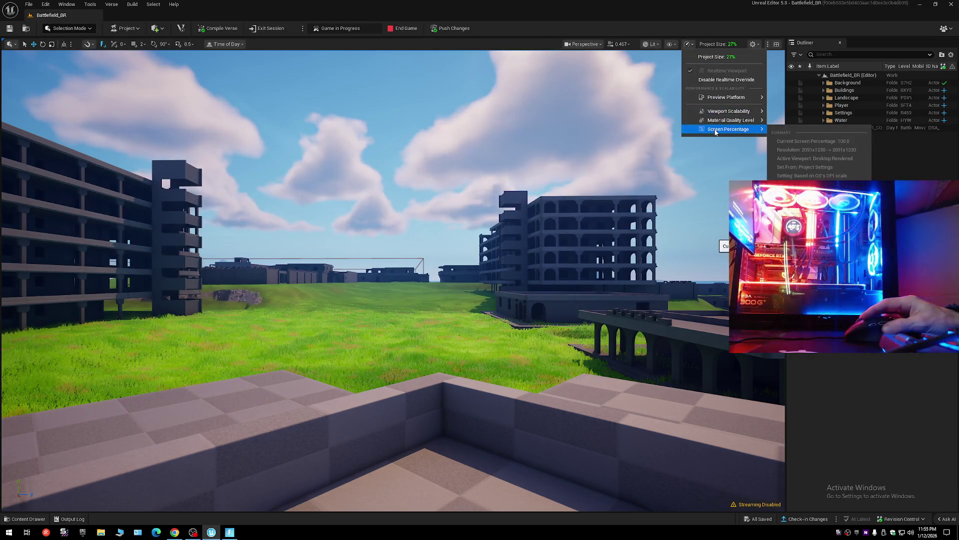
{"action": "left_click", "coordinate": [729, 129]}
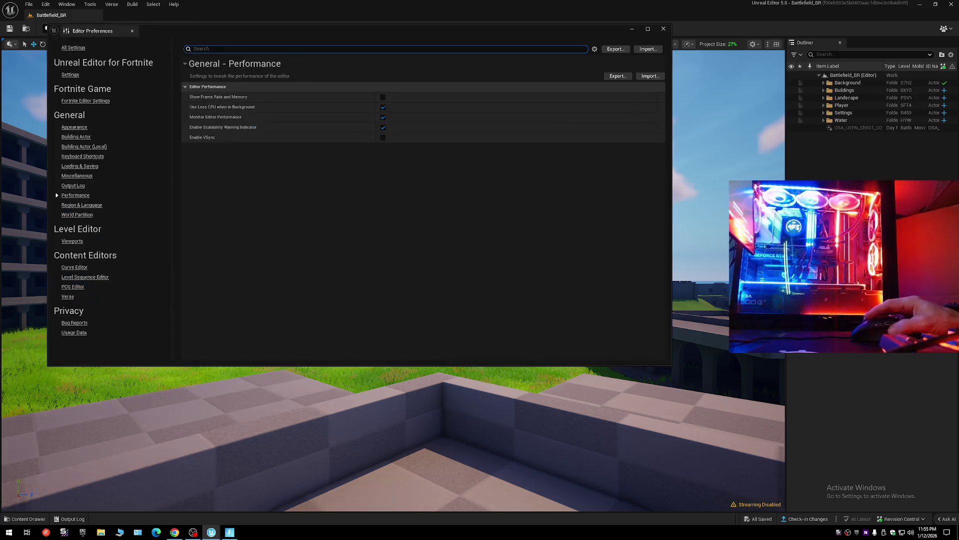
{"action": "left_click", "coordinate": [70, 75]}
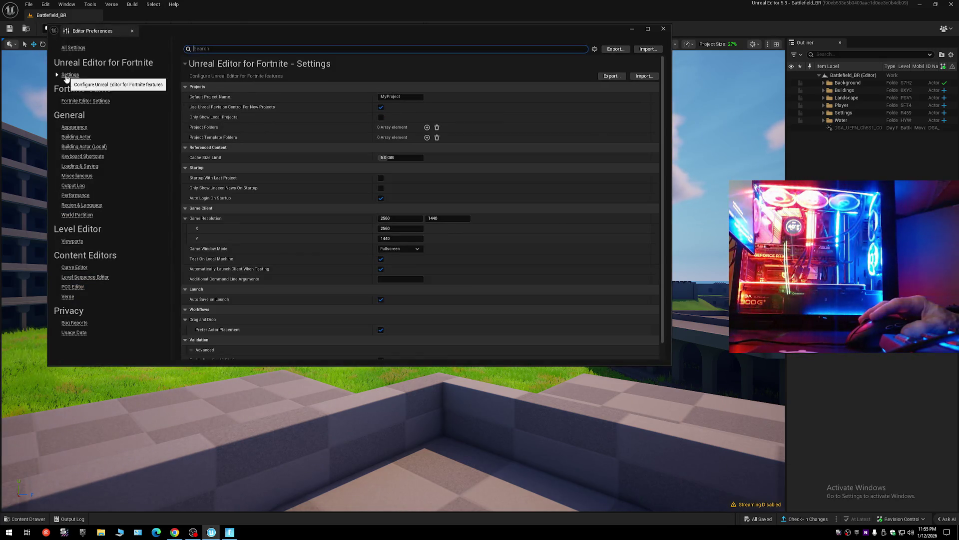
{"action": "left_click", "coordinate": [663, 29]}
{"action": "left_click", "coordinate": [688, 44]}
{"action": "mouse_move", "coordinate": [717, 132]}
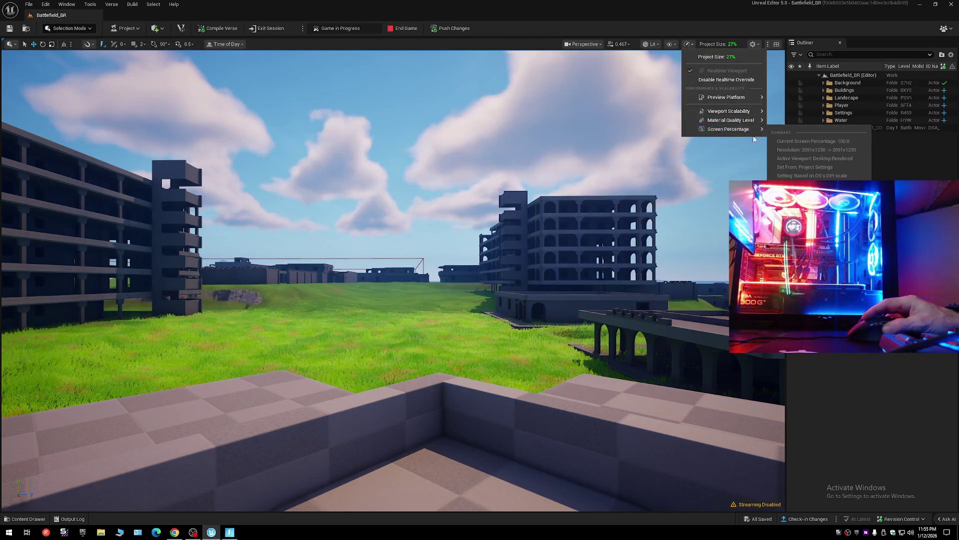
{"action": "key", "text": "Escape"}
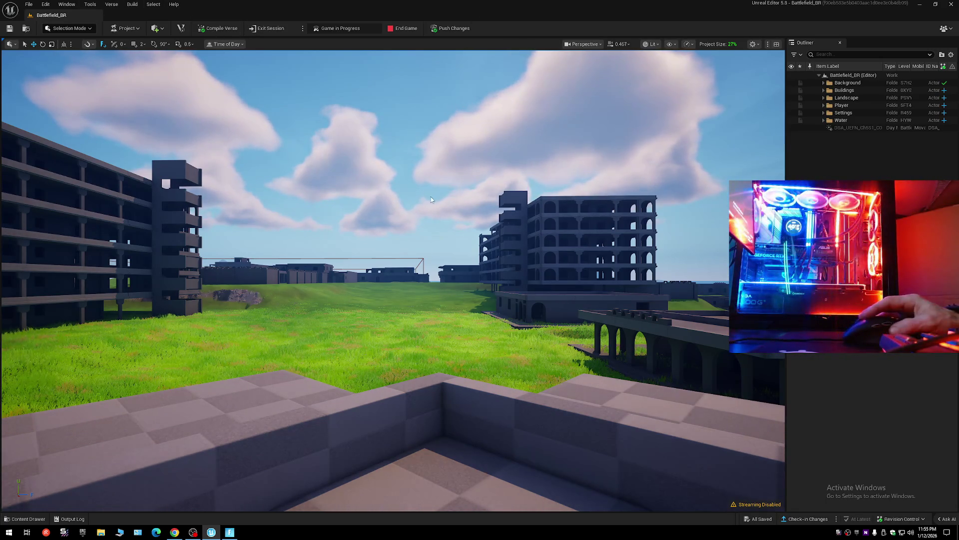
{"action": "left_click", "coordinate": [229, 532]}
Set the playtest's video Window Mode to Fullscreen, then apply and keep the changes.
{"action": "key", "text": "Tab"}
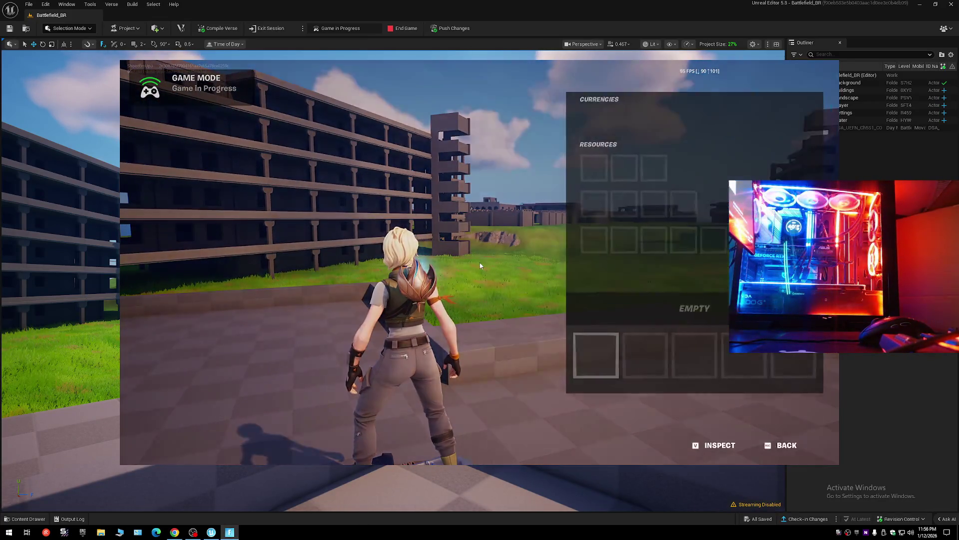
{"action": "key", "text": "Escape"}
{"action": "key", "text": "Escape"}
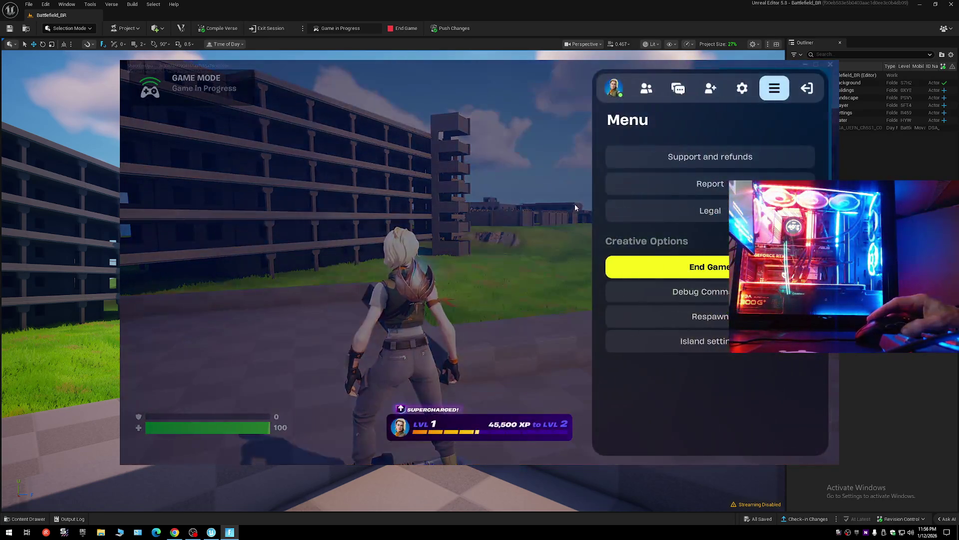
{"action": "left_click", "coordinate": [742, 93]}
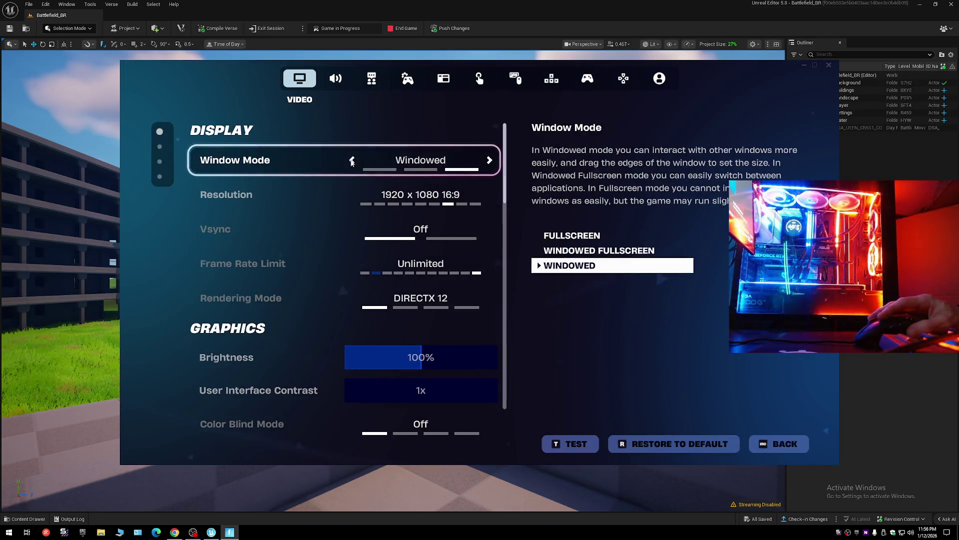
{"action": "left_click", "coordinate": [352, 160]}
{"action": "left_click", "coordinate": [352, 161]}
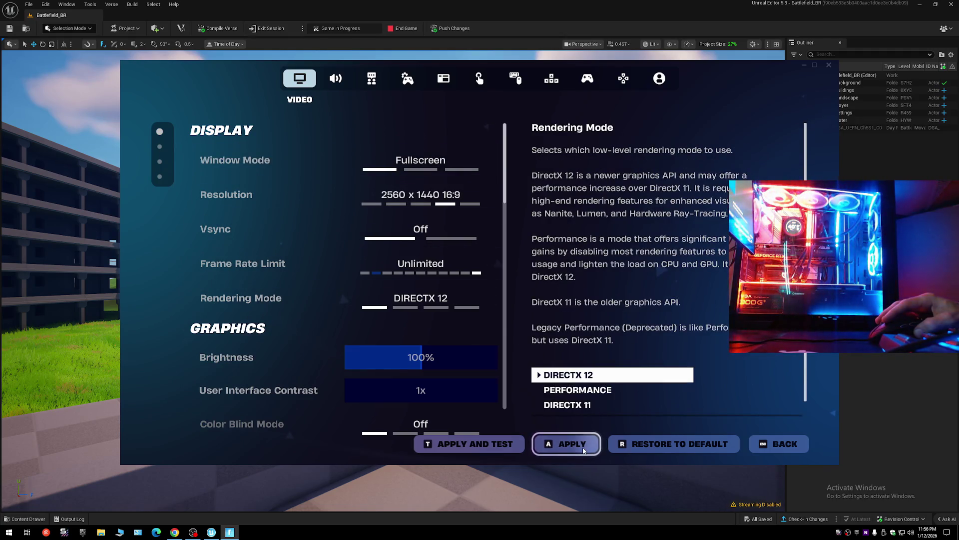
{"action": "left_click", "coordinate": [583, 450]}
{"action": "left_click", "coordinate": [391, 355]}
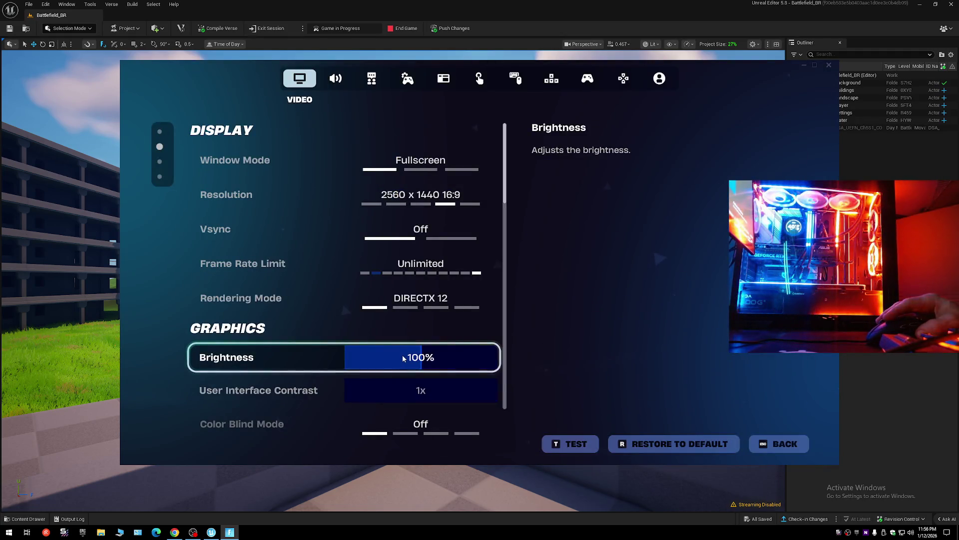
Review the Graphics options, DirectX 12 and Lumen Epic, then return to play.
{"action": "scroll", "coordinate": [457, 381], "scroll_direction": "down", "scroll_amount": 5}
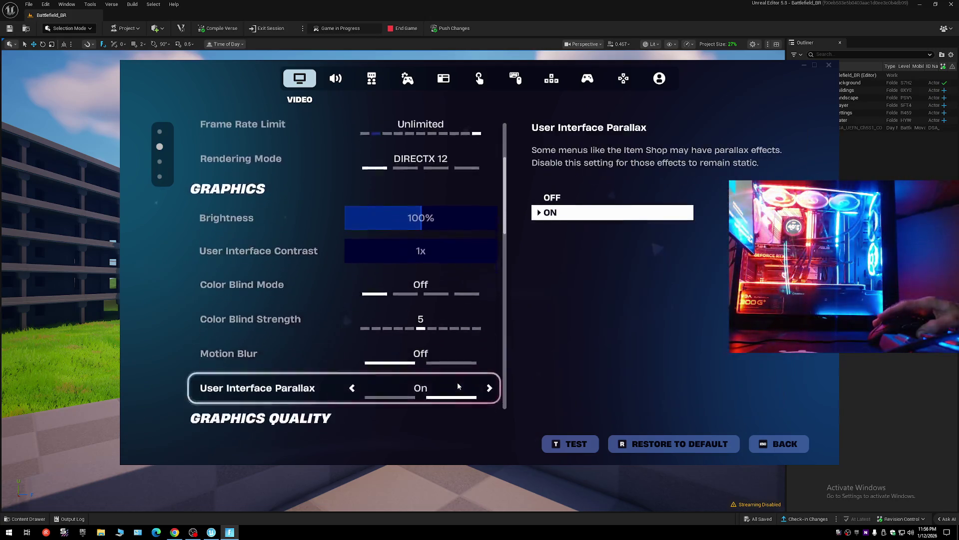
{"action": "scroll", "coordinate": [458, 385], "scroll_direction": "down", "scroll_amount": 5}
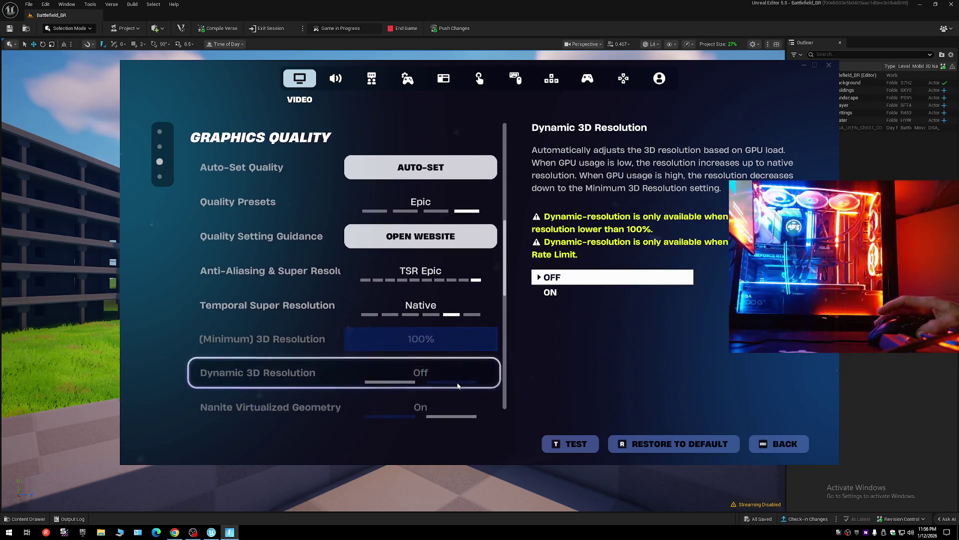
{"action": "scroll", "coordinate": [458, 386], "scroll_direction": "down", "scroll_amount": 1}
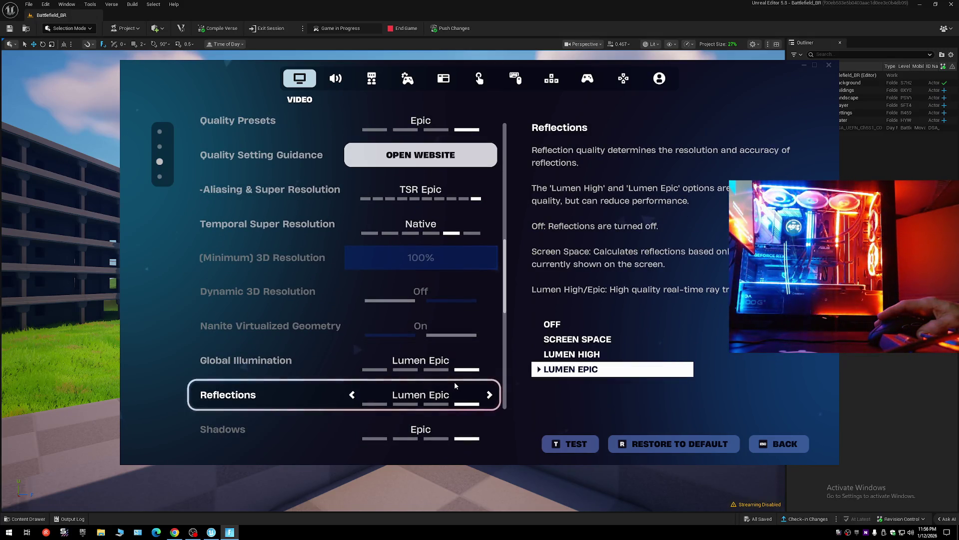
{"action": "key", "text": "Escape"}
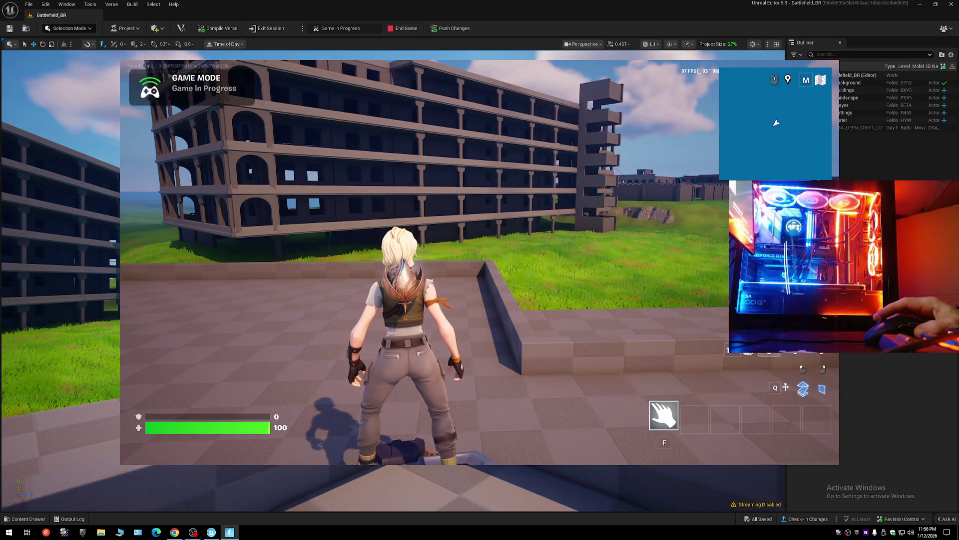
Run off the ledge and across the grass, then hurdle through the building's window.
{"action": "key", "text": "w"}
{"action": "key", "text": "w"}
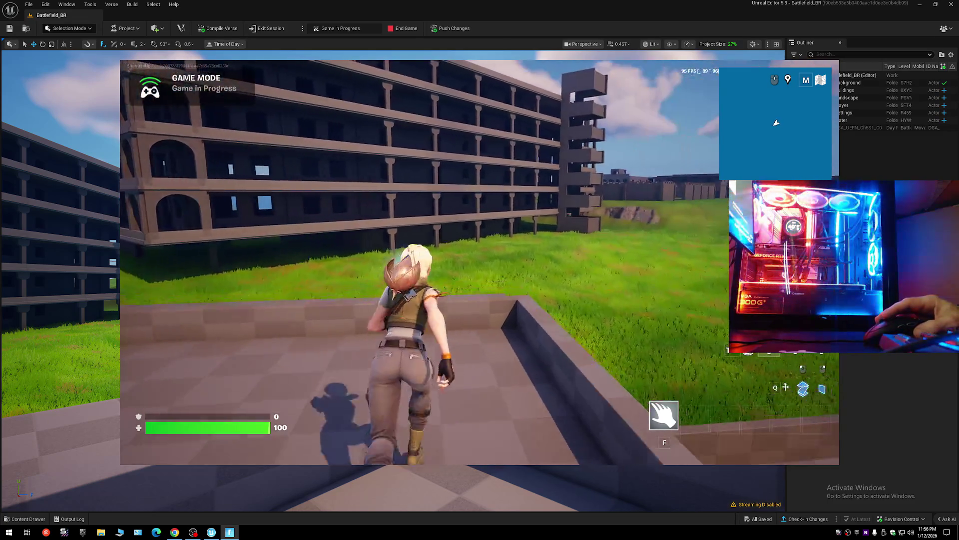
{"action": "key", "text": "w"}
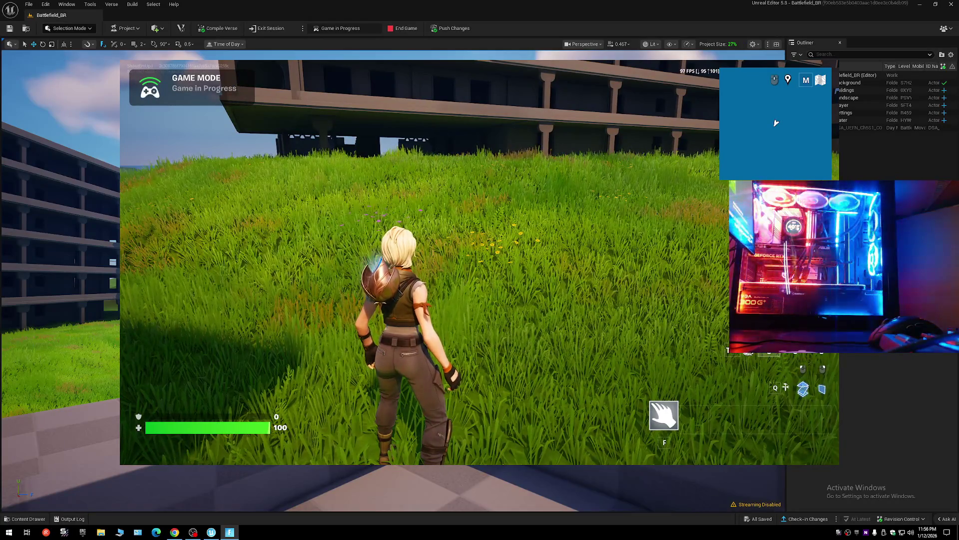
{"action": "key", "text": "w"}
{"action": "key", "text": "w"}
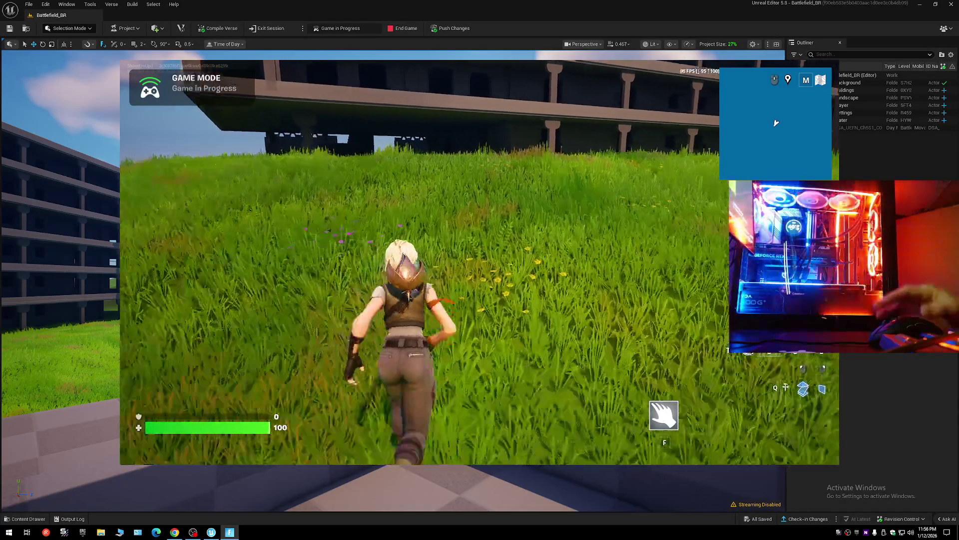
{"action": "key", "text": "w"}
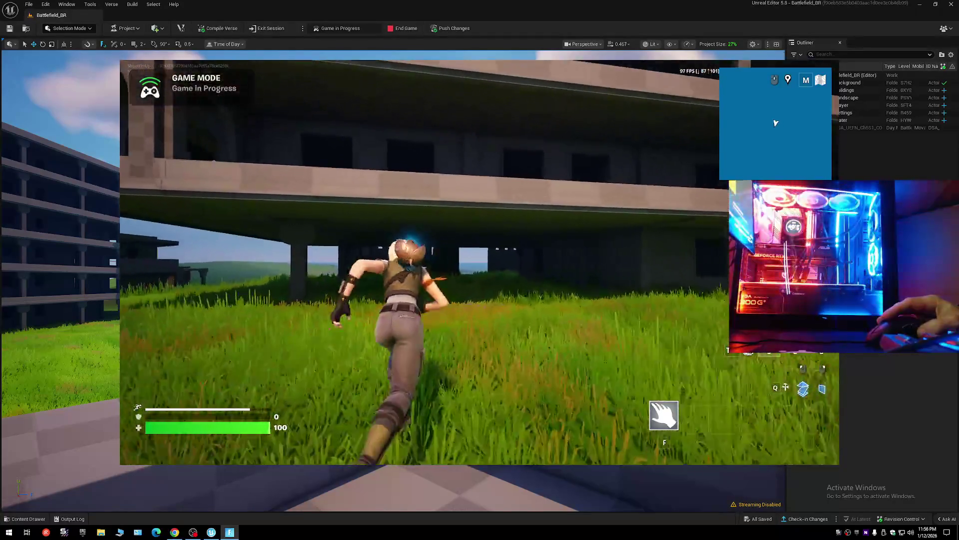
{"action": "key", "text": "space"}
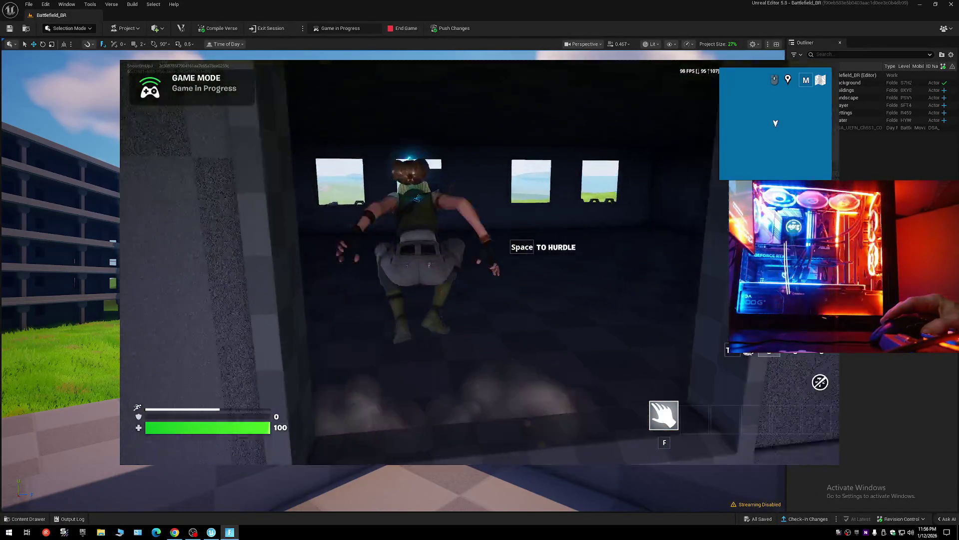
Run through the doorway onto the balcony and start up the staircase.
{"action": "key", "text": "w"}
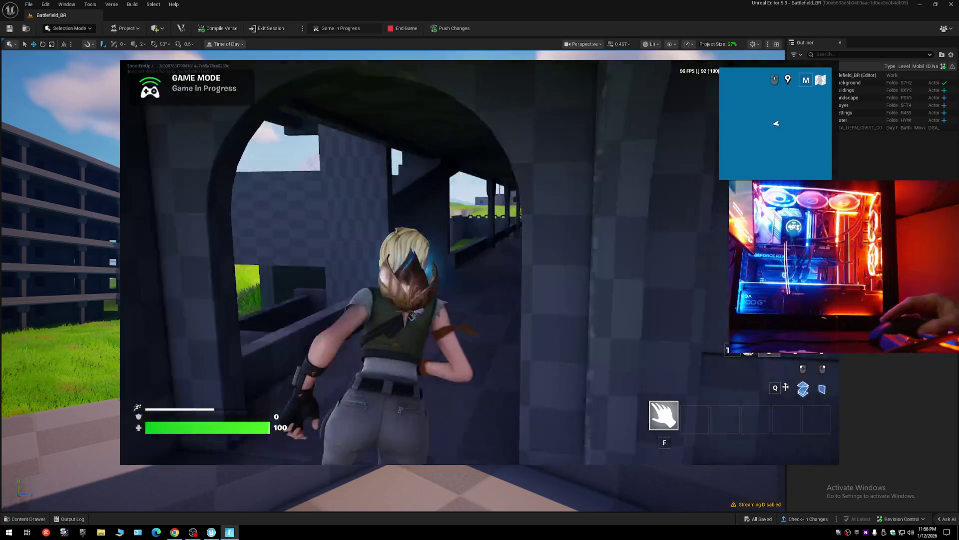
{"action": "key", "text": "w"}
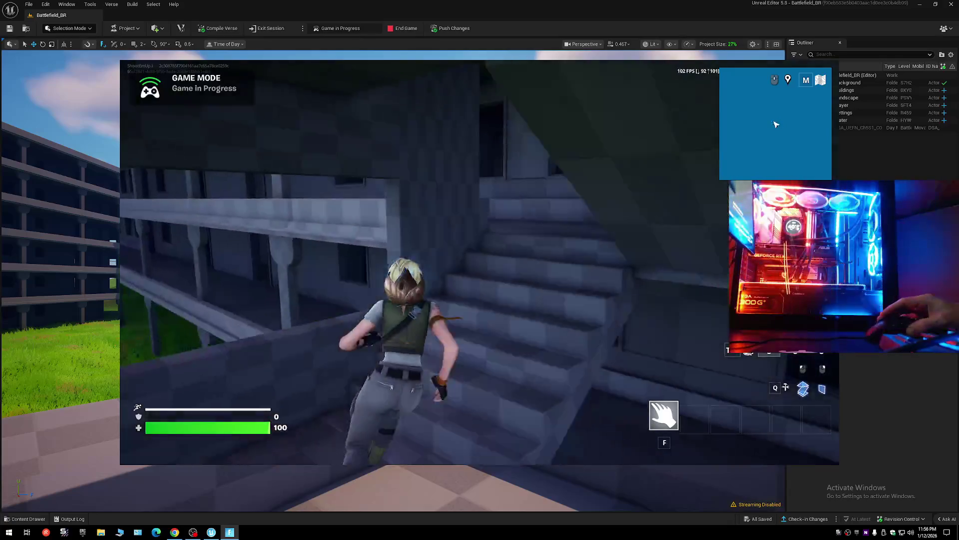
{"action": "key", "text": "w"}
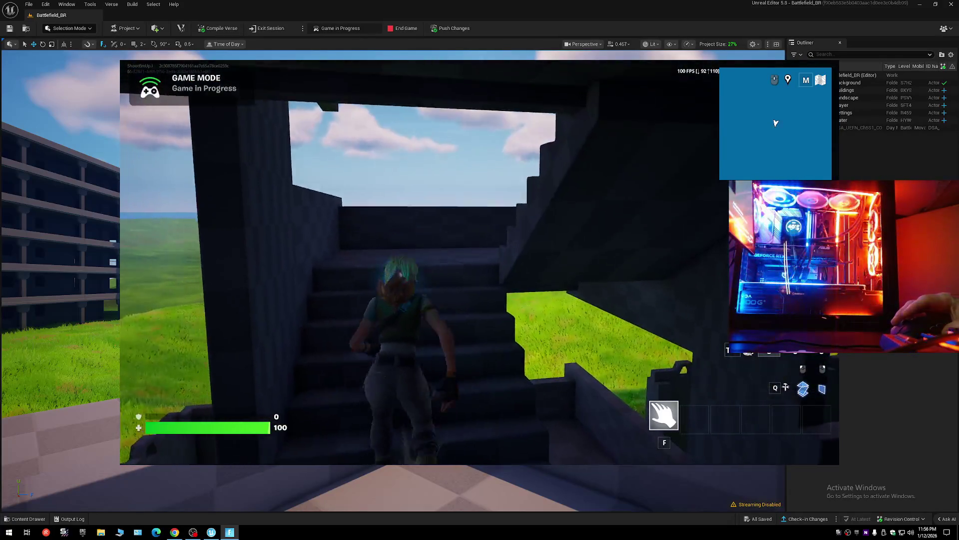
{"action": "key", "text": "w"}
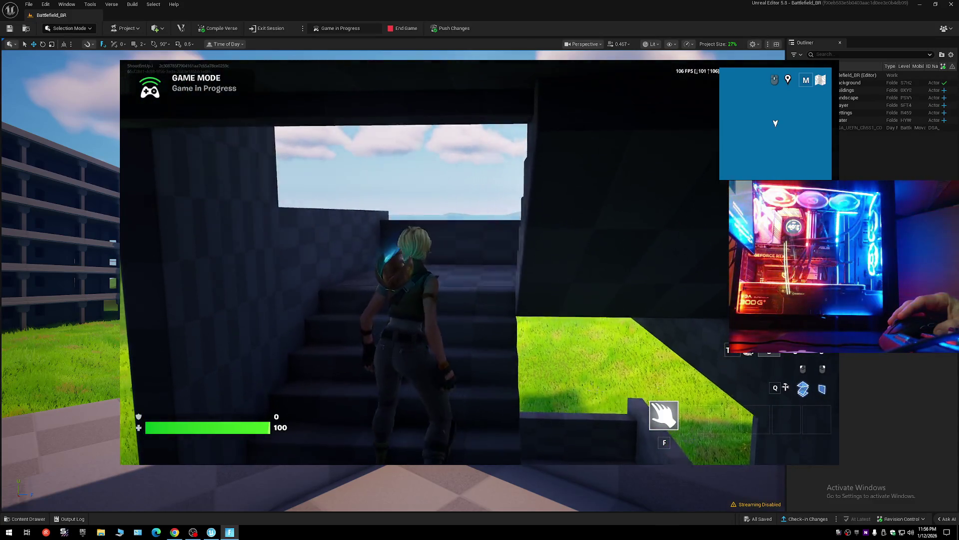
{"action": "key", "text": "w"}
{"action": "key", "text": "w"}
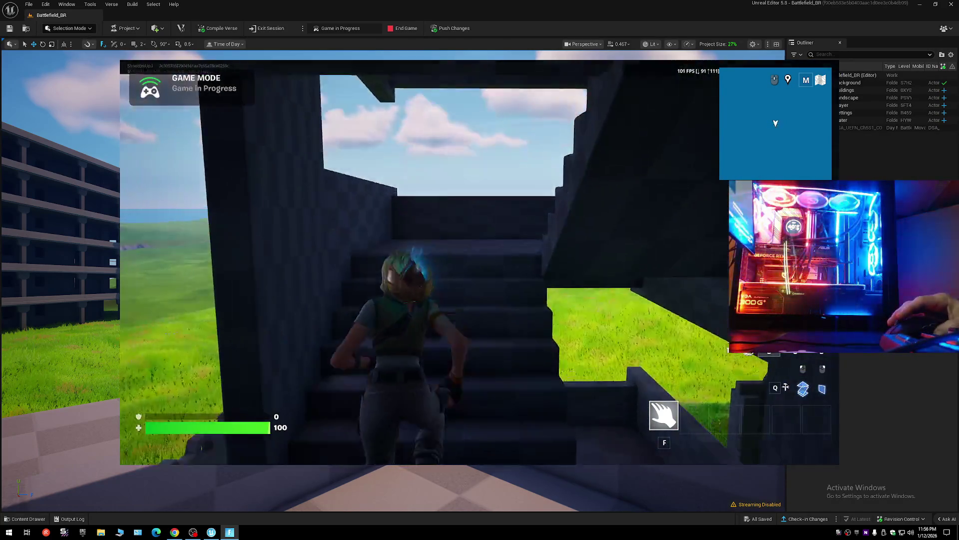
Keep climbing toward the upper stairway while looking across the landscape.
{"action": "key", "text": "w"}
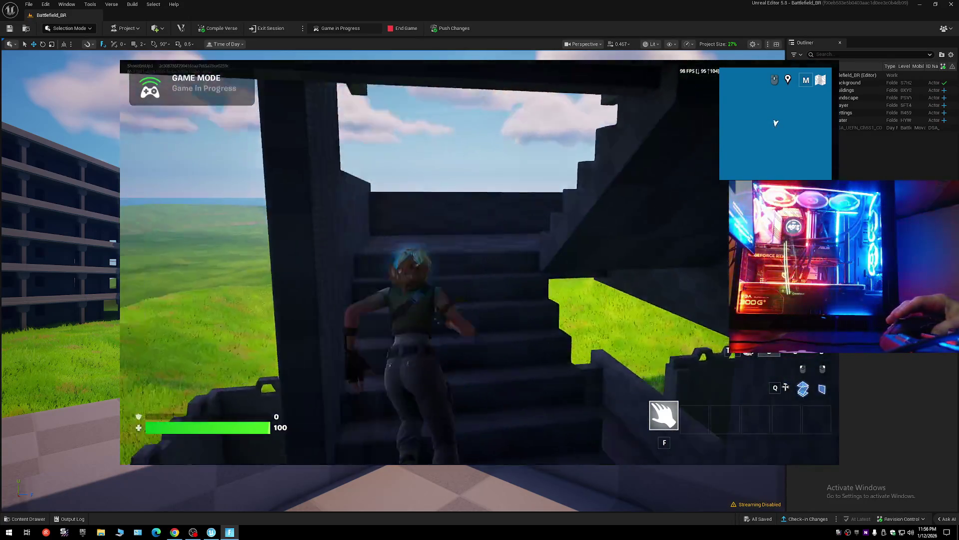
{"action": "key", "text": "w"}
{"action": "key", "text": "w"}
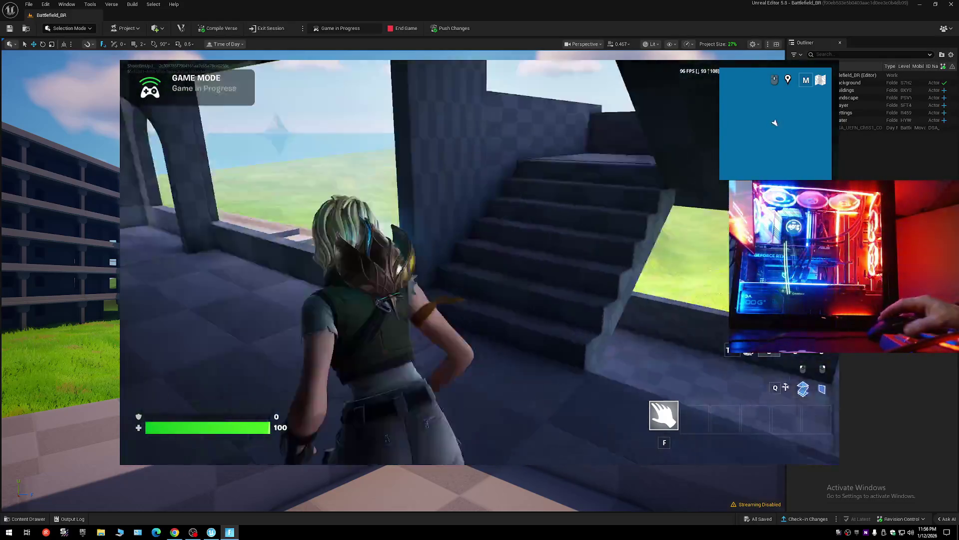
{"action": "key", "text": "w"}
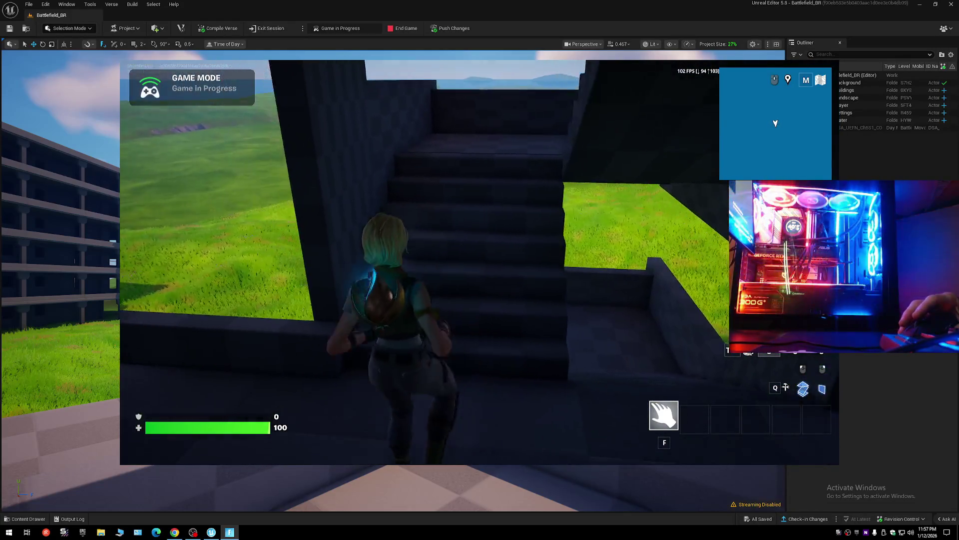
{"action": "key", "text": "w"}
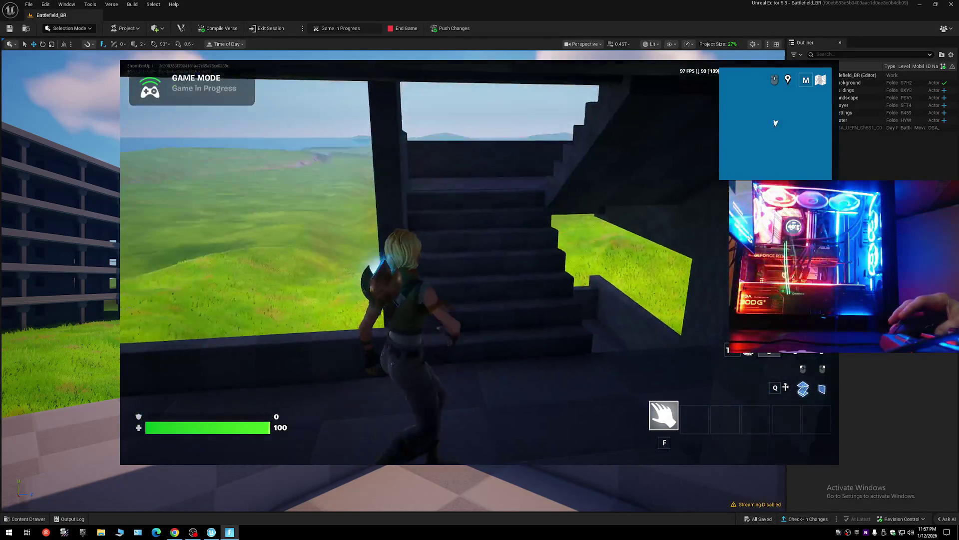
{"action": "key", "text": "w"}
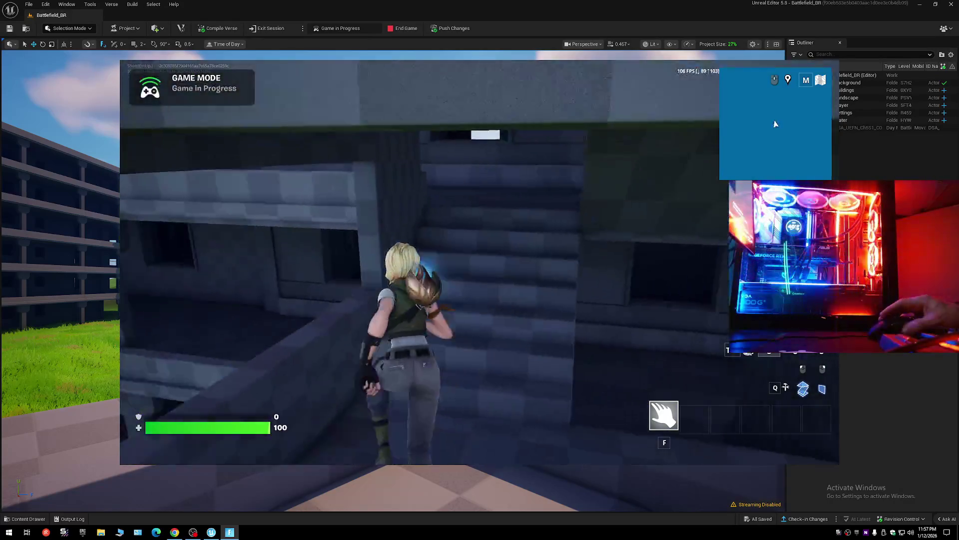
{"action": "key", "text": "w"}
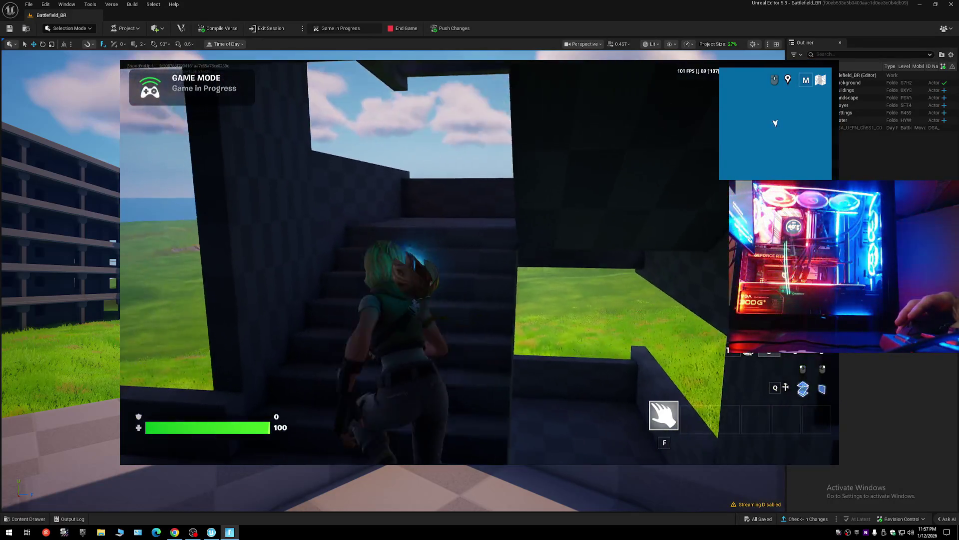
{"action": "key", "text": "w"}
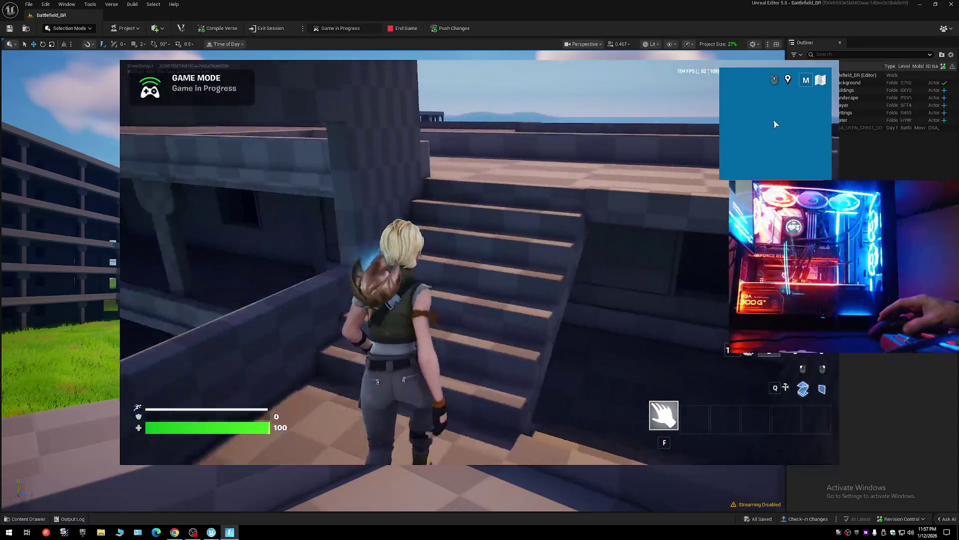
Climb onto the rooftop and run along it to the edge overlooking the town.
{"action": "key", "text": "w"}
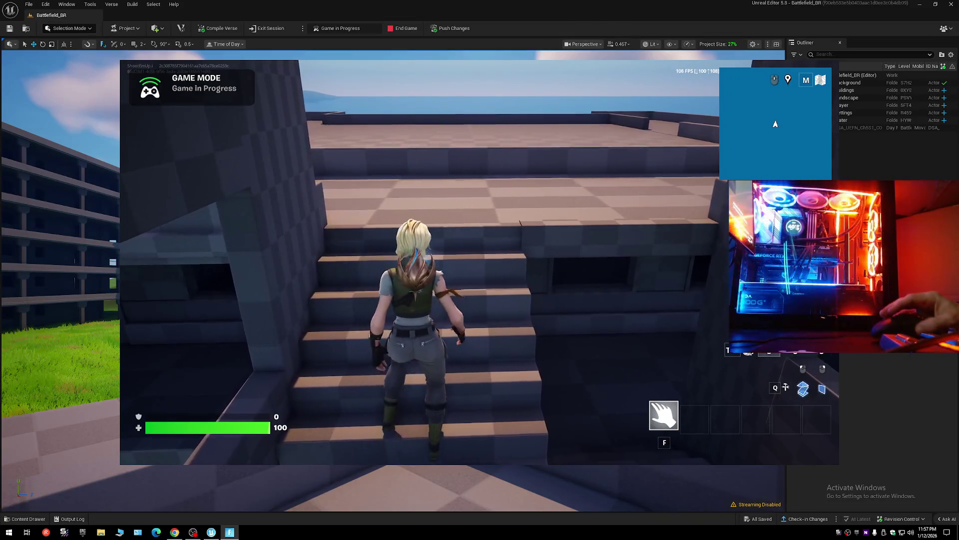
{"action": "key", "text": "w"}
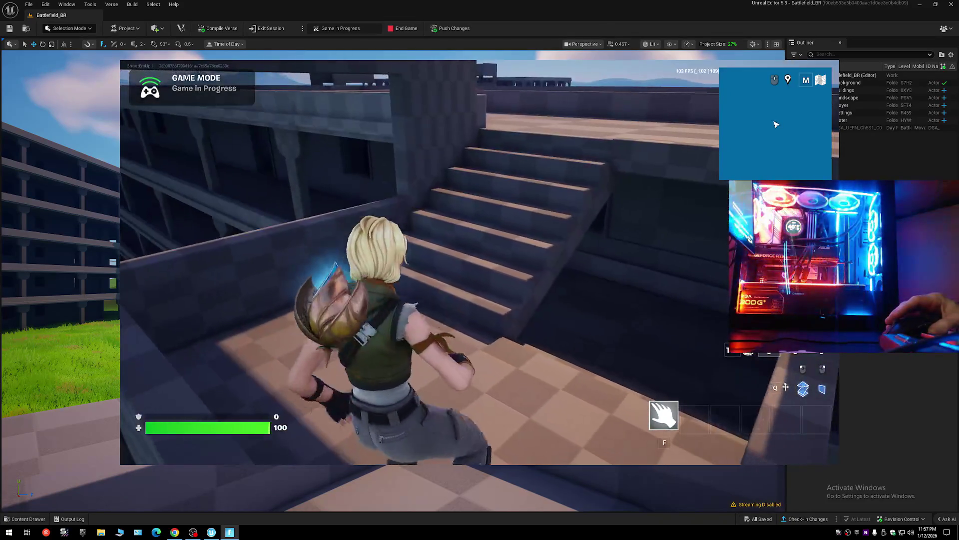
{"action": "key", "text": "w"}
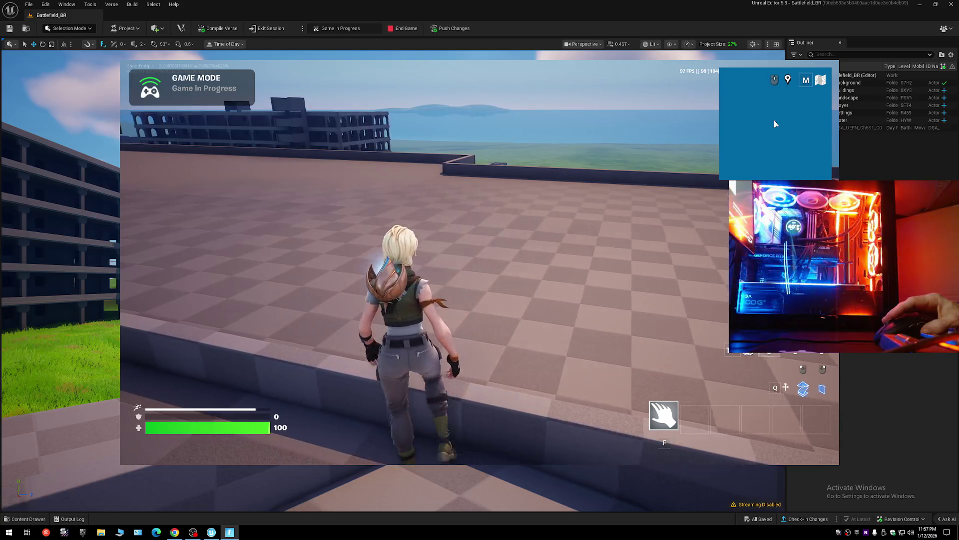
{"action": "key", "text": "w"}
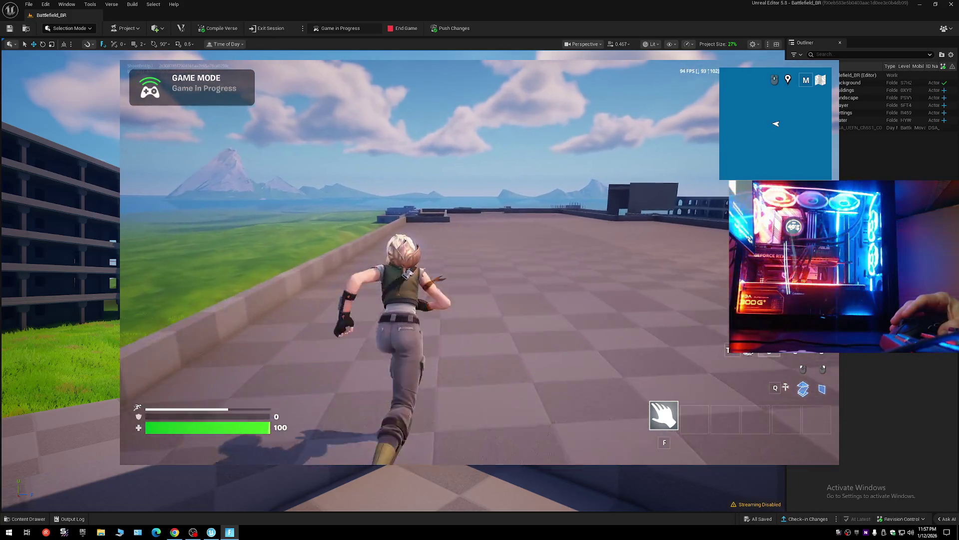
{"action": "key", "text": "w"}
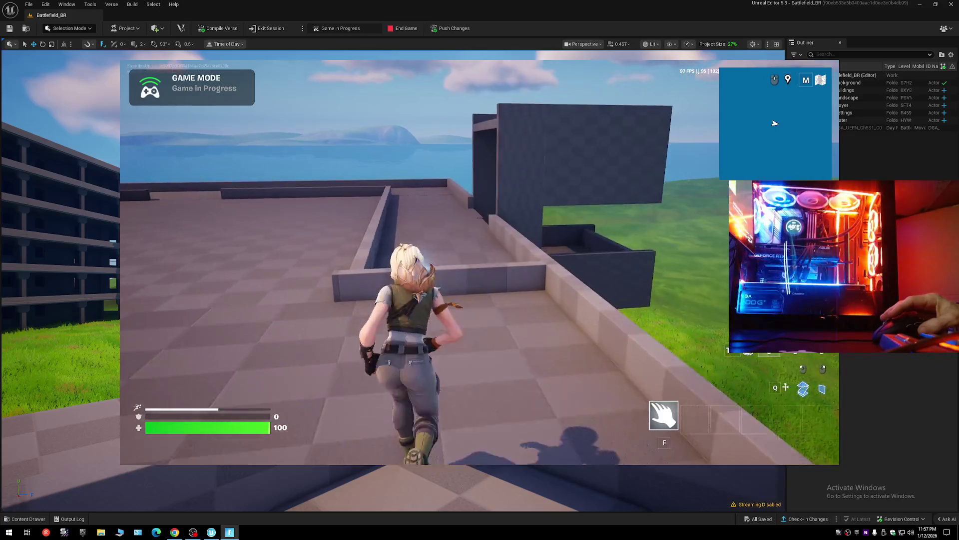
{"action": "key", "text": "w"}
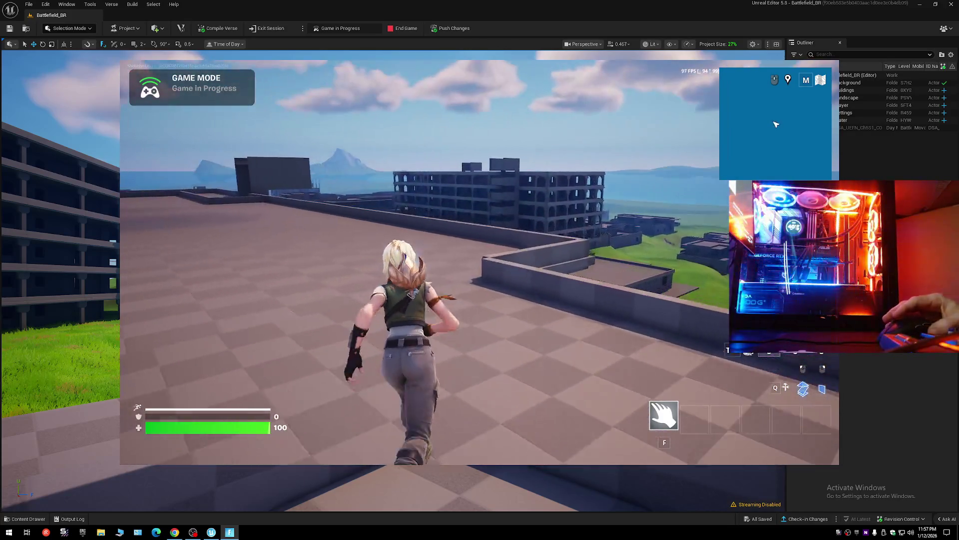
{"action": "key", "text": "w"}
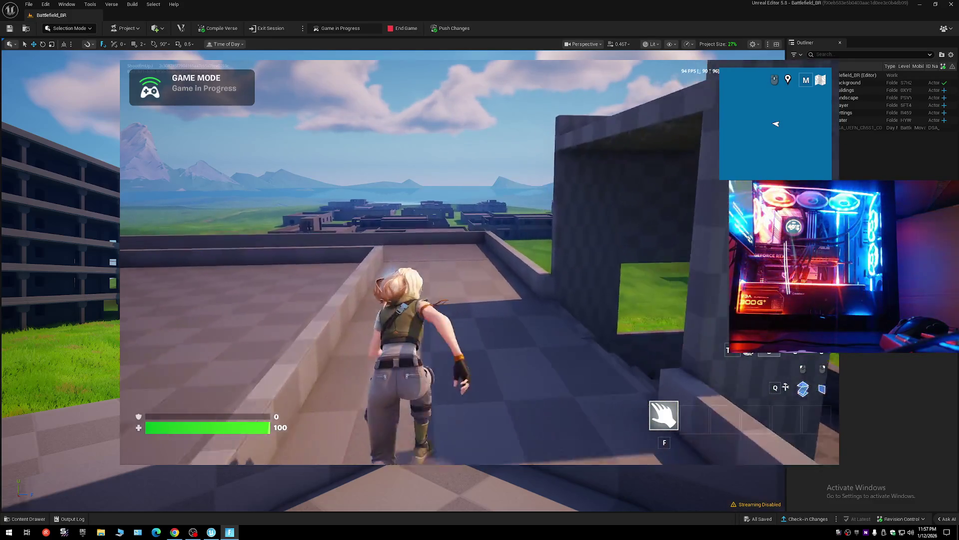
{"action": "key", "text": "w"}
{"action": "key", "text": "w"}
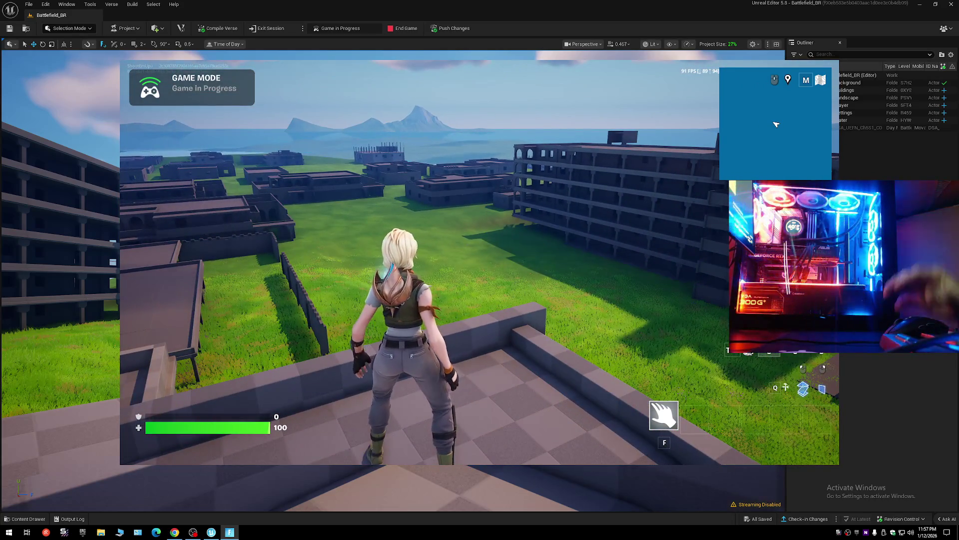
Cross to the next building and vault its stone wall into the interior.
{"action": "mouse_move", "coordinate": [479, 263]}
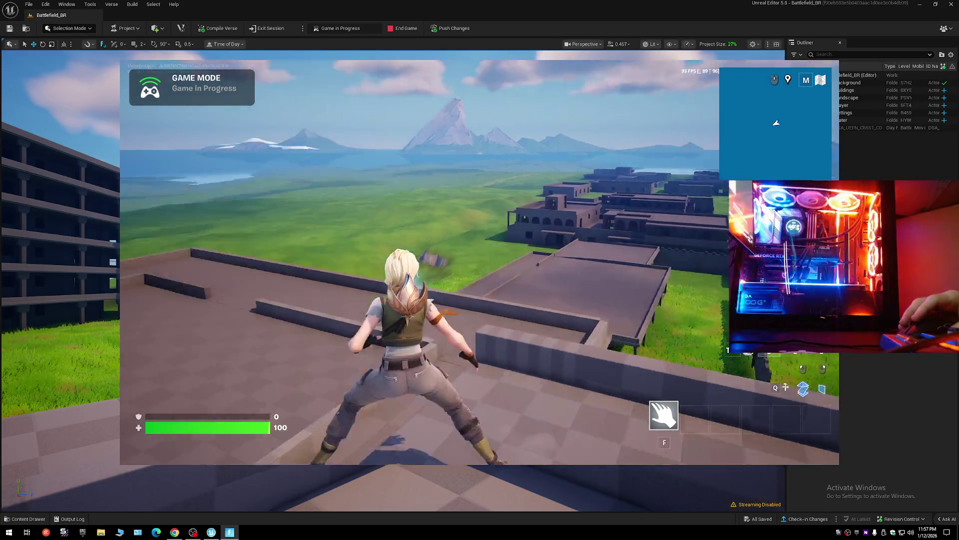
{"action": "key", "text": "w"}
{"action": "key", "text": "w"}
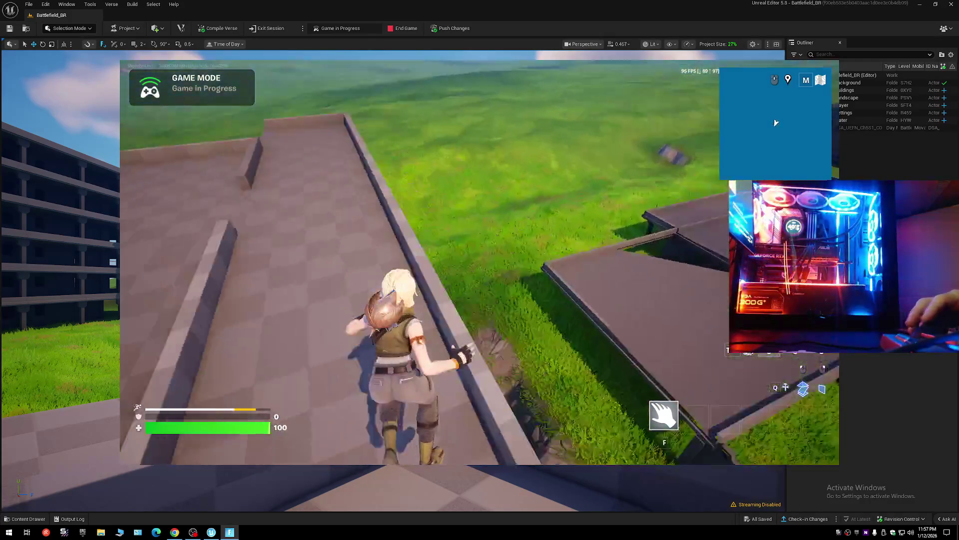
{"action": "key", "text": "w"}
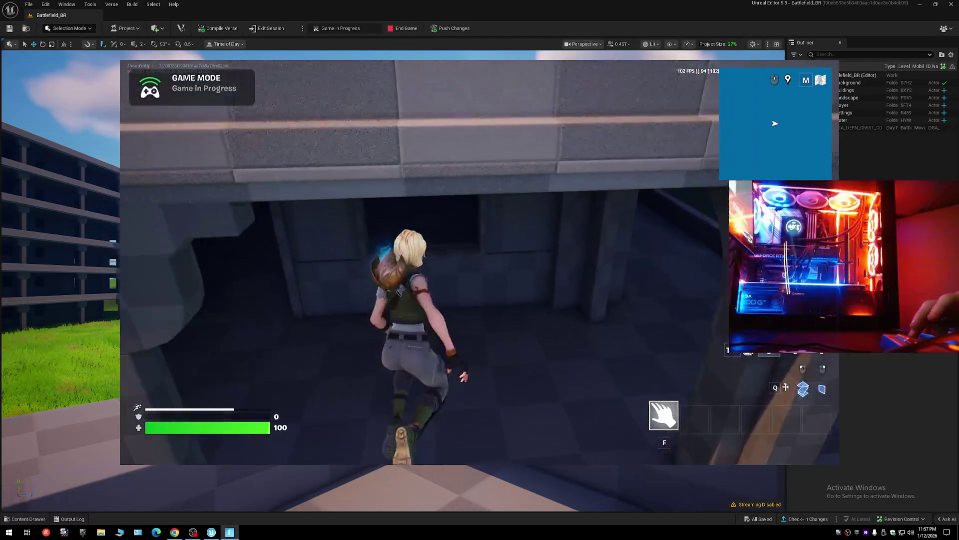
{"action": "key", "text": "w"}
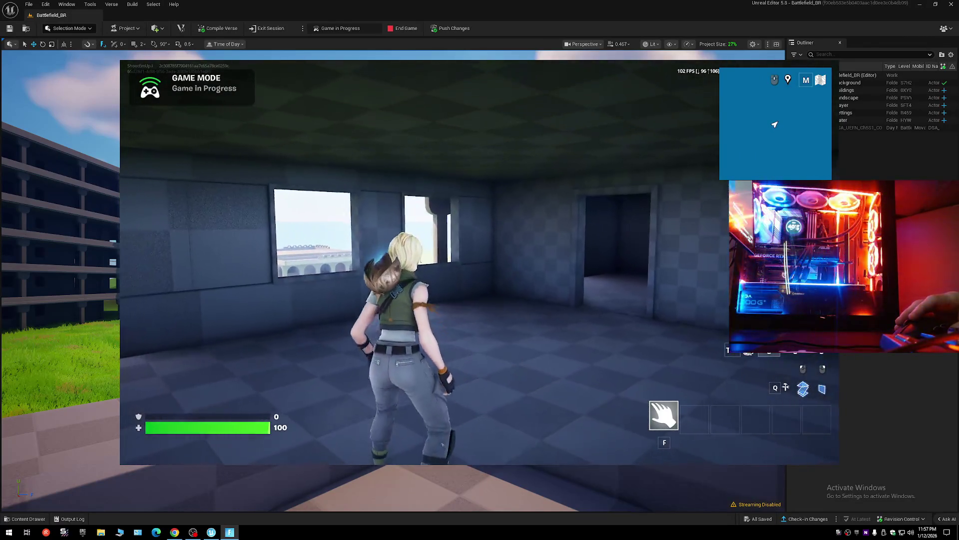
Pass through the room and out the window, climbing the stairs to the upper floor.
{"action": "key", "text": "w"}
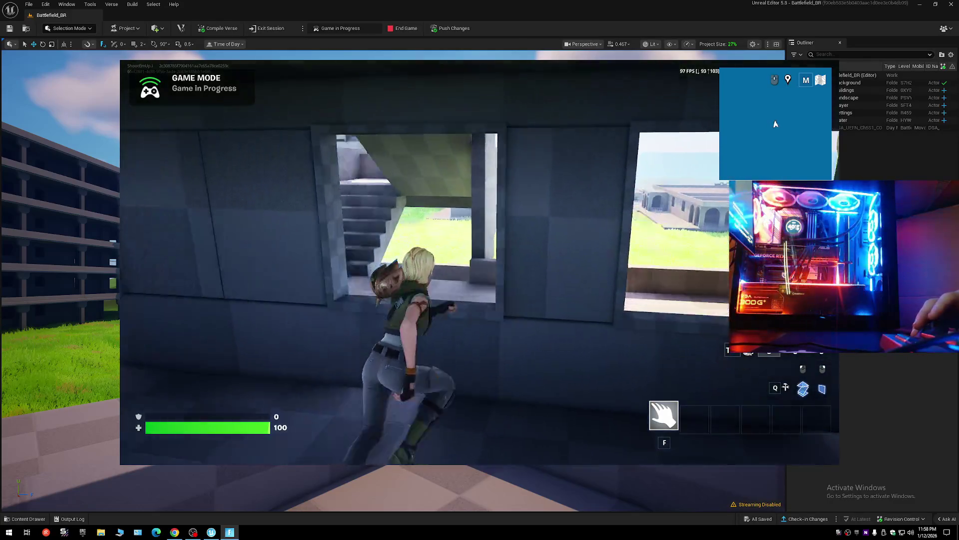
{"action": "key", "text": "w"}
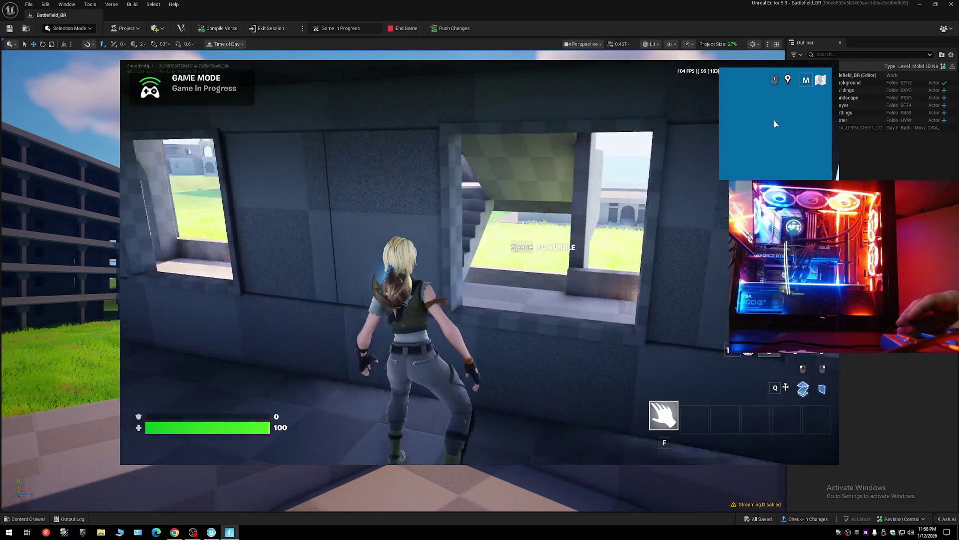
{"action": "key", "text": "w"}
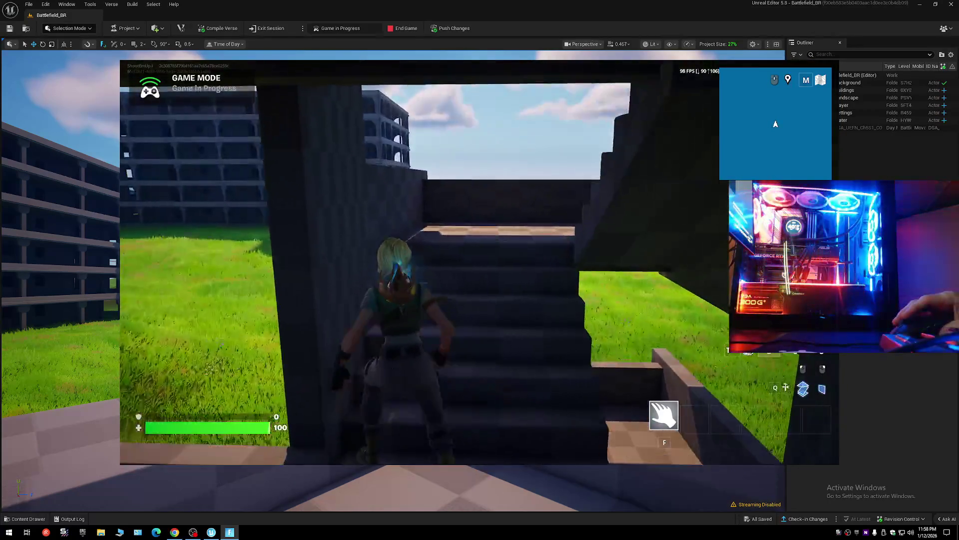
{"action": "key", "text": "w"}
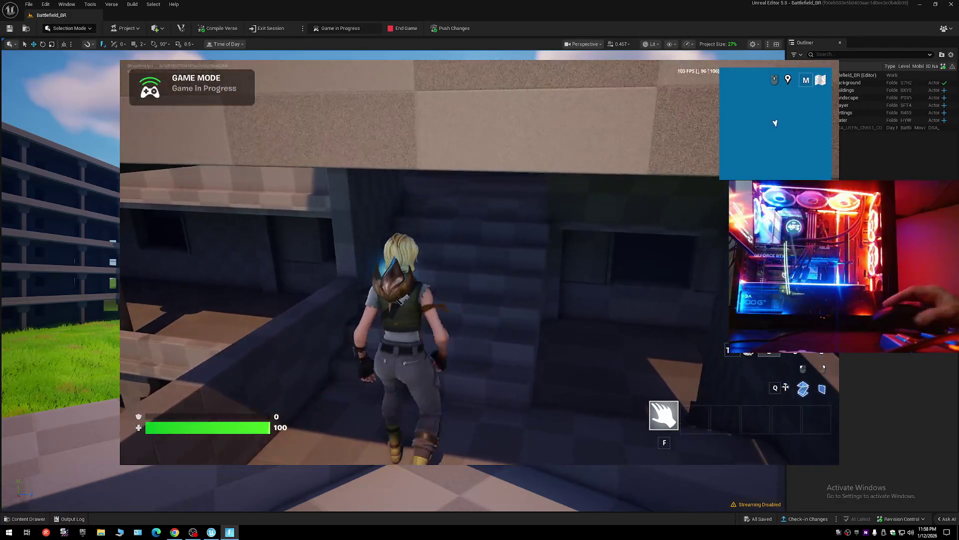
{"action": "key", "text": "w"}
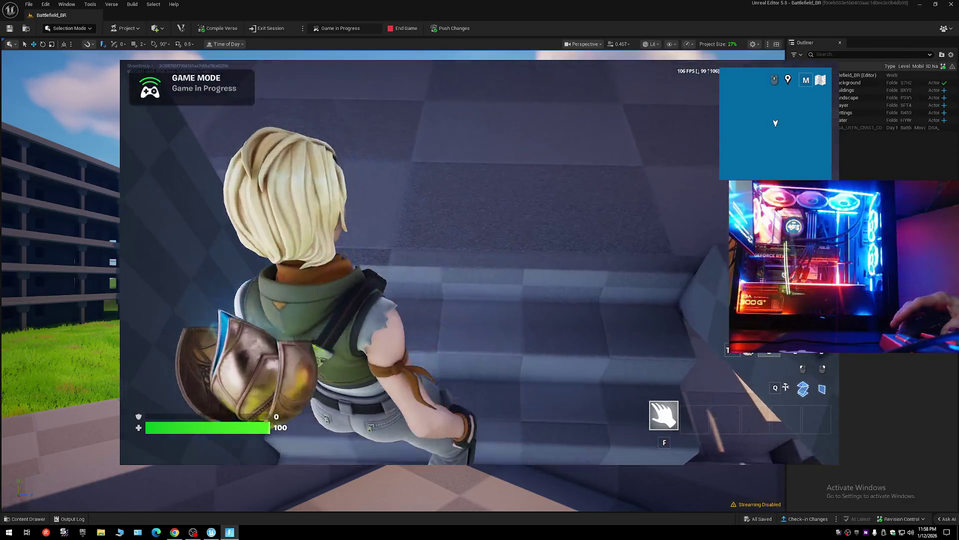
{"action": "key", "text": "w"}
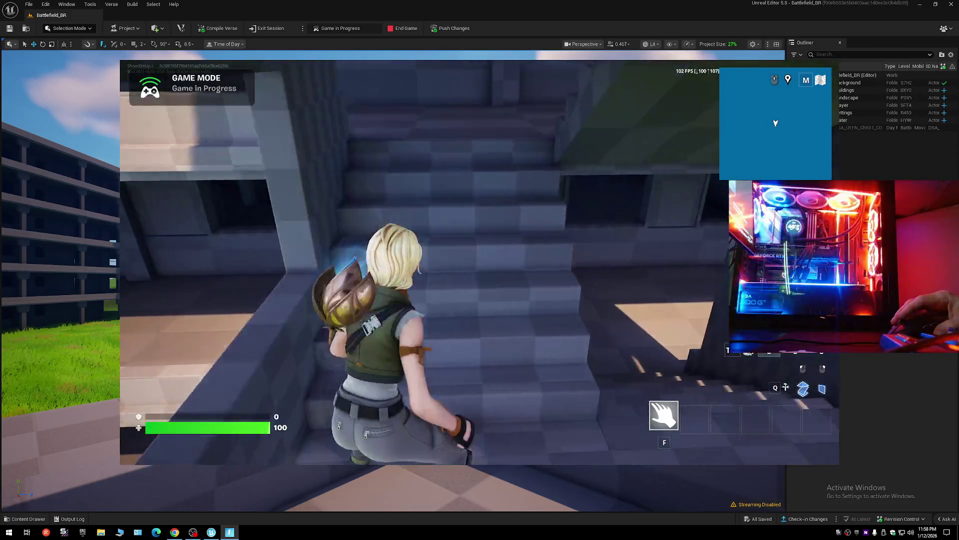
Open the in-game menu and choose Exit.
{"action": "key", "text": "w"}
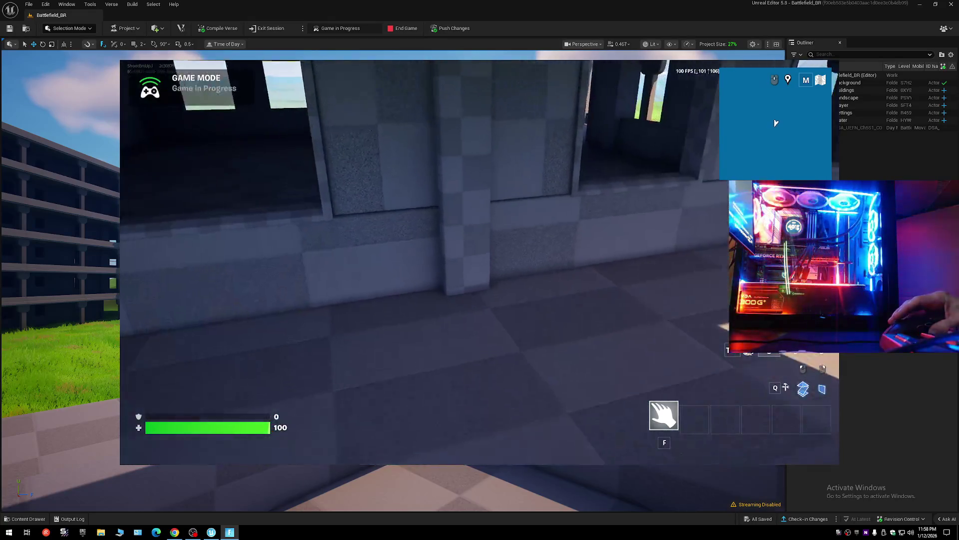
{"action": "key", "text": "Escape"}
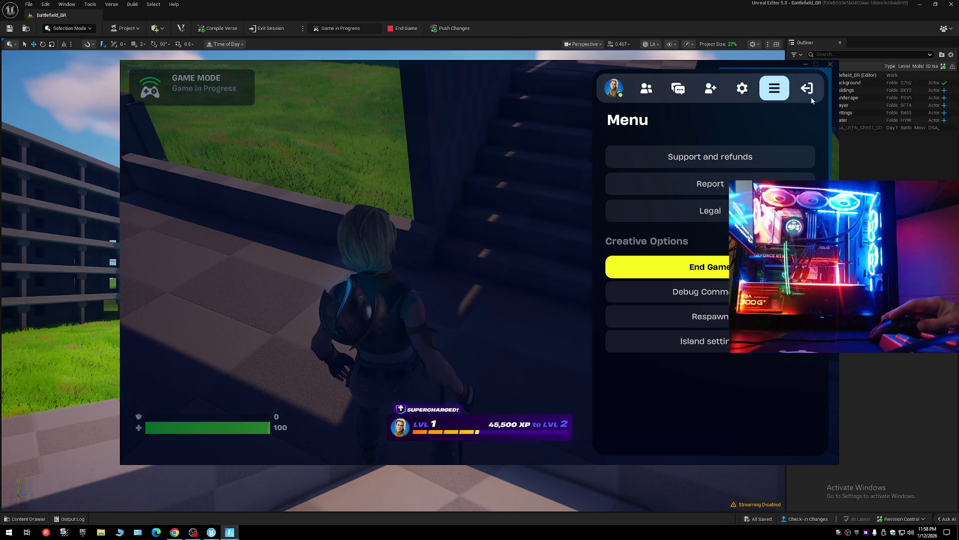
{"action": "left_click", "coordinate": [830, 65]}
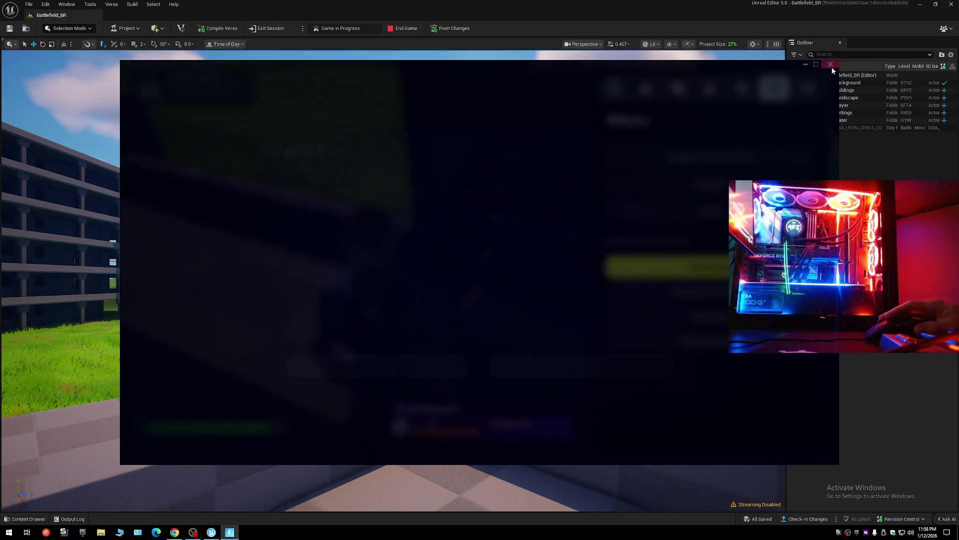
Quit the game, select the multi-storey building, and locate its Full_Building_Complete mesh.
{"action": "left_click", "coordinate": [388, 356]}
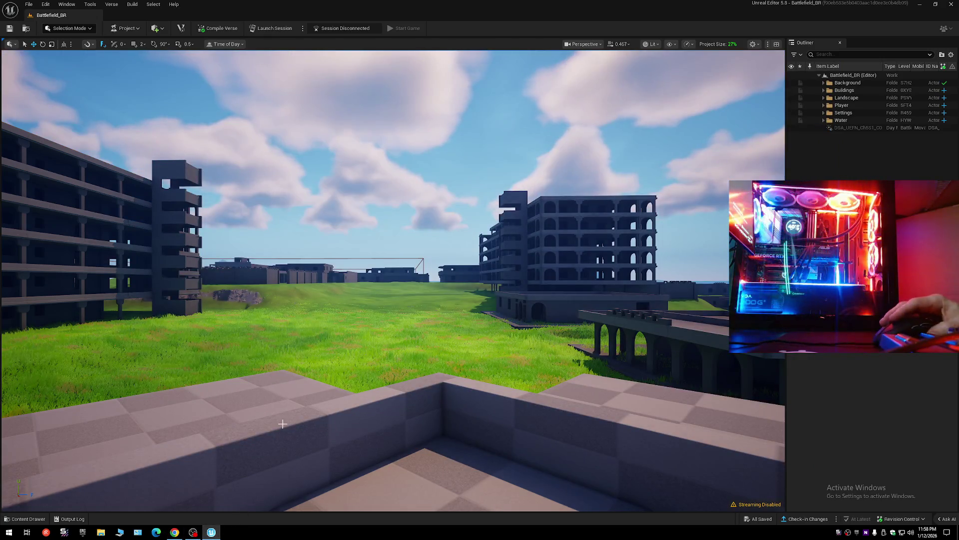
{"action": "left_click_drag", "start_coordinate": [326, 412], "coordinate": [396, 317]}
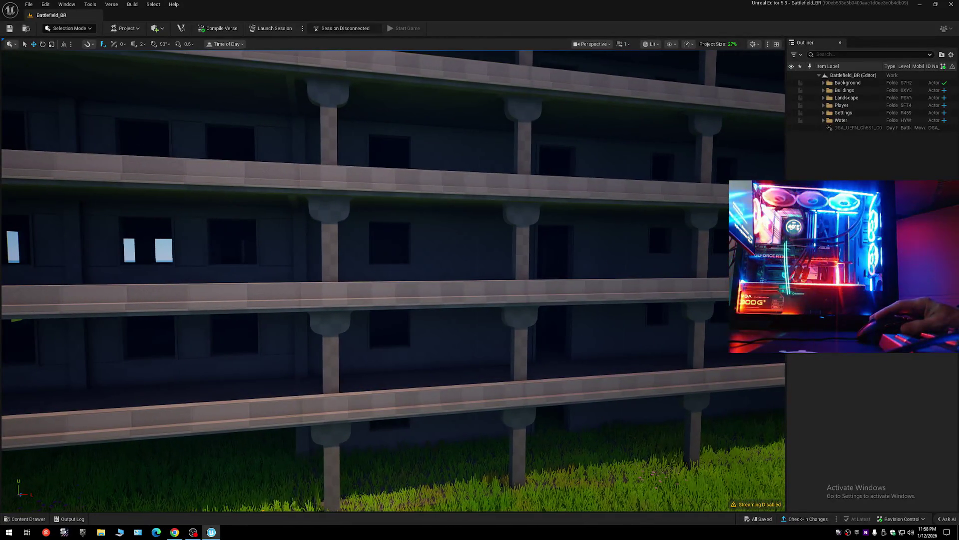
{"action": "left_click", "coordinate": [768, 415]}
{"action": "key", "text": "ctrl+b"}
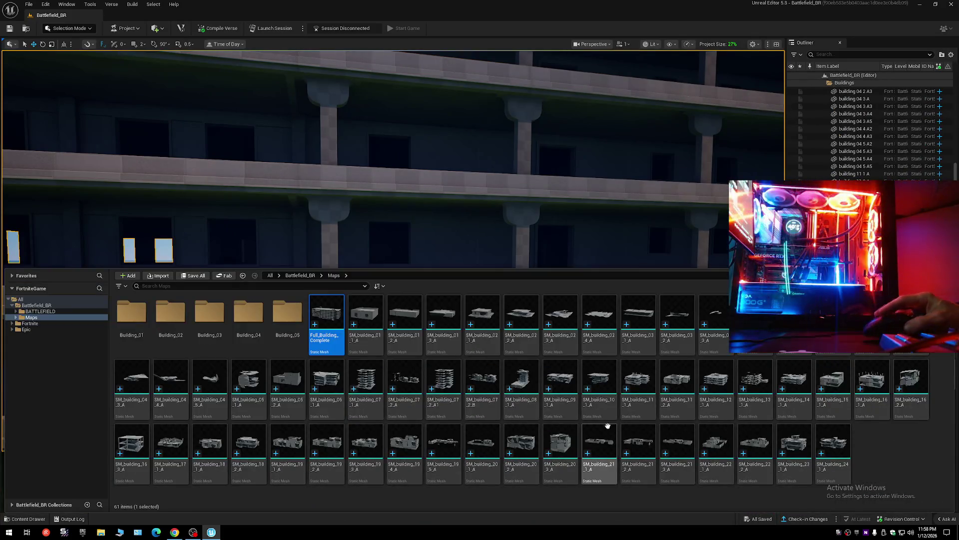
{"action": "right_click", "coordinate": [322, 316]}
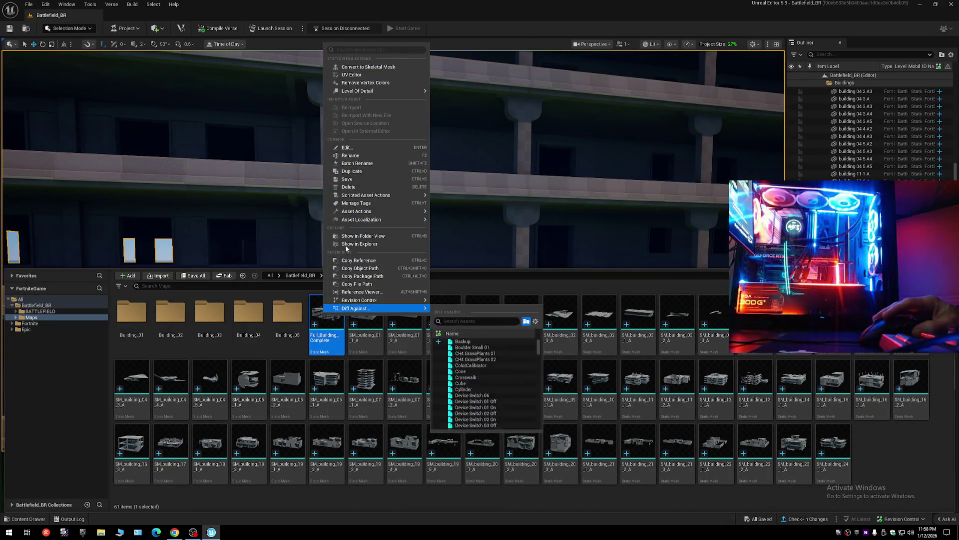
Open Full_Building_Complete in its mesh editor and filter the Details panel for 'co'.
{"action": "mouse_move", "coordinate": [340, 216]}
{"action": "double_click", "coordinate": [327, 334]}
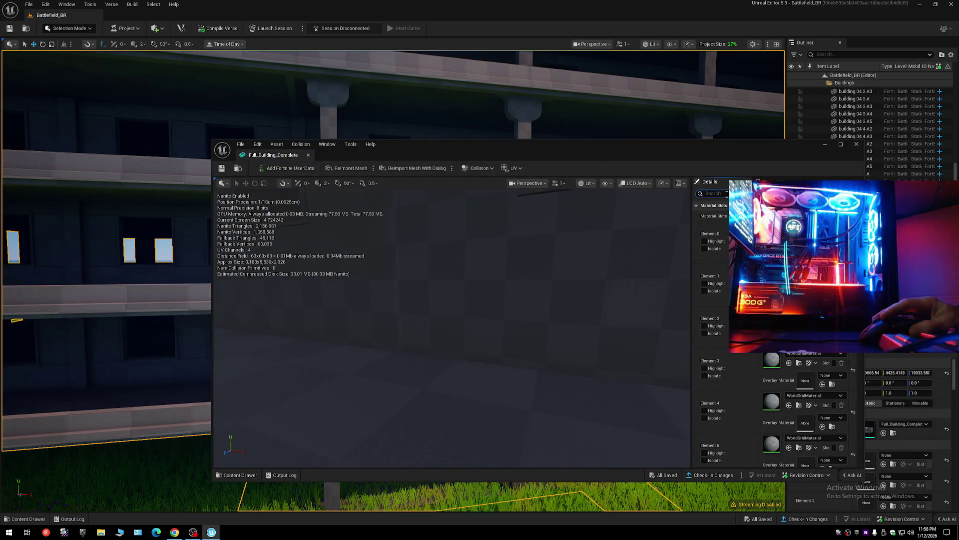
{"action": "left_click", "coordinate": [727, 194]}
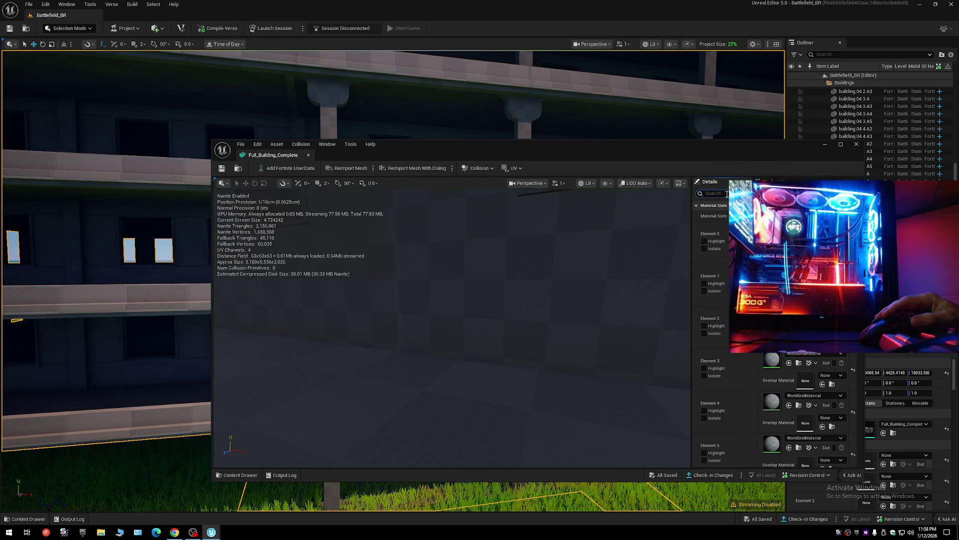
{"action": "type", "text": "co"}
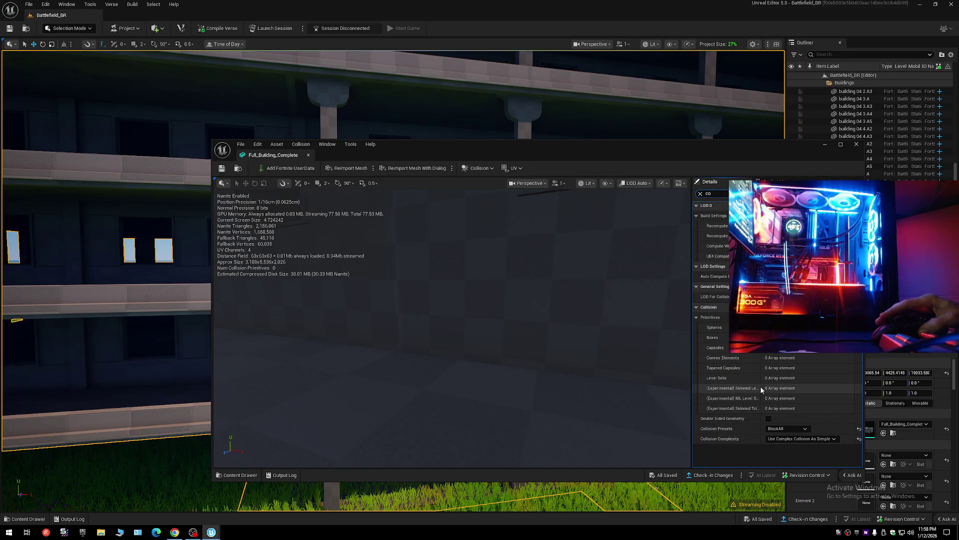
Keep Collision Complexity at Use Complex Collision As Simple, then close the mesh editor and collapse the Outliner.
{"action": "left_click", "coordinate": [780, 439]}
{"action": "left_click", "coordinate": [749, 428]}
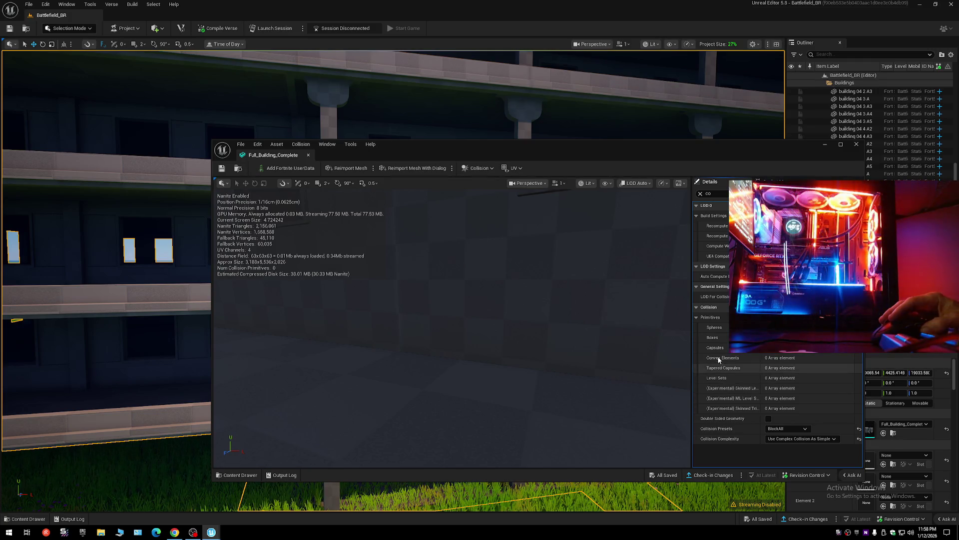
{"action": "left_click", "coordinate": [856, 145]}
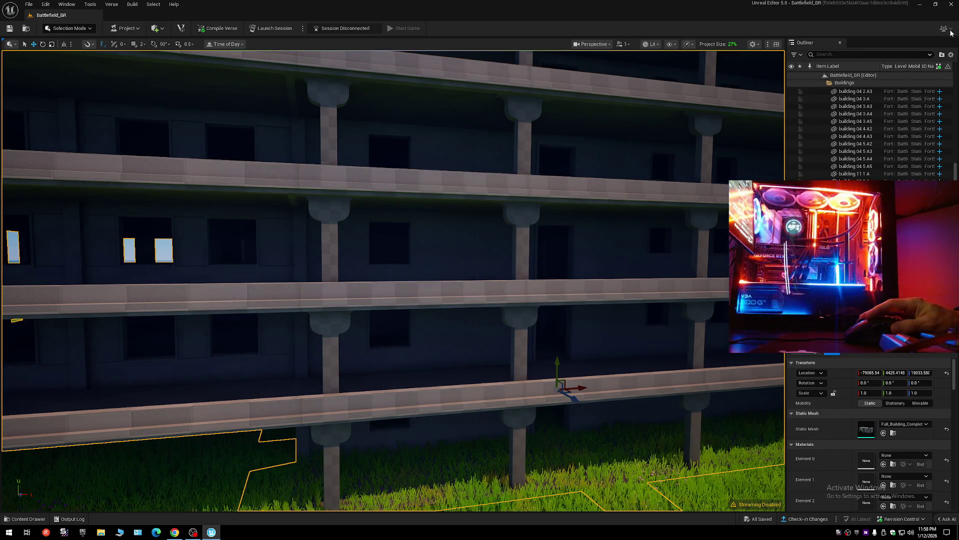
{"action": "left_click", "coordinate": [816, 75]}
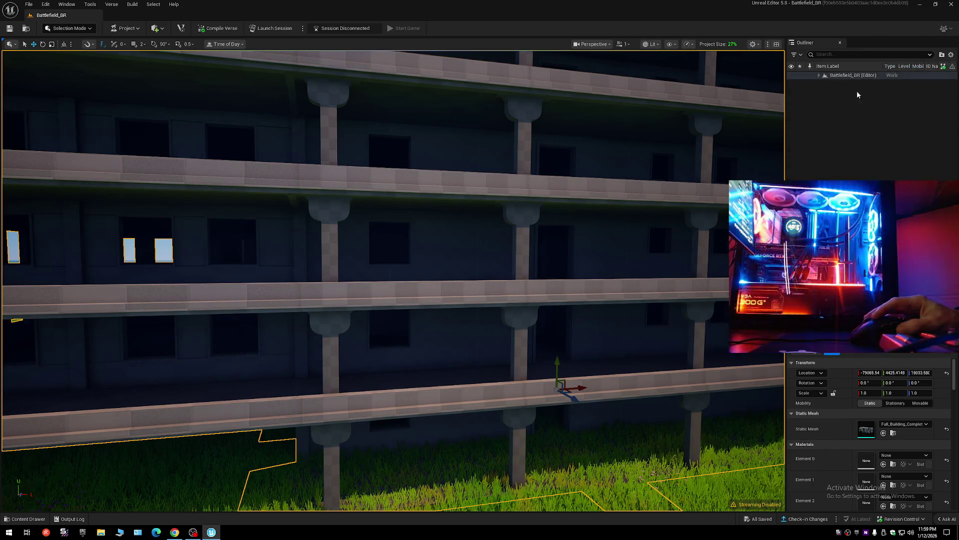
Fly the camera over the buildings toward the field, then open the Content Drawer's Maps assets.
{"action": "left_click", "coordinate": [817, 76]}
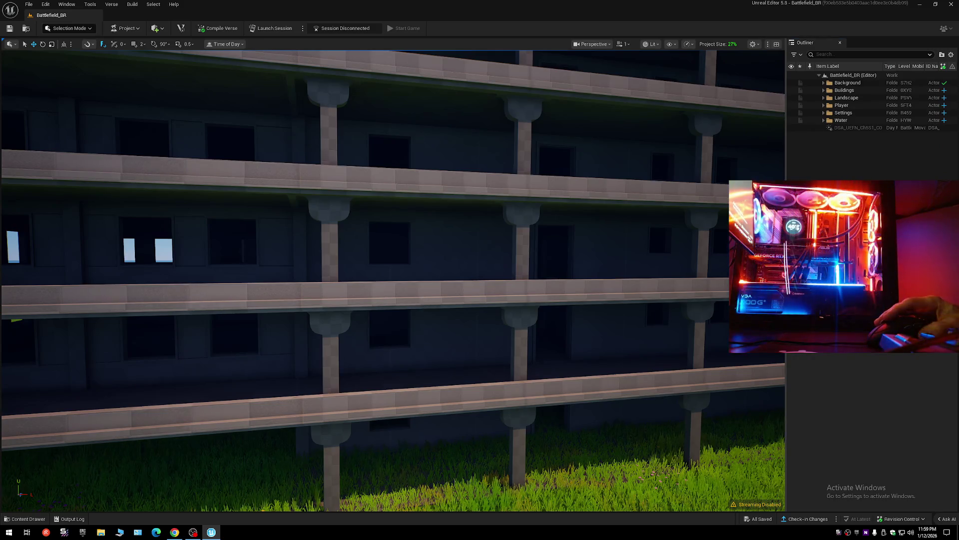
{"action": "key", "text": "w"}
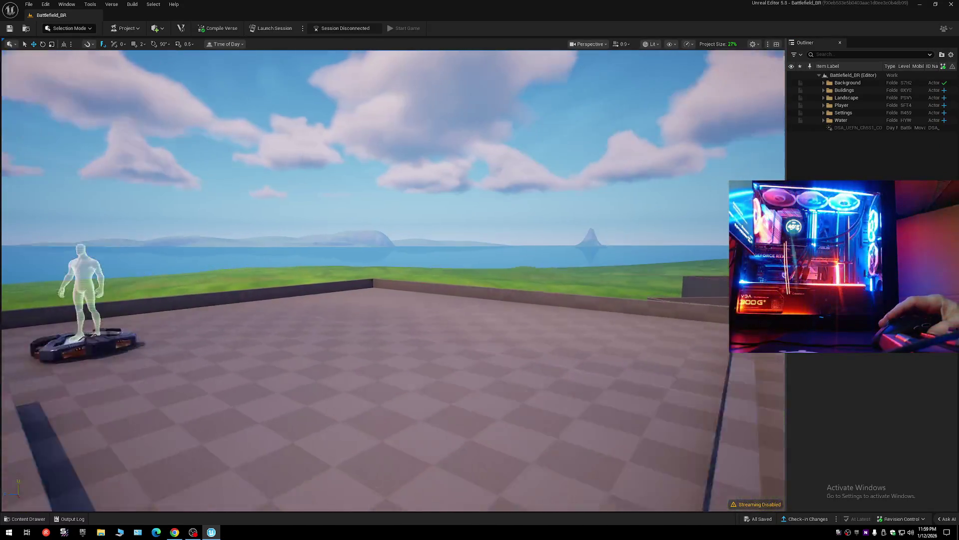
{"action": "key", "text": "w"}
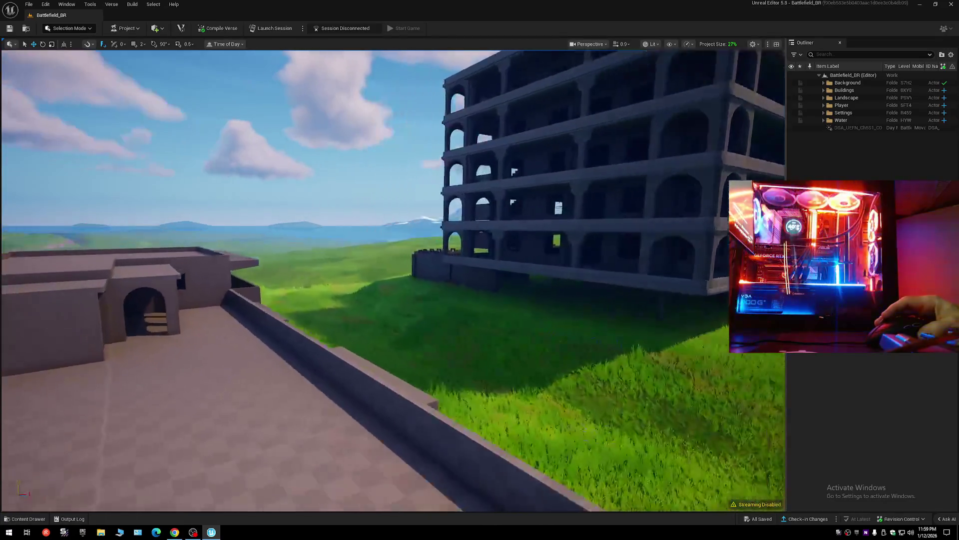
{"action": "scroll", "coordinate": [393, 279], "scroll_direction": "down", "scroll_amount": 2}
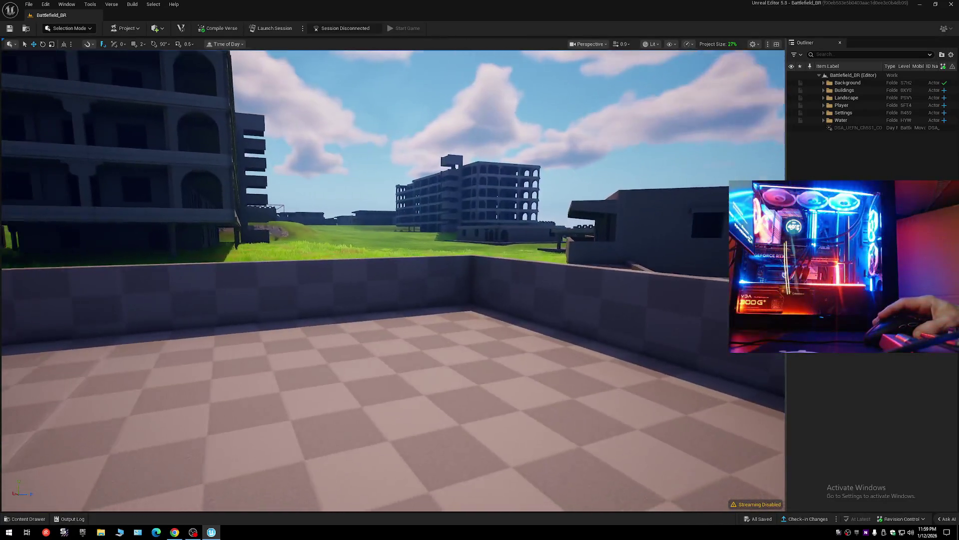
{"action": "scroll", "coordinate": [393, 279], "scroll_direction": "down", "scroll_amount": 1}
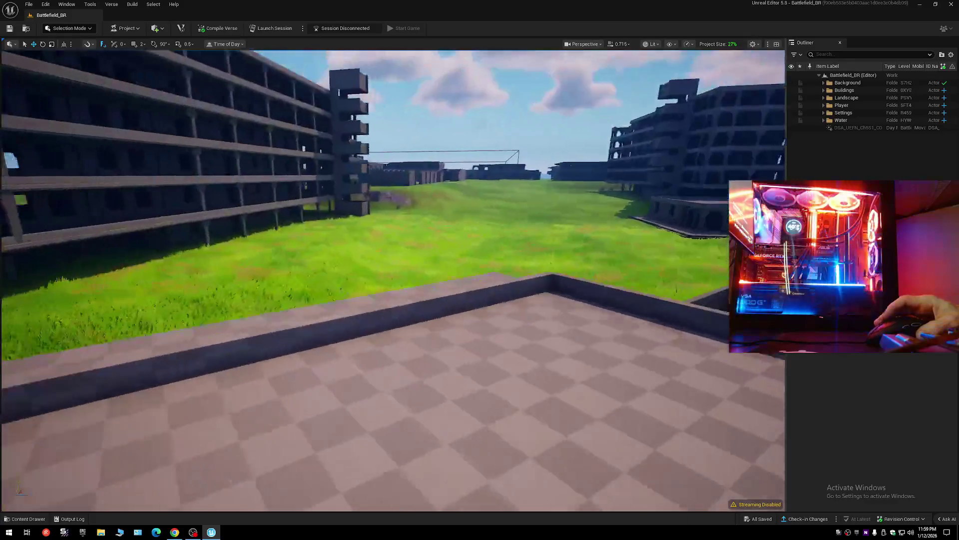
{"action": "scroll", "coordinate": [393, 279], "scroll_direction": "down", "scroll_amount": 2}
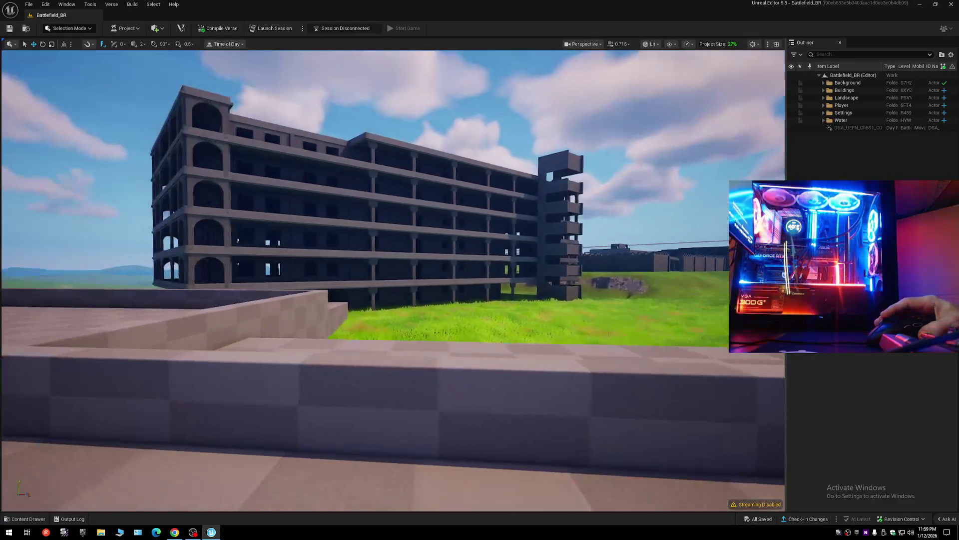
{"action": "left_click_drag", "start_coordinate": [393, 280], "coordinate": [280, 272]}
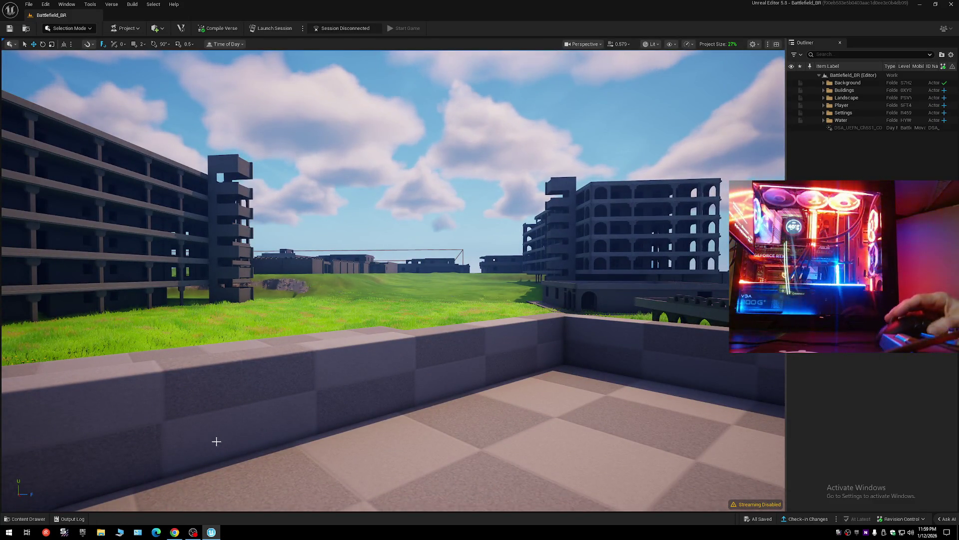
{"action": "left_click", "coordinate": [27, 519]}
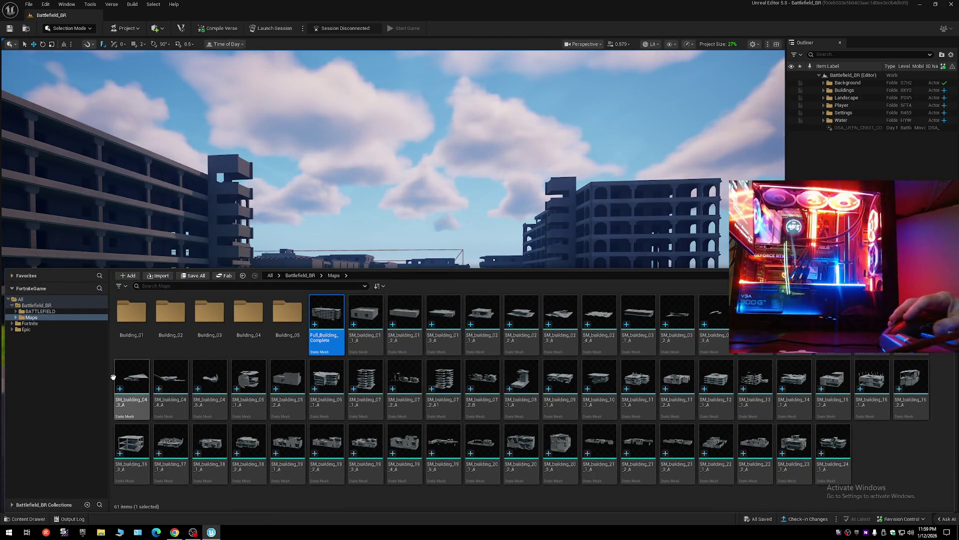
Orbit SM_building_05_1_A in its mesh editor, then fly the camera down over the grass between buildings.
{"action": "left_click", "coordinate": [250, 376]}
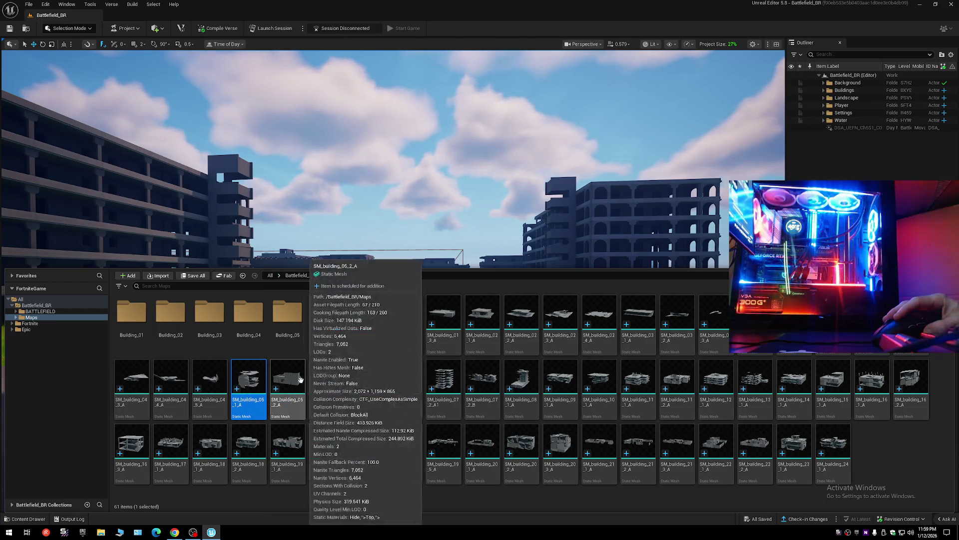
{"action": "key", "text": "Left"}
{"action": "key", "text": "Left"}
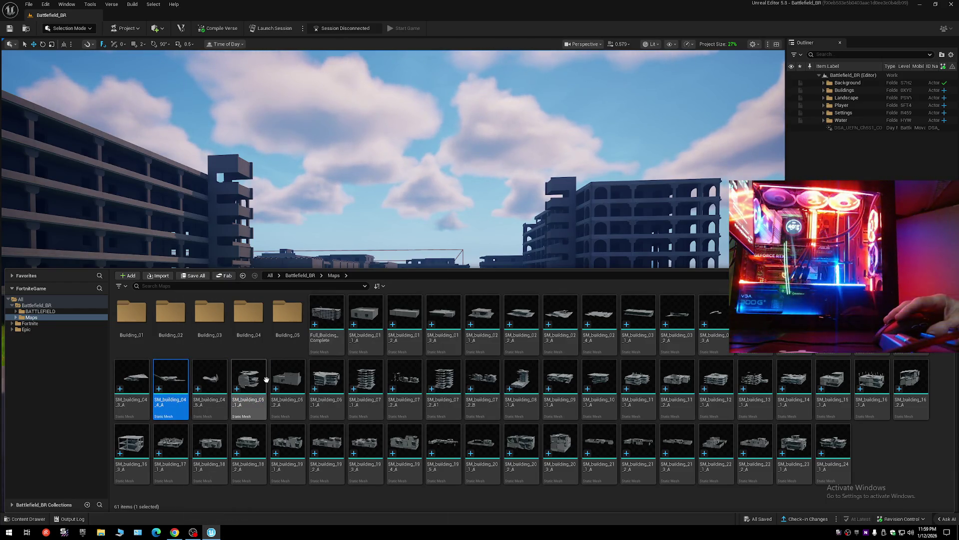
{"action": "double_click", "coordinate": [248, 379]}
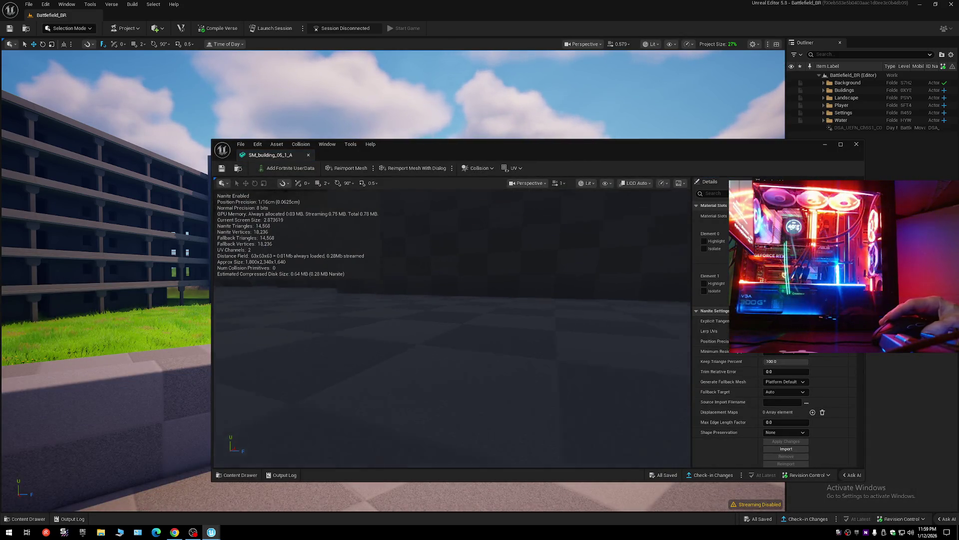
{"action": "left_click_drag", "start_coordinate": [444, 269], "coordinate": [444, 269]}
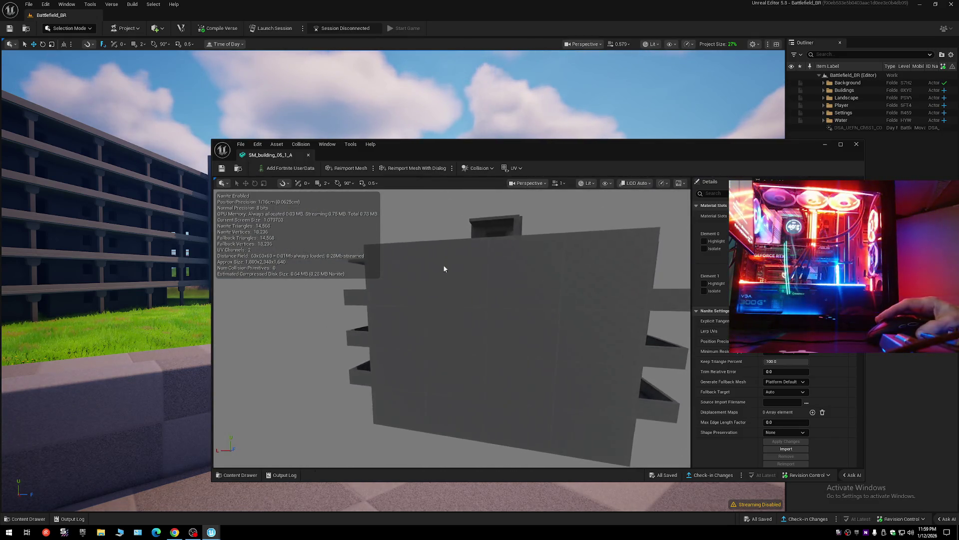
{"action": "left_click", "coordinate": [309, 155]}
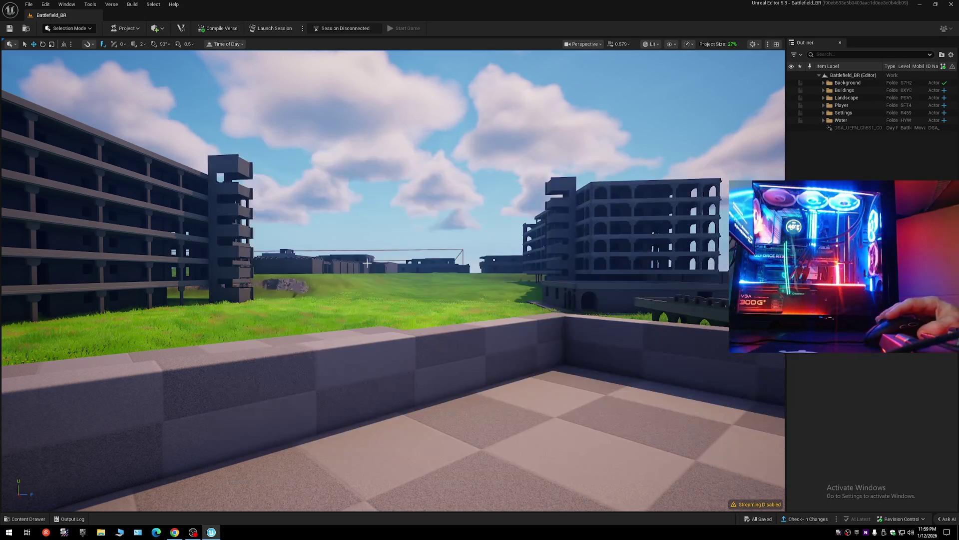
{"action": "left_click_drag", "start_coordinate": [393, 281], "coordinate": [392, 281]}
{"action": "left_click_drag", "start_coordinate": [349, 416], "coordinate": [349, 416]}
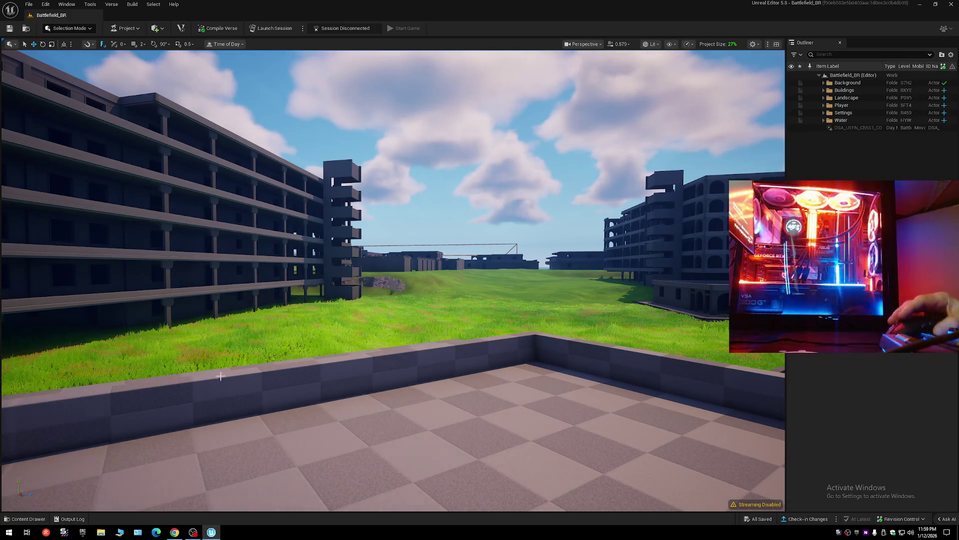
Switch from Selection Mode to Landscape Mode's Paint tool, keeping the default location for new layer assets.
{"action": "left_click", "coordinate": [74, 28]}
{"action": "left_click", "coordinate": [80, 58]}
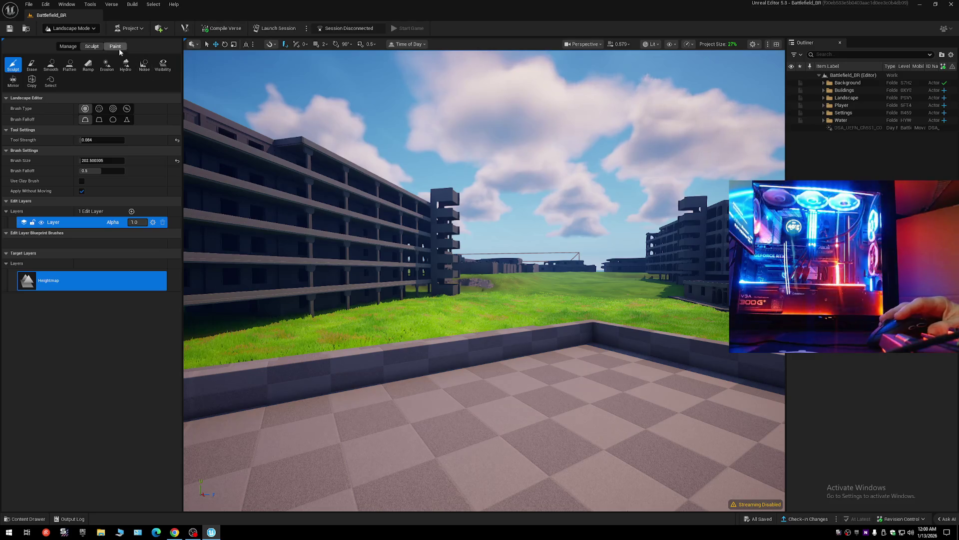
{"action": "left_click", "coordinate": [115, 46]}
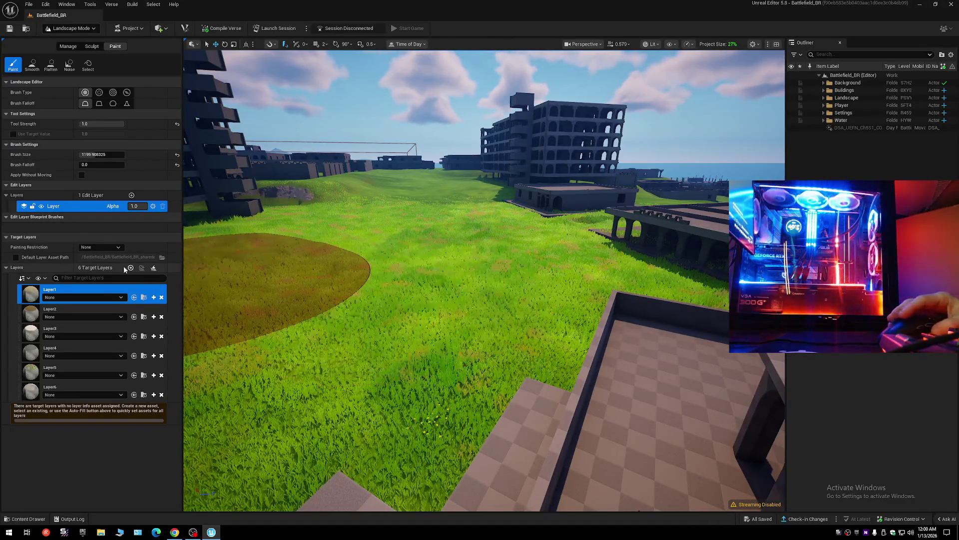
{"action": "left_click", "coordinate": [16, 257]}
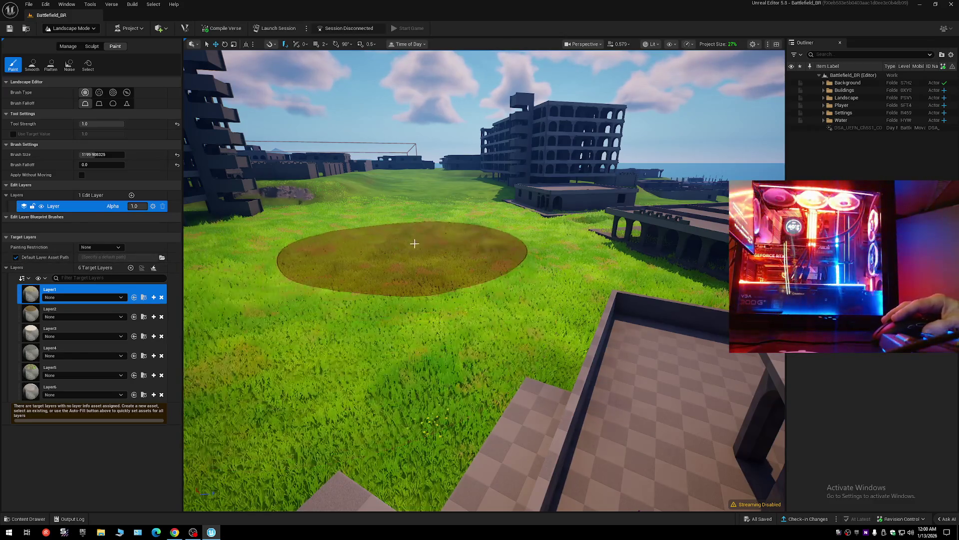
Try painting, cycle the Painting Restriction options, and reset Painting Restriction to None.
{"action": "left_click", "coordinate": [414, 244]}
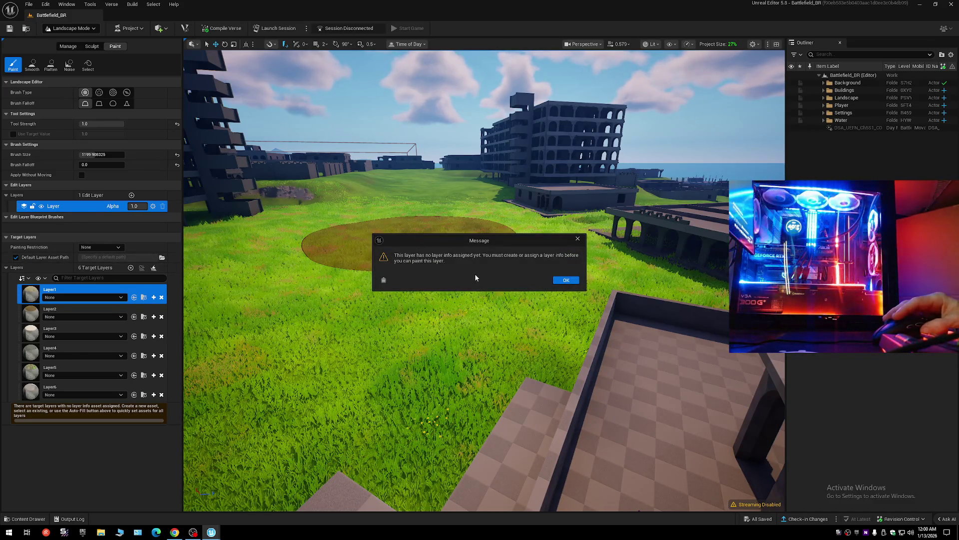
{"action": "left_click", "coordinate": [565, 280]}
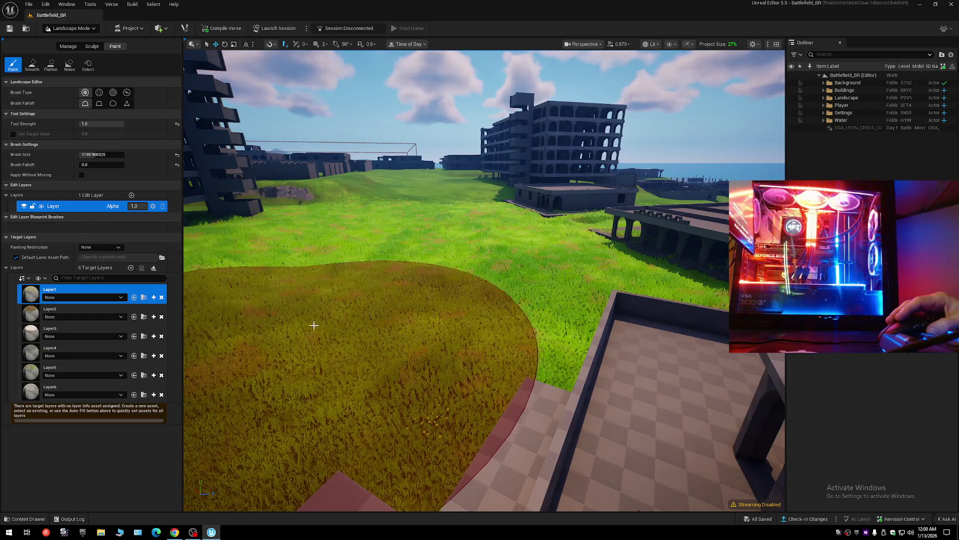
{"action": "left_click", "coordinate": [98, 261]}
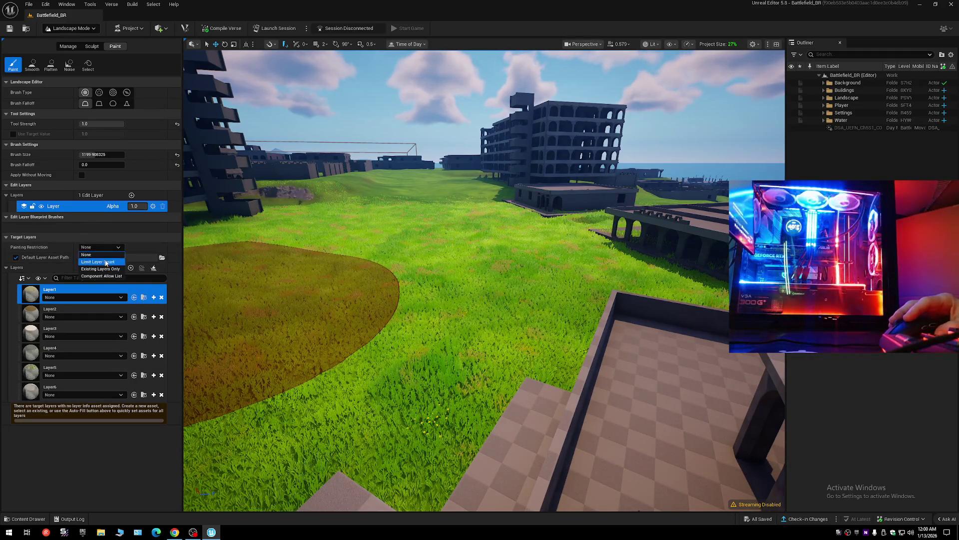
{"action": "left_click", "coordinate": [336, 292]}
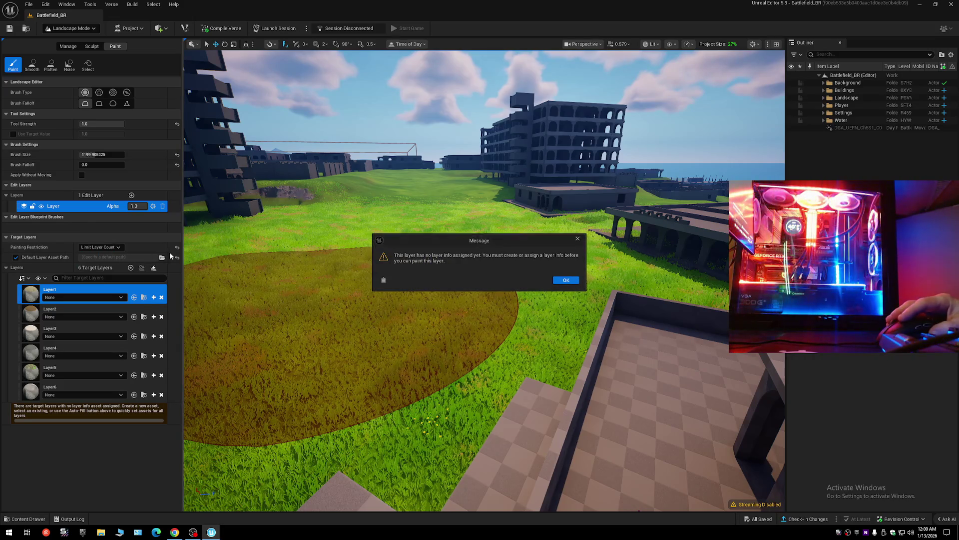
{"action": "left_click", "coordinate": [566, 280]}
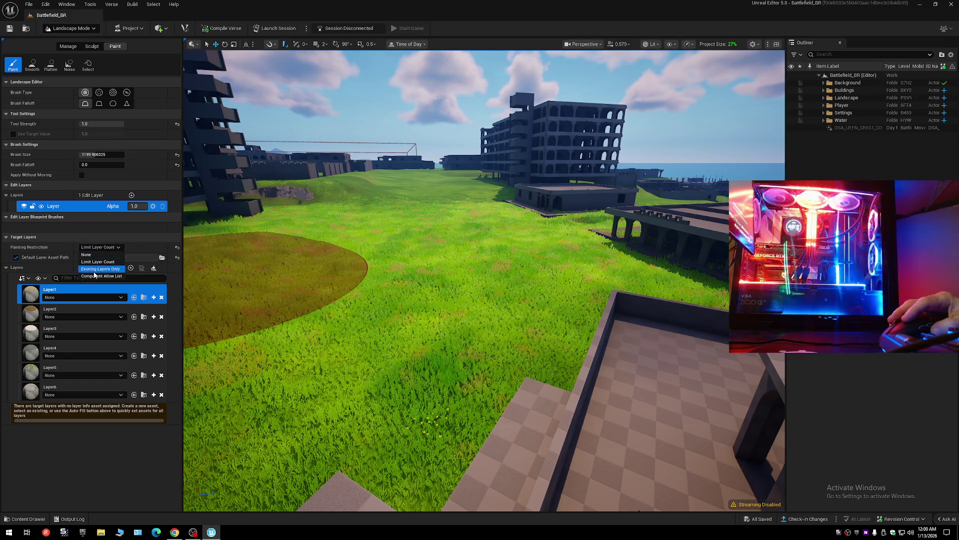
{"action": "left_click", "coordinate": [100, 269]}
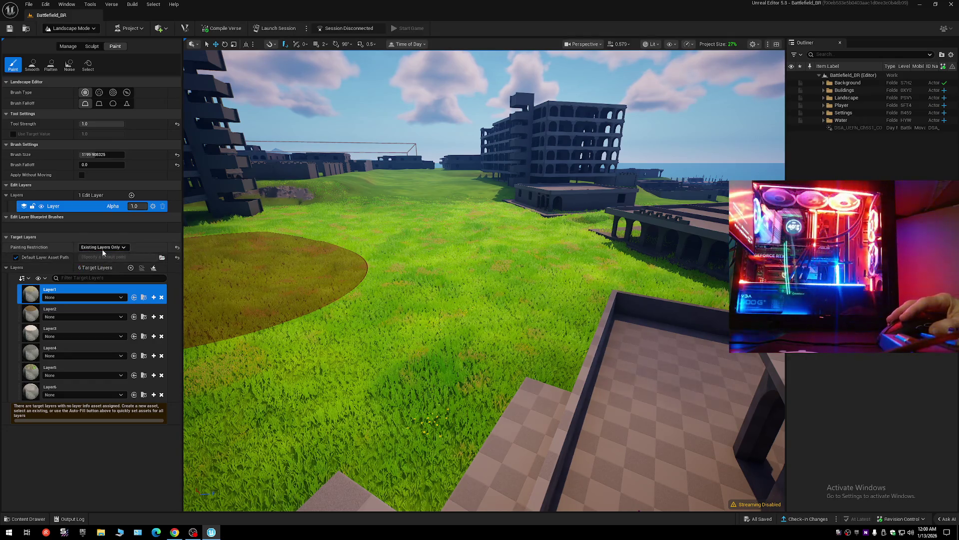
{"action": "left_click", "coordinate": [177, 247]}
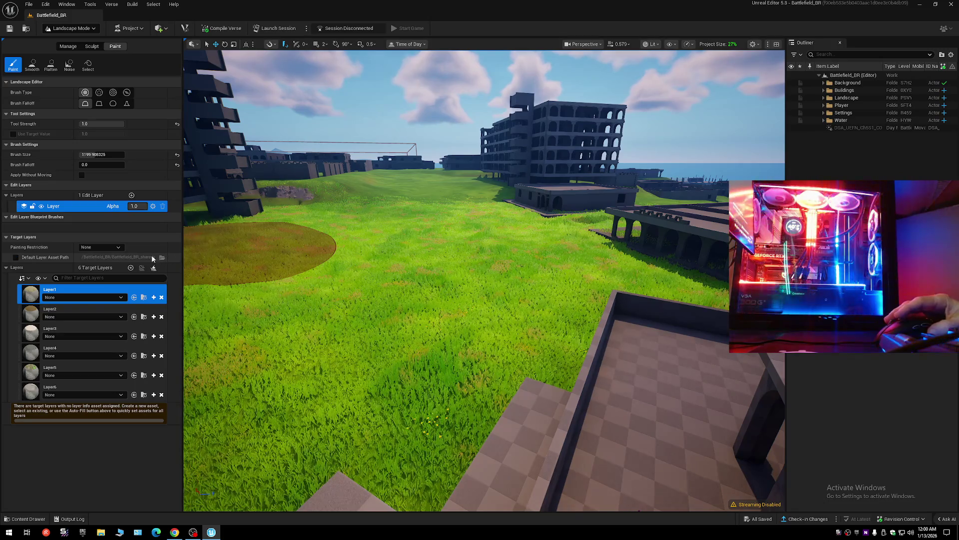
Run Clear All Target Layers on the edit layer, confirm Yes, and try painting again.
{"action": "right_click", "coordinate": [81, 207]}
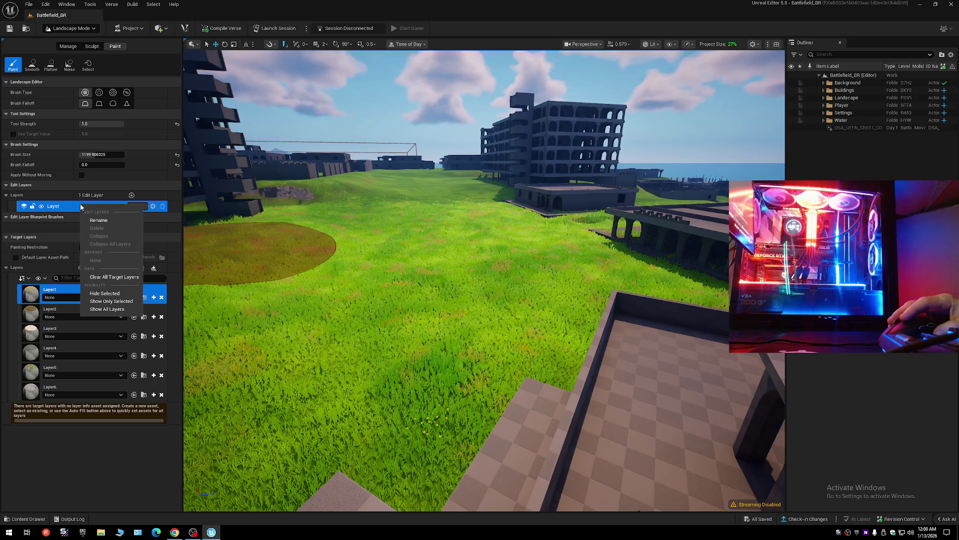
{"action": "left_click", "coordinate": [127, 277]}
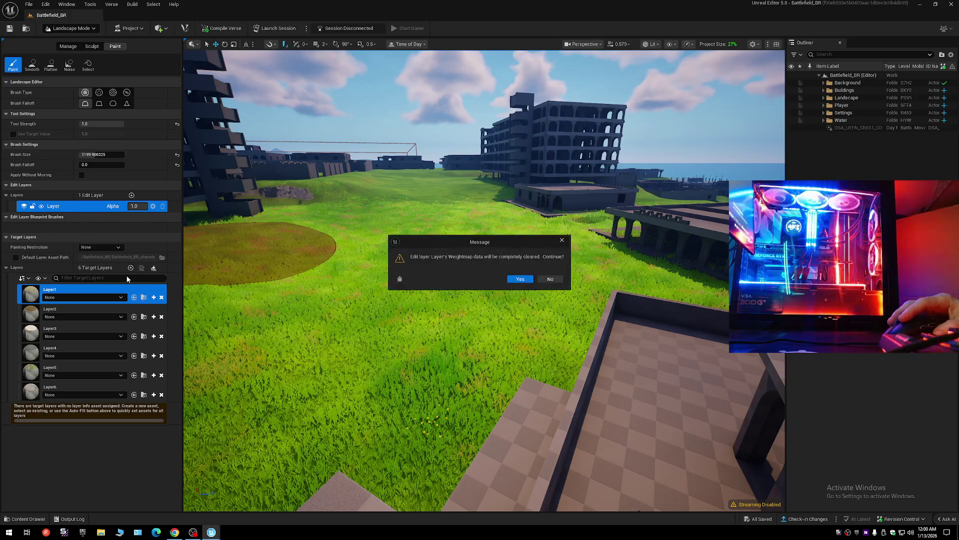
{"action": "left_click", "coordinate": [520, 279]}
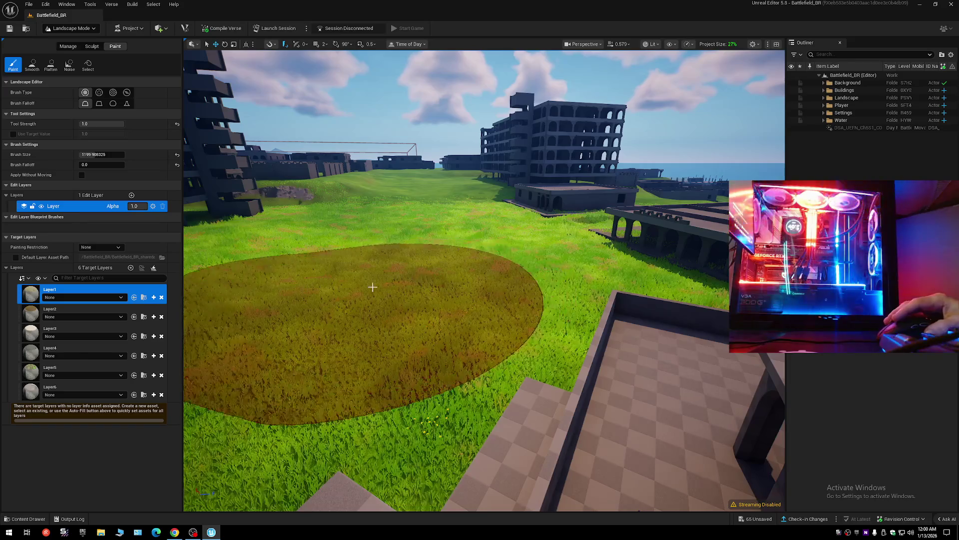
{"action": "left_click", "coordinate": [383, 263]}
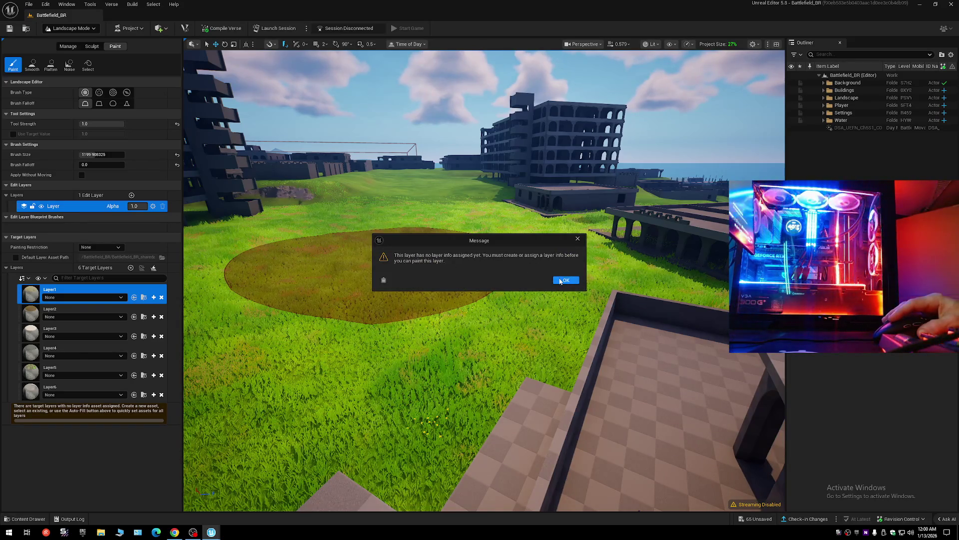
{"action": "left_click", "coordinate": [561, 280]}
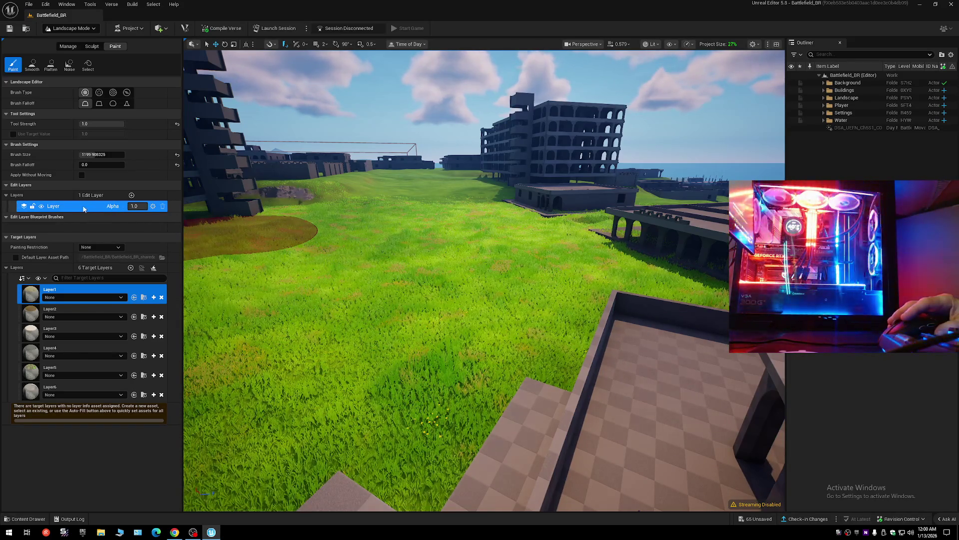
{"action": "right_click", "coordinate": [58, 207]}
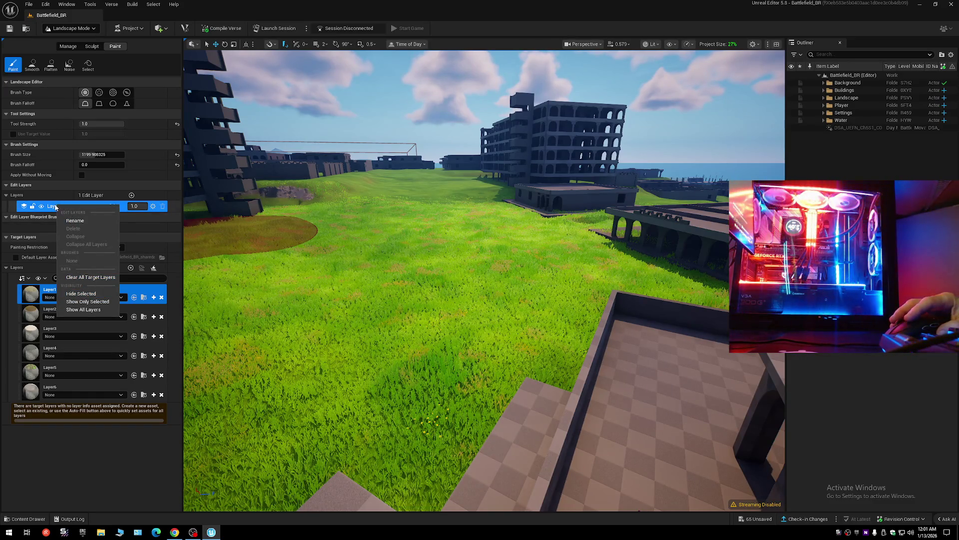
{"action": "left_click", "coordinate": [130, 199]}
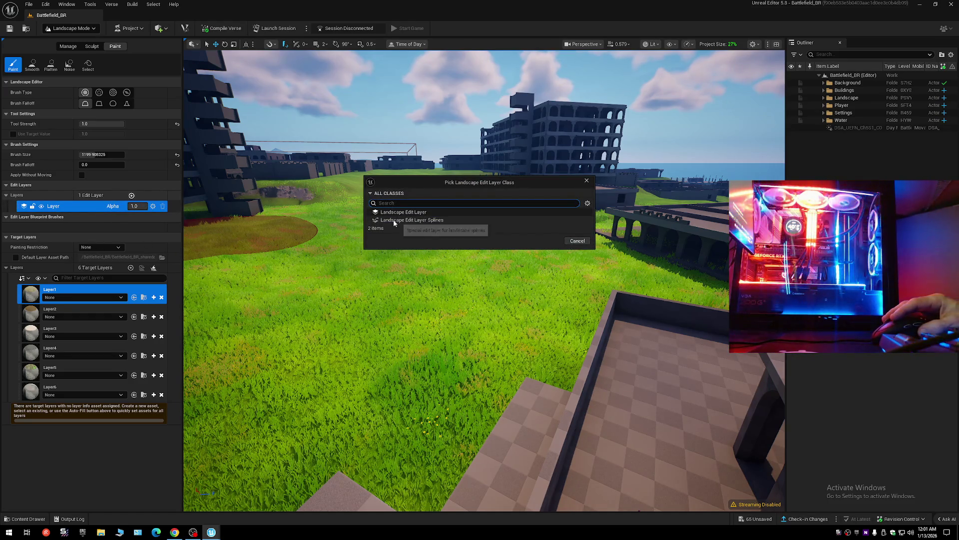
{"action": "left_click", "coordinate": [400, 214]}
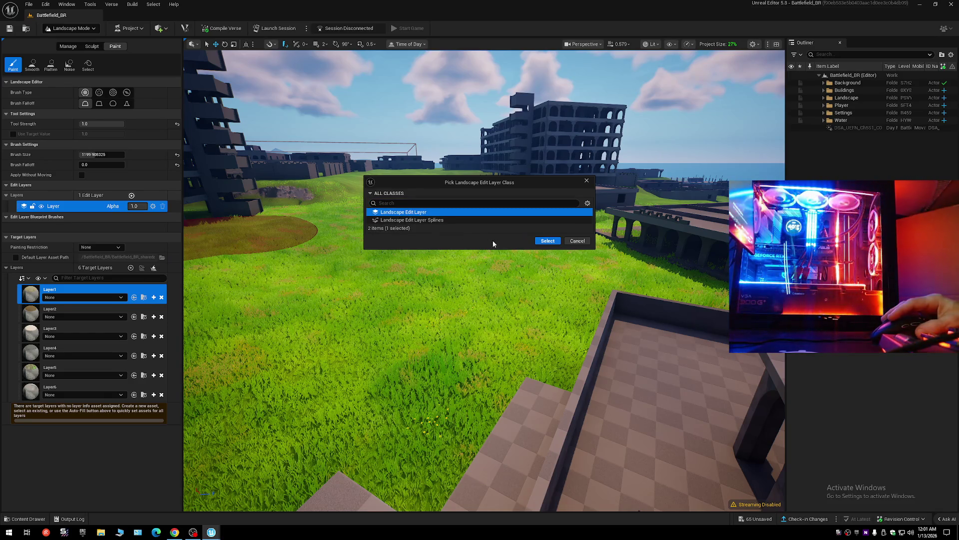
{"action": "left_click", "coordinate": [547, 240]}
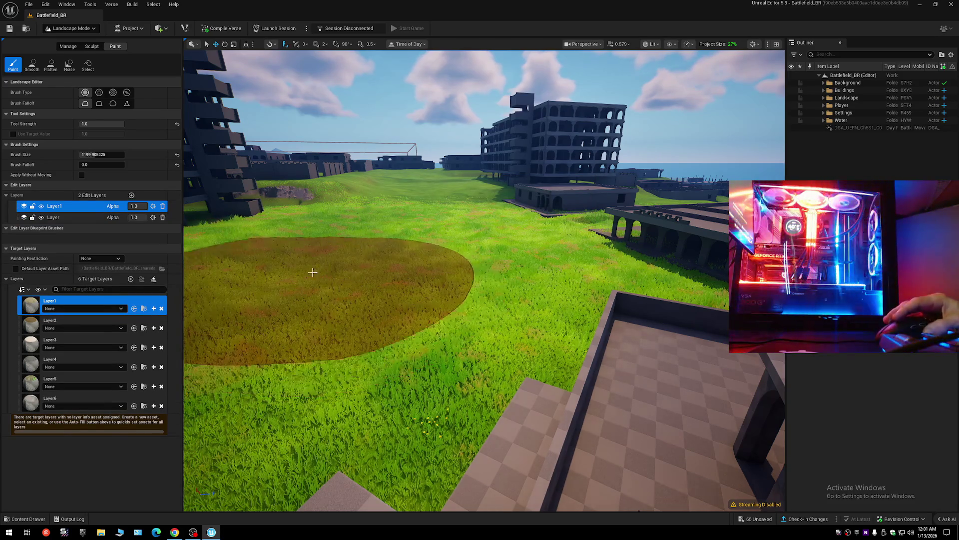
{"action": "left_click", "coordinate": [84, 217]}
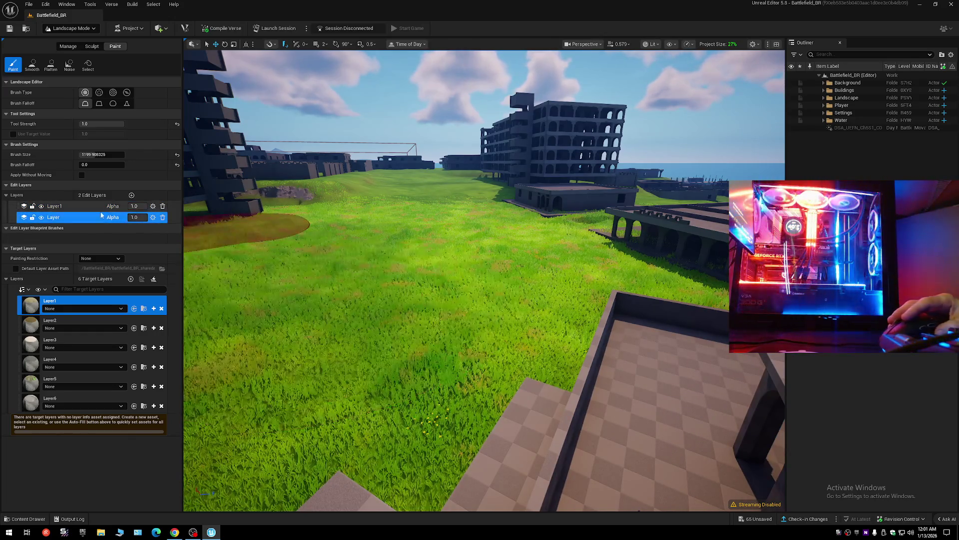
{"action": "left_click", "coordinate": [88, 207]}
{"action": "left_click", "coordinate": [153, 205]}
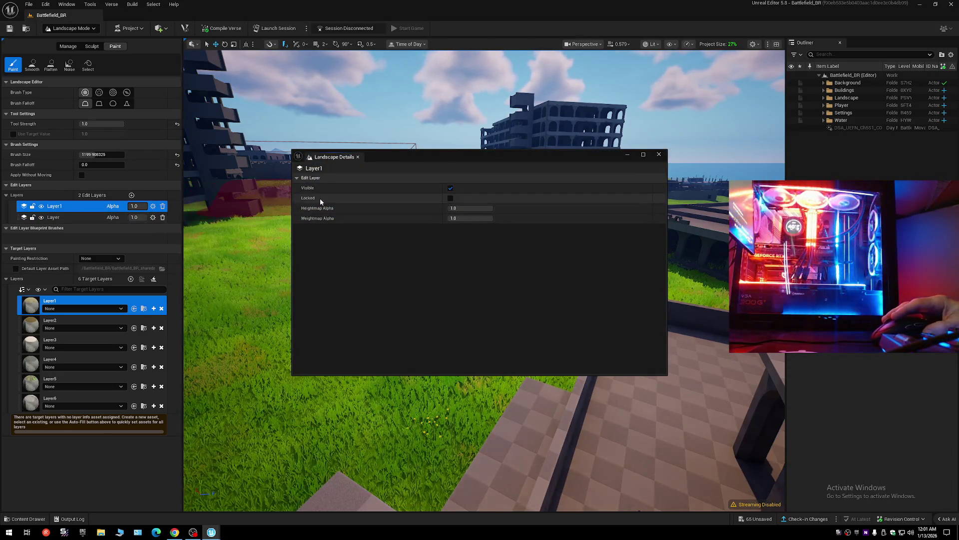
{"action": "left_click", "coordinate": [450, 198]}
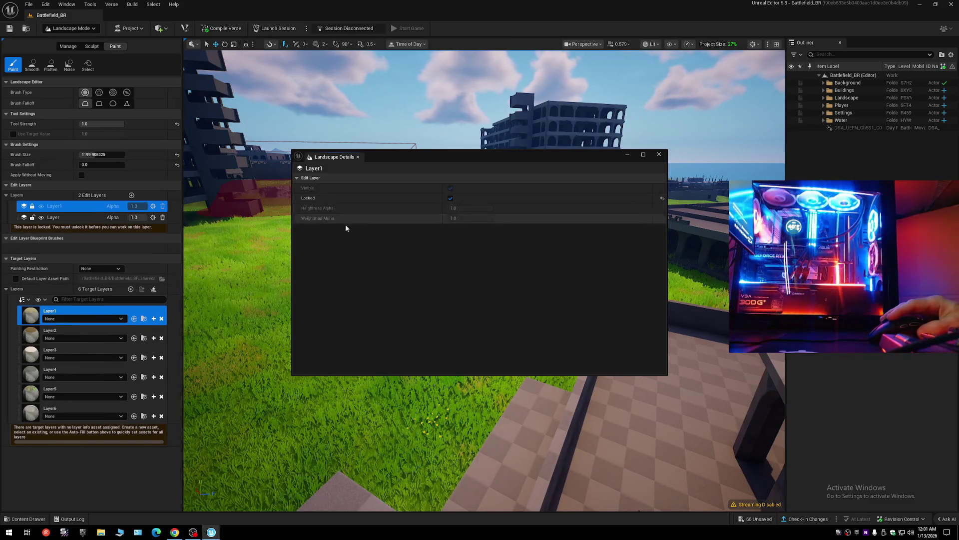
{"action": "left_click", "coordinate": [451, 198]}
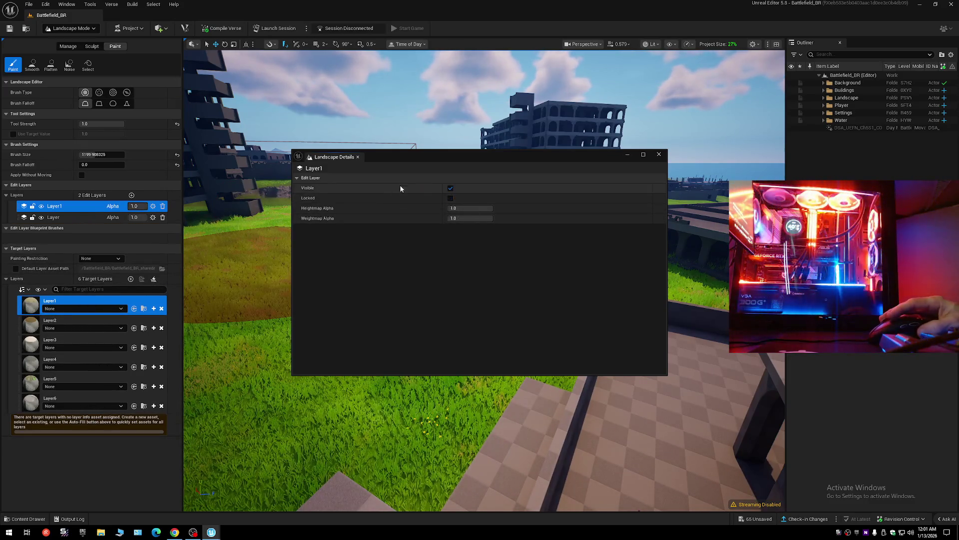
{"action": "left_click", "coordinate": [451, 198]}
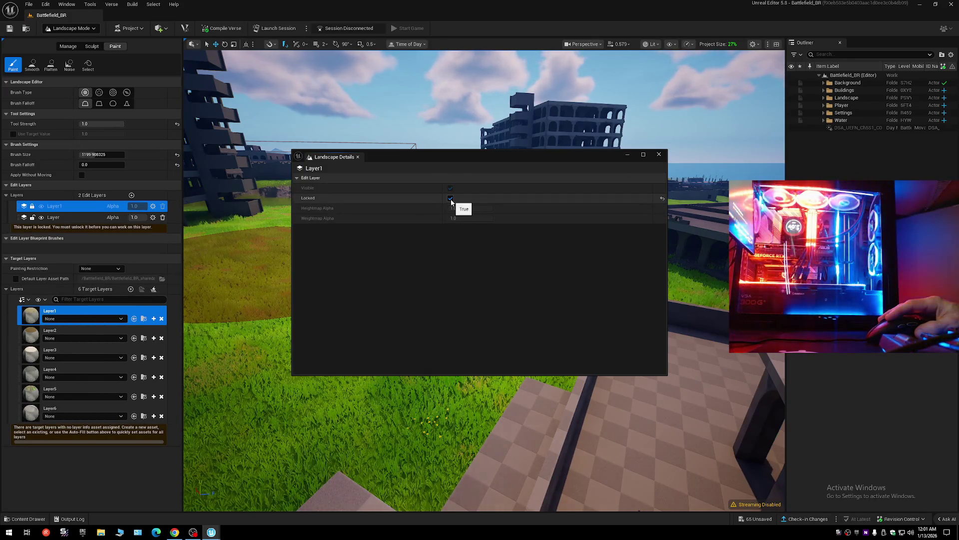
{"action": "left_click", "coordinate": [451, 199]}
{"action": "left_click", "coordinate": [659, 154]}
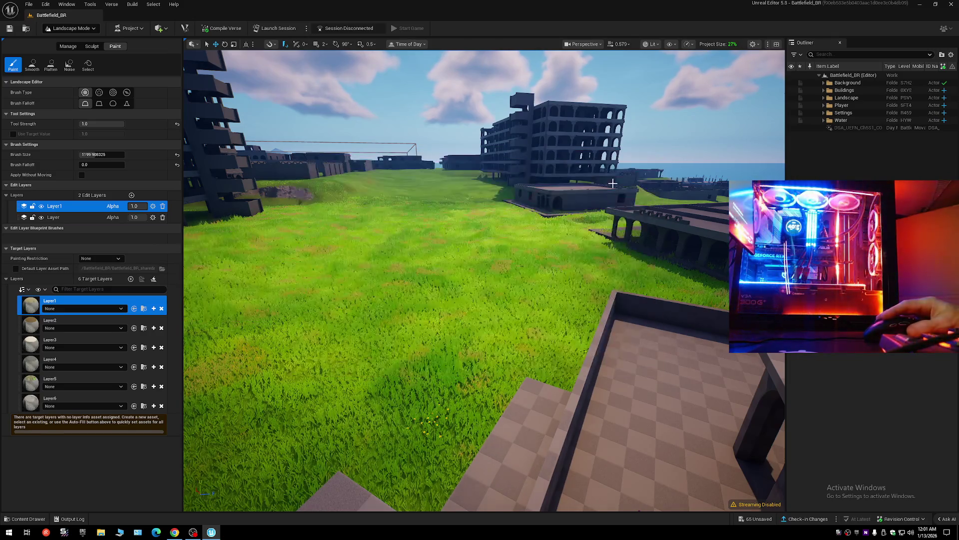
{"action": "left_click", "coordinate": [387, 318]}
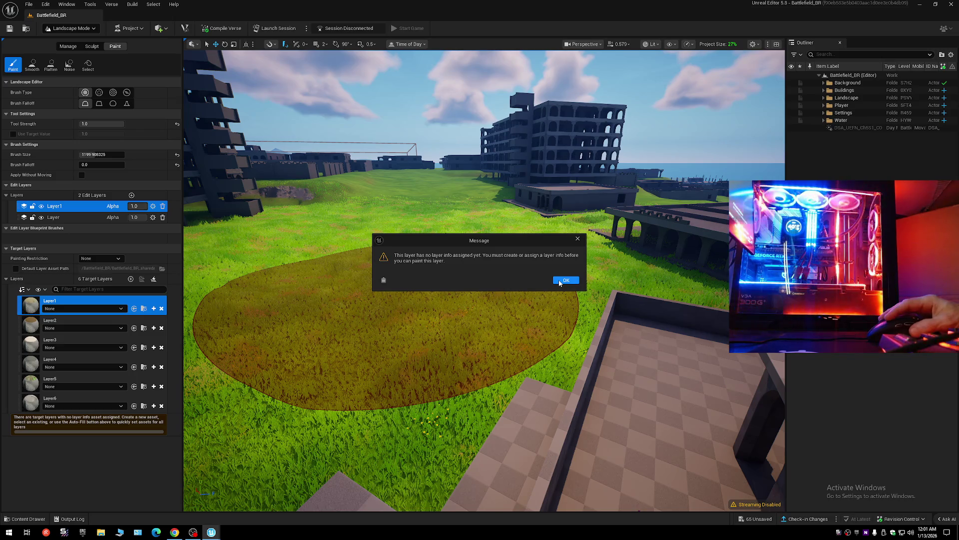
Create and save a LayerInfo asset for Layer6, then paint a dirt path with Layer4.
{"action": "left_click", "coordinate": [561, 281]}
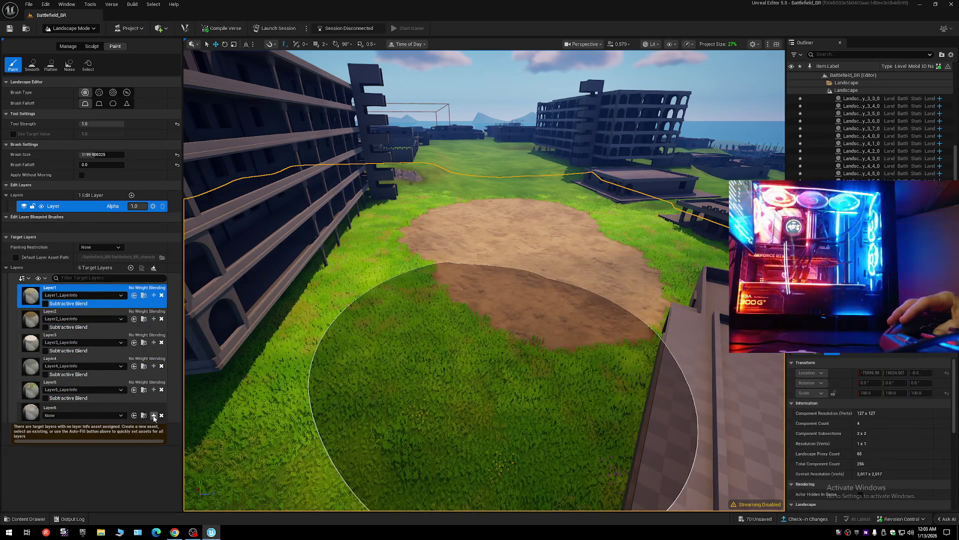
{"action": "left_click", "coordinate": [154, 416]}
{"action": "left_click", "coordinate": [495, 344]}
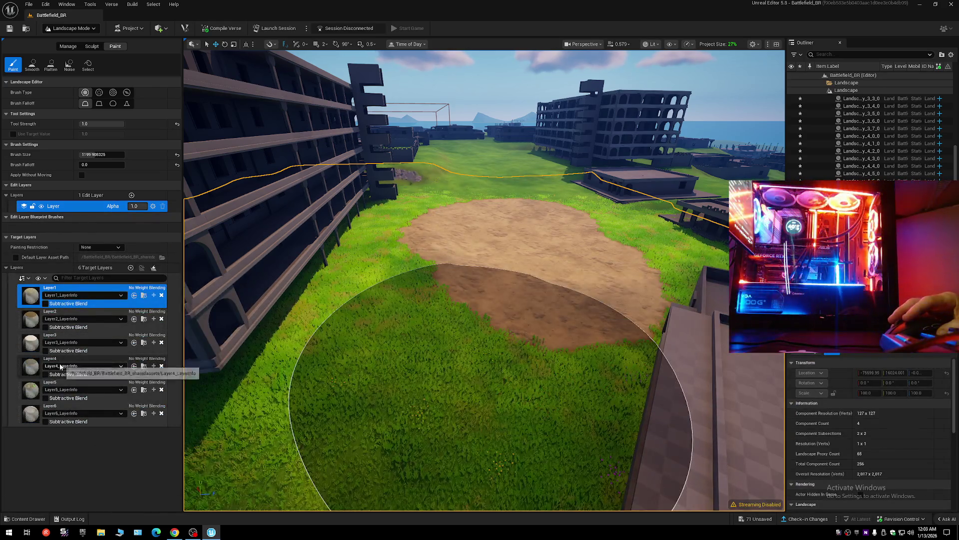
{"action": "left_click", "coordinate": [59, 359]}
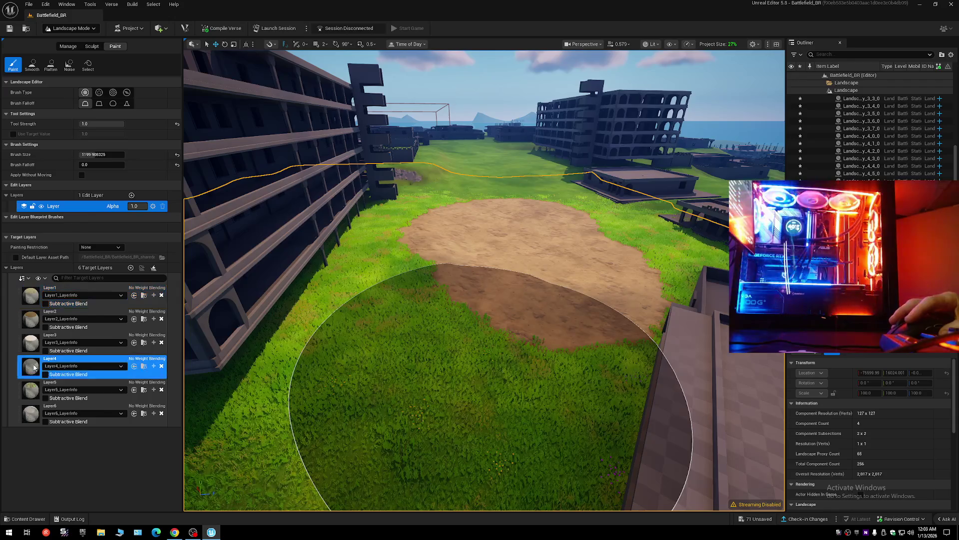
{"action": "mouse_move", "coordinate": [493, 231]}
{"action": "left_mouse_down"}
{"action": "mouse_move", "coordinate": [463, 324]}
{"action": "mouse_move", "coordinate": [480, 248]}
{"action": "left_mouse_up"}
Extend the Layer4 dirt road, reset Brush Size to 2048, and undo the last stroke.
{"action": "mouse_move", "coordinate": [482, 196]}
{"action": "left_mouse_down"}
{"action": "mouse_move", "coordinate": [488, 163]}
{"action": "mouse_move", "coordinate": [527, 193]}
{"action": "mouse_move", "coordinate": [582, 280]}
{"action": "mouse_move", "coordinate": [558, 269]}
{"action": "mouse_move", "coordinate": [630, 255]}
{"action": "mouse_move", "coordinate": [595, 256]}
{"action": "mouse_move", "coordinate": [587, 285]}
{"action": "mouse_move", "coordinate": [515, 280]}
{"action": "left_mouse_up"}
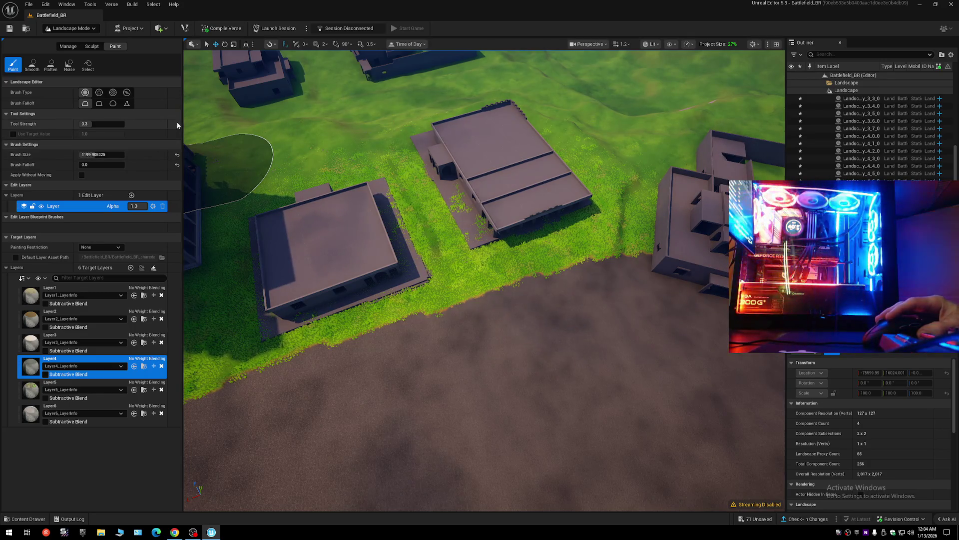
{"action": "left_click", "coordinate": [178, 155]}
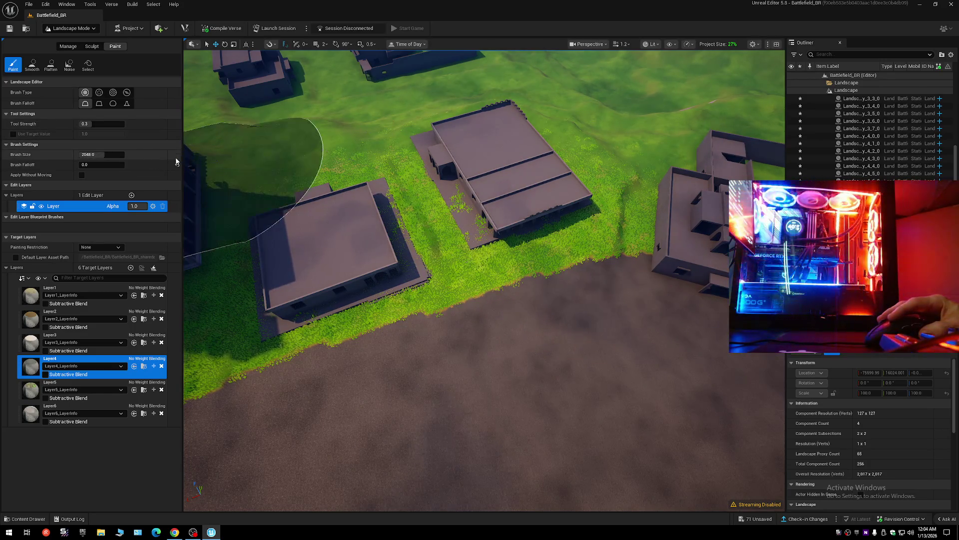
{"action": "mouse_move", "coordinate": [373, 366]}
{"action": "left_mouse_down"}
{"action": "mouse_move", "coordinate": [453, 357]}
{"action": "mouse_move", "coordinate": [431, 317]}
{"action": "mouse_move", "coordinate": [435, 235]}
{"action": "left_mouse_up"}
{"action": "mouse_move", "coordinate": [344, 200]}
{"action": "left_mouse_down"}
{"action": "mouse_move", "coordinate": [389, 200]}
{"action": "mouse_move", "coordinate": [344, 200]}
{"action": "left_mouse_up"}
{"action": "scroll", "coordinate": [345, 200], "scroll_direction": "down", "scroll_amount": 5}
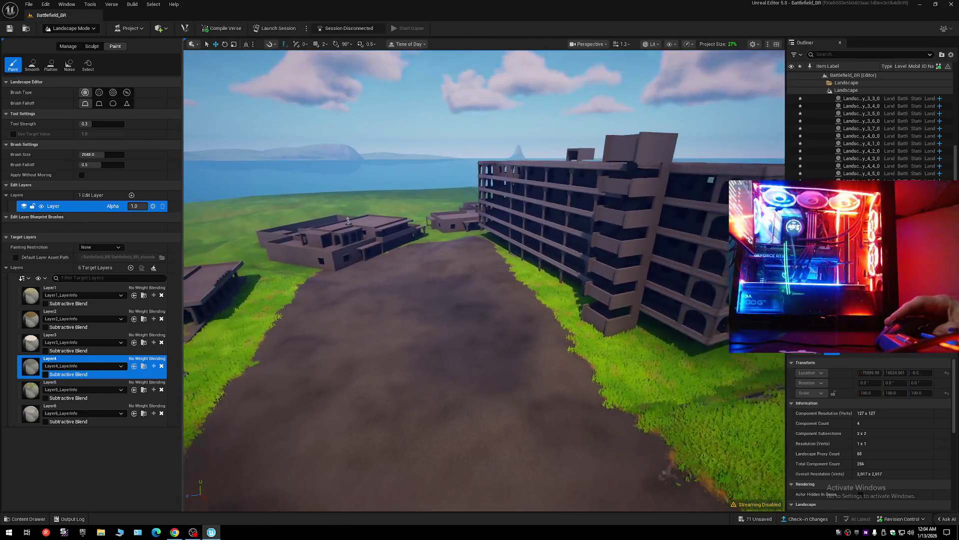
{"action": "key", "text": "ctrl+z"}
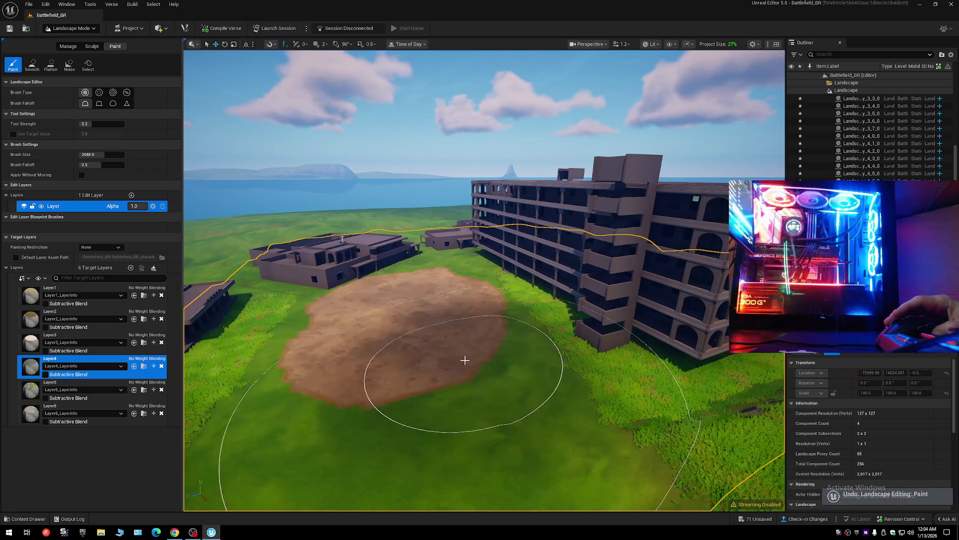
Fly the camera down along the dirt road to ground level and select Layer5.
{"action": "mouse_move", "coordinate": [343, 239]}
{"action": "left_mouse_down"}
{"action": "mouse_move", "coordinate": [415, 239]}
{"action": "mouse_move", "coordinate": [450, 332]}
{"action": "left_mouse_up"}
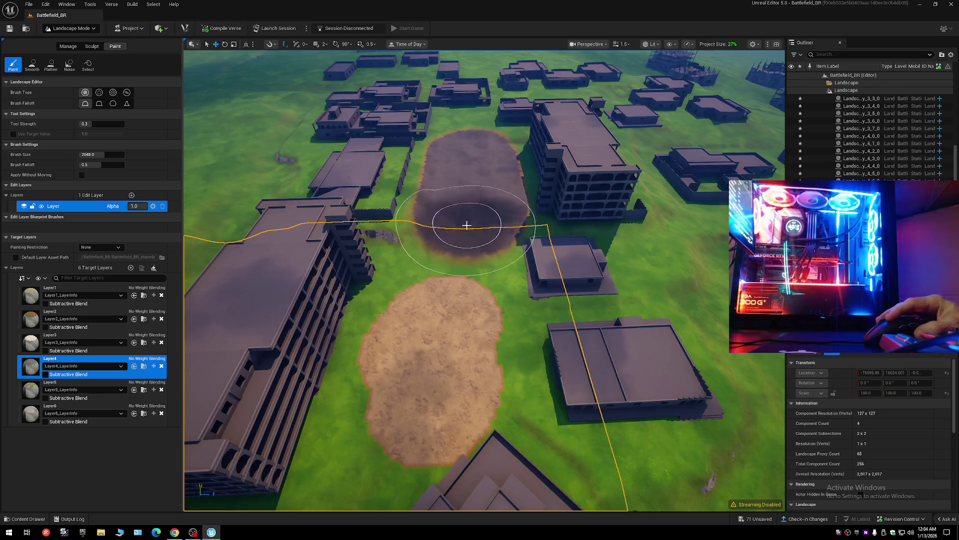
{"action": "mouse_move", "coordinate": [430, 390]}
{"action": "left_mouse_down"}
{"action": "mouse_move", "coordinate": [433, 340]}
{"action": "mouse_move", "coordinate": [409, 338]}
{"action": "mouse_move", "coordinate": [427, 337]}
{"action": "mouse_move", "coordinate": [453, 366]}
{"action": "left_mouse_up"}
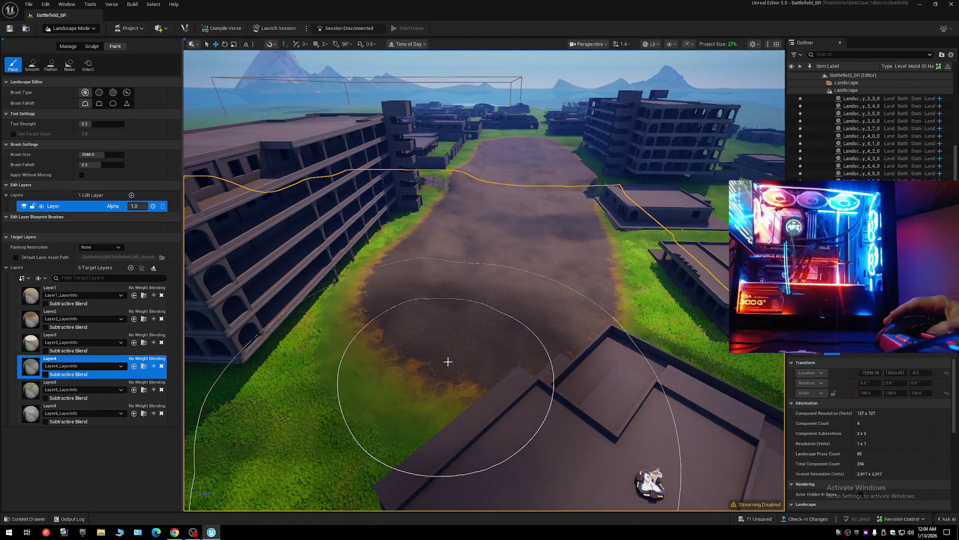
{"action": "left_click_drag", "start_coordinate": [443, 321], "coordinate": [444, 294]}
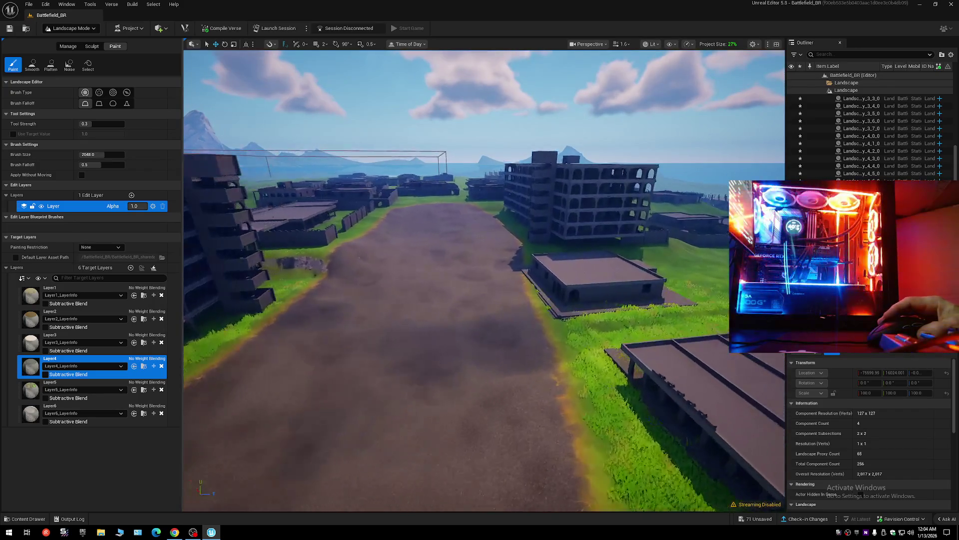
{"action": "left_click", "coordinate": [85, 385]}
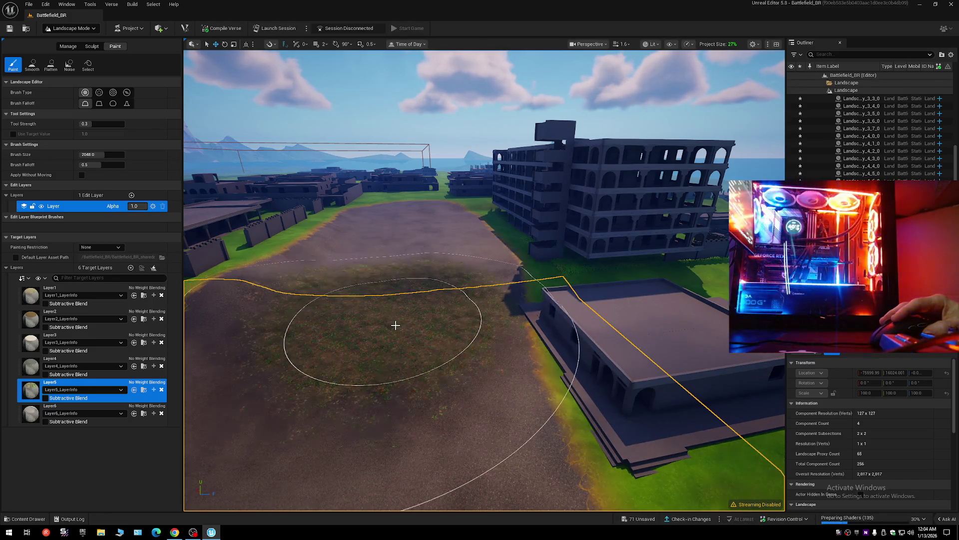
Paint the road area with Layer5 and Layer2, then undo the last stroke.
{"action": "left_click_drag", "start_coordinate": [395, 326], "coordinate": [419, 305]}
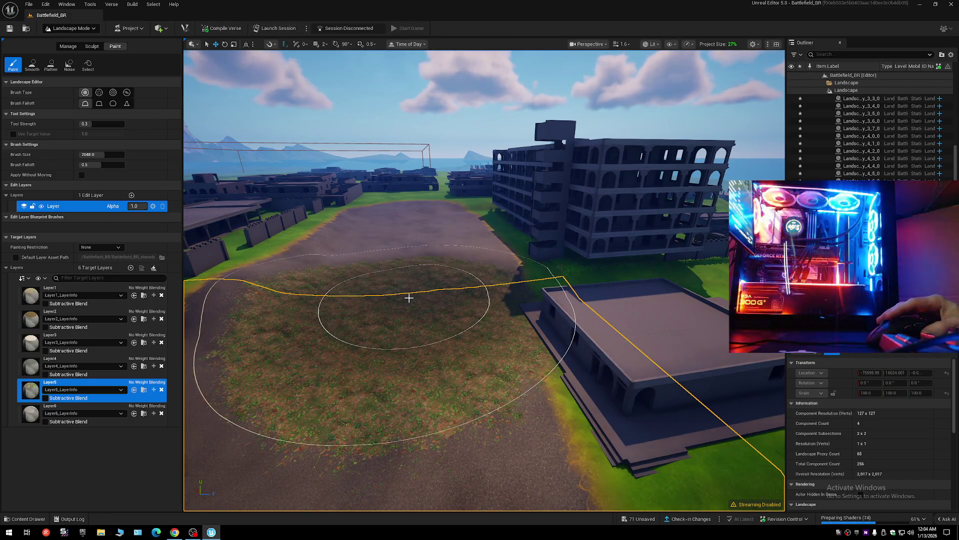
{"action": "left_click_drag", "start_coordinate": [389, 314], "coordinate": [274, 341]}
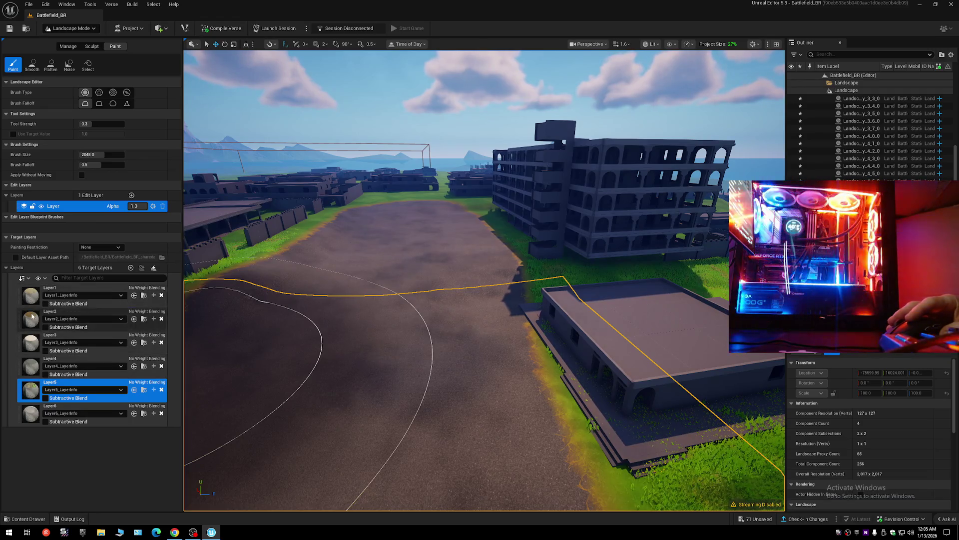
{"action": "left_click", "coordinate": [81, 323]}
{"action": "mouse_move", "coordinate": [302, 322]}
{"action": "left_mouse_down"}
{"action": "mouse_move", "coordinate": [358, 350]}
{"action": "mouse_move", "coordinate": [379, 321]}
{"action": "mouse_move", "coordinate": [346, 285]}
{"action": "mouse_move", "coordinate": [306, 306]}
{"action": "mouse_move", "coordinate": [375, 350]}
{"action": "mouse_move", "coordinate": [428, 332]}
{"action": "mouse_move", "coordinate": [375, 316]}
{"action": "mouse_move", "coordinate": [406, 342]}
{"action": "left_mouse_up"}
{"action": "right_click", "coordinate": [406, 342]}
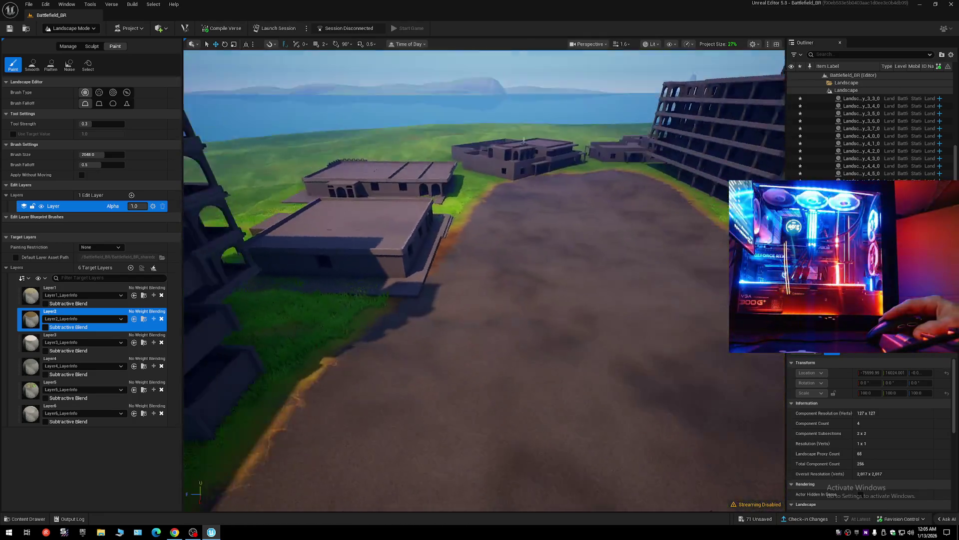
{"action": "right_click", "coordinate": [402, 346]}
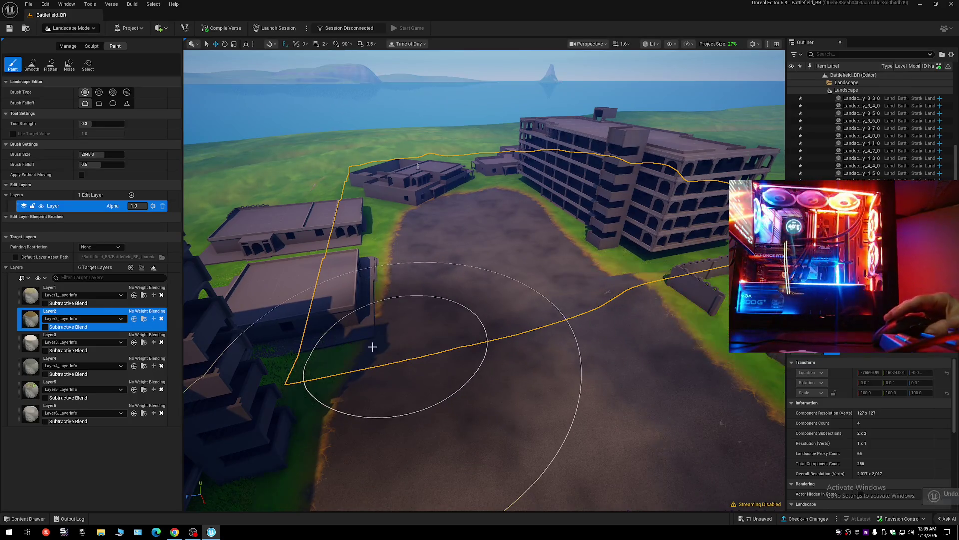
{"action": "key", "text": "ctrl+z"}
{"action": "key", "text": "ctrl+z"}
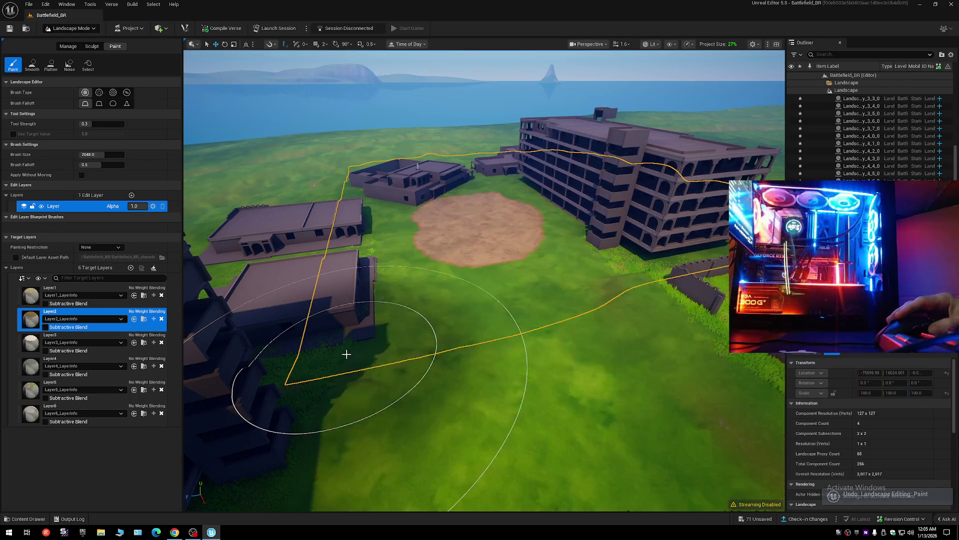
Shrink the brush, paint a dark strip beside the brown sandy patch, then undo it.
{"action": "right_click", "coordinate": [484, 263]}
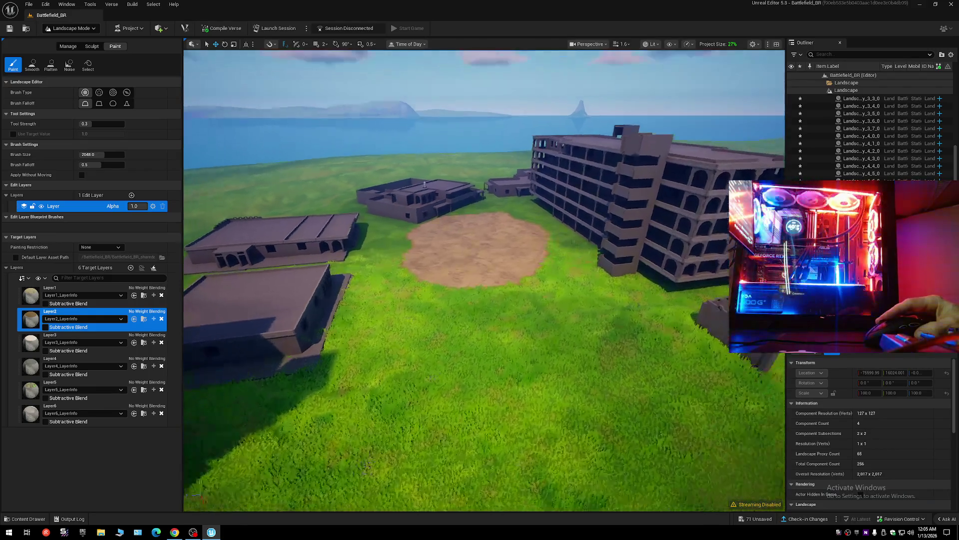
{"action": "scroll", "coordinate": [451, 253], "scroll_direction": "down", "scroll_amount": 3}
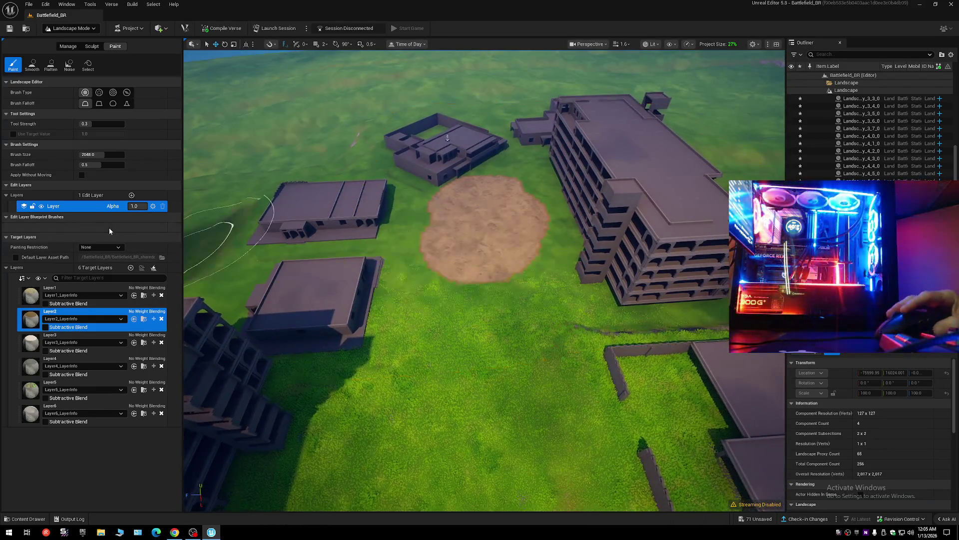
{"action": "left_click_drag", "start_coordinate": [105, 158], "coordinate": [90, 157]}
{"action": "left_click_drag", "start_coordinate": [455, 232], "coordinate": [435, 207]}
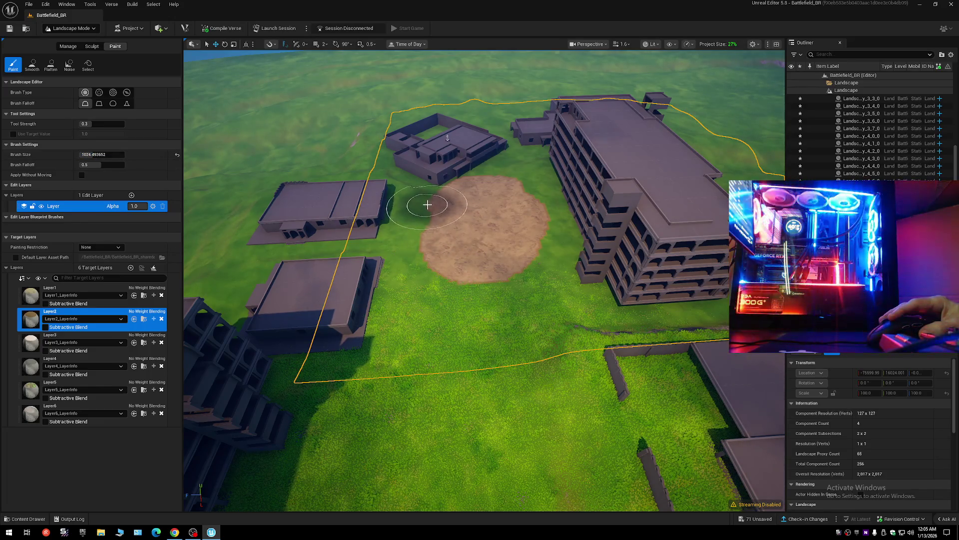
{"action": "left_click_drag", "start_coordinate": [426, 206], "coordinate": [419, 374]}
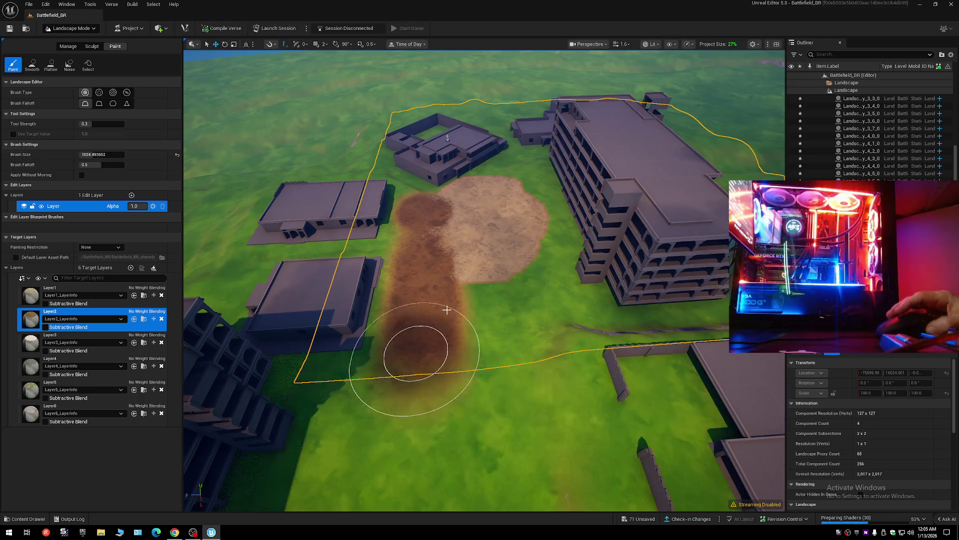
{"action": "key", "text": "ctrl+z"}
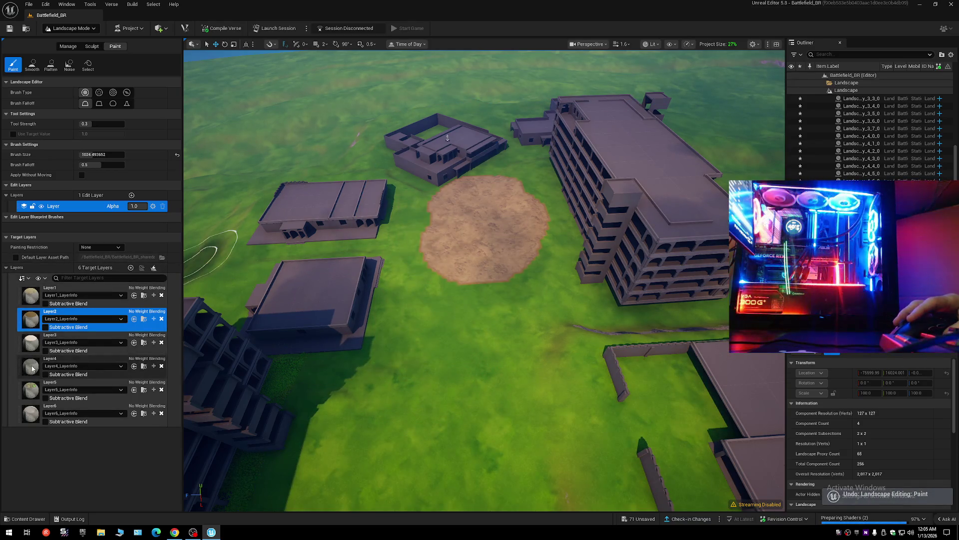
{"action": "left_click", "coordinate": [32, 369]}
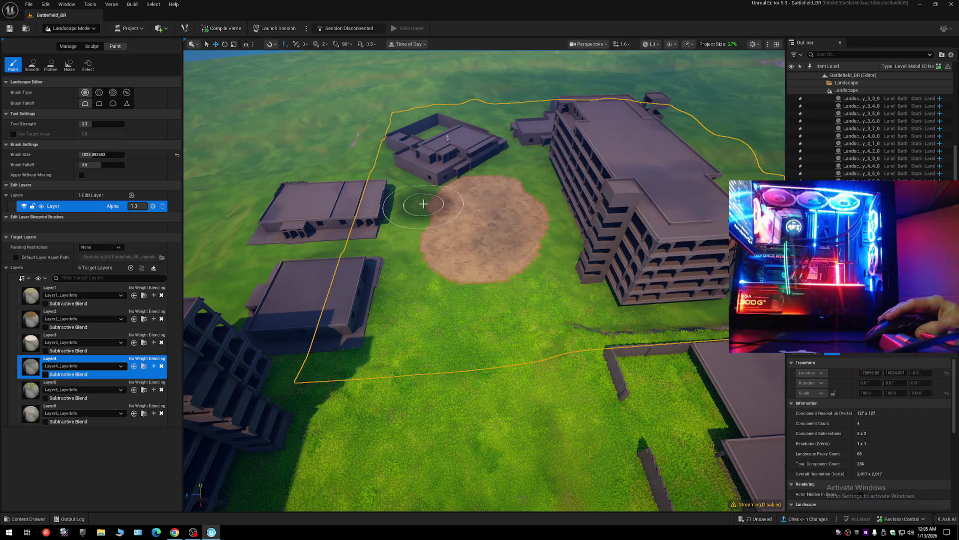
Paint dark Layer4 dirt strokes extending the road down from the sandy patch toward the buildings.
{"action": "left_click_drag", "start_coordinate": [424, 203], "coordinate": [423, 206]}
{"action": "key", "text": "ctrl+z"}
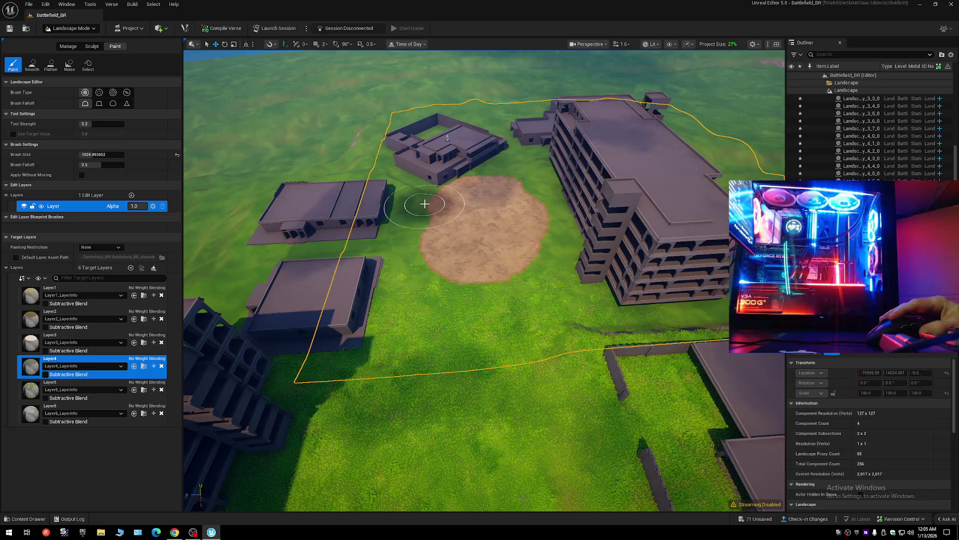
{"action": "left_click_drag", "start_coordinate": [427, 265], "coordinate": [432, 265]}
{"action": "mouse_move", "coordinate": [427, 320]}
{"action": "left_mouse_down"}
{"action": "mouse_move", "coordinate": [428, 392]}
{"action": "mouse_move", "coordinate": [450, 347]}
{"action": "left_mouse_up"}
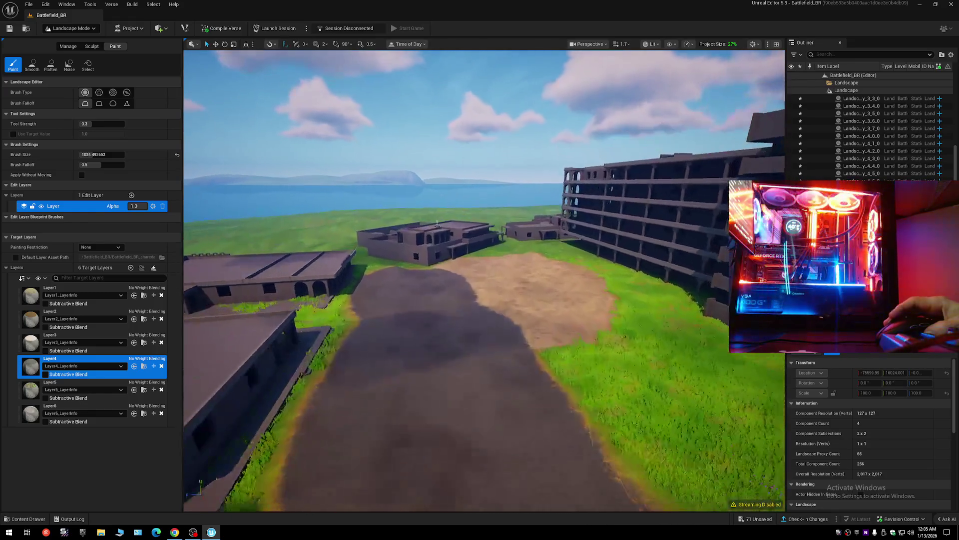
{"action": "scroll", "coordinate": [483, 280], "scroll_direction": "up", "scroll_amount": 1}
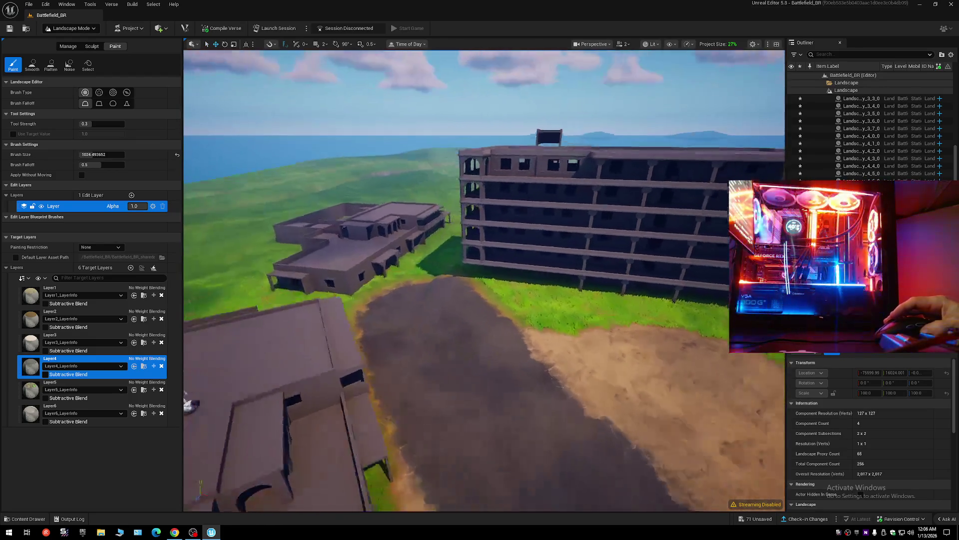
{"action": "scroll", "coordinate": [451, 266], "scroll_direction": "down", "scroll_amount": 3}
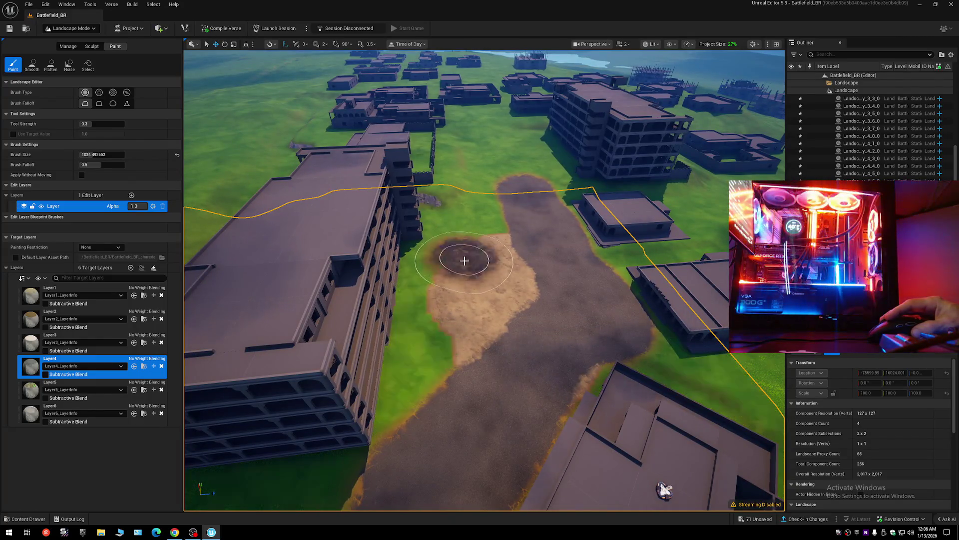
{"action": "scroll", "coordinate": [508, 343], "scroll_direction": "up", "scroll_amount": 4}
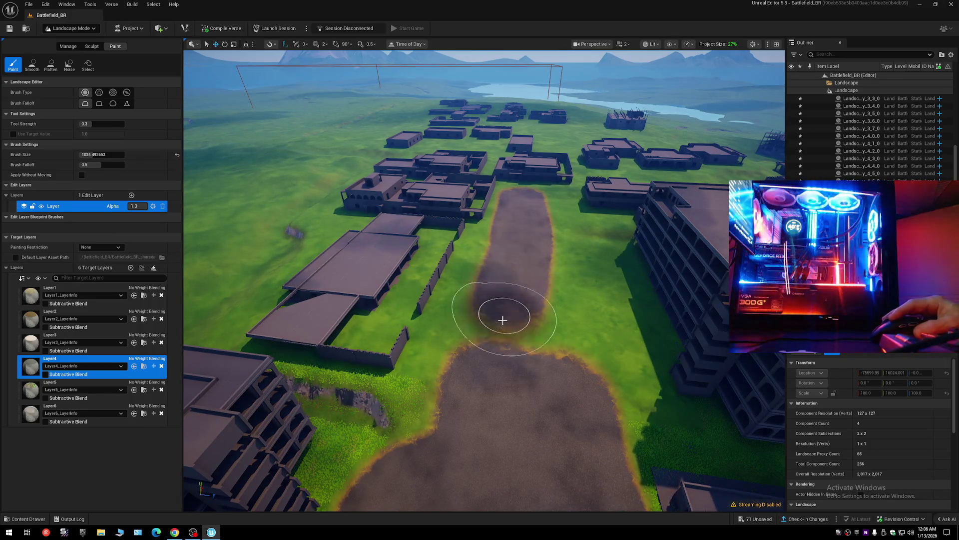
Paint dirt over the grass gap to join the road, then fly toward the large building.
{"action": "left_click_drag", "start_coordinate": [502, 319], "coordinate": [490, 368]}
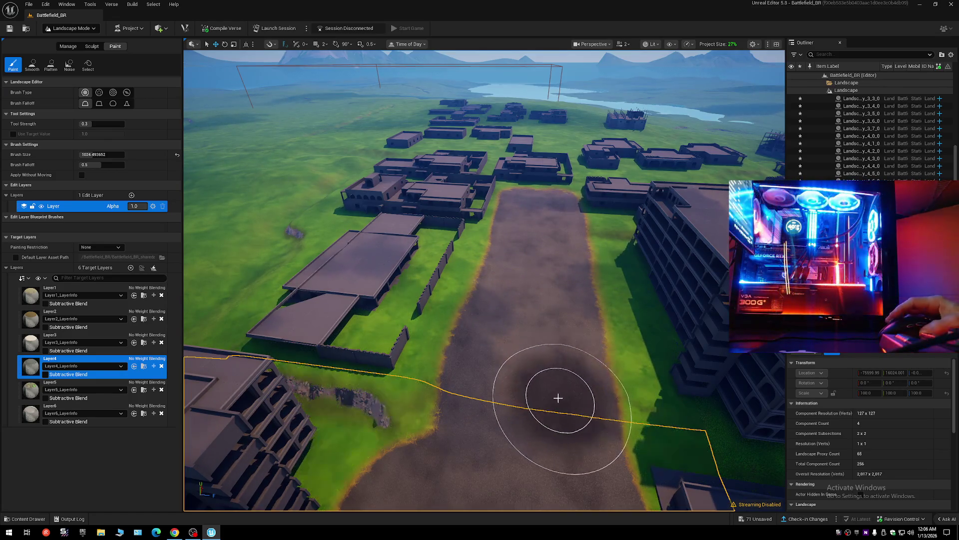
{"action": "key", "text": "w"}
{"action": "key", "text": "e"}
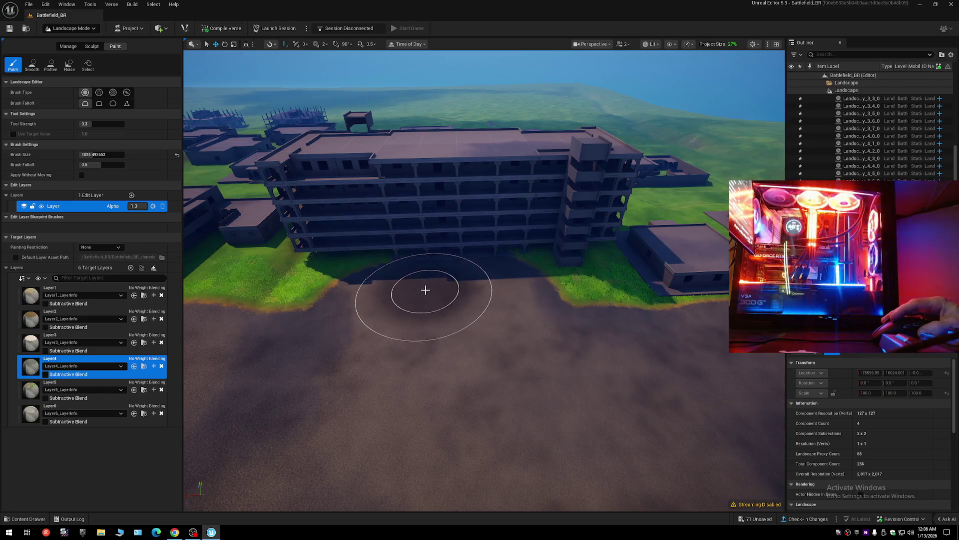
{"action": "key", "text": "w"}
{"action": "scroll", "coordinate": [426, 289], "scroll_direction": "down", "scroll_amount": 1}
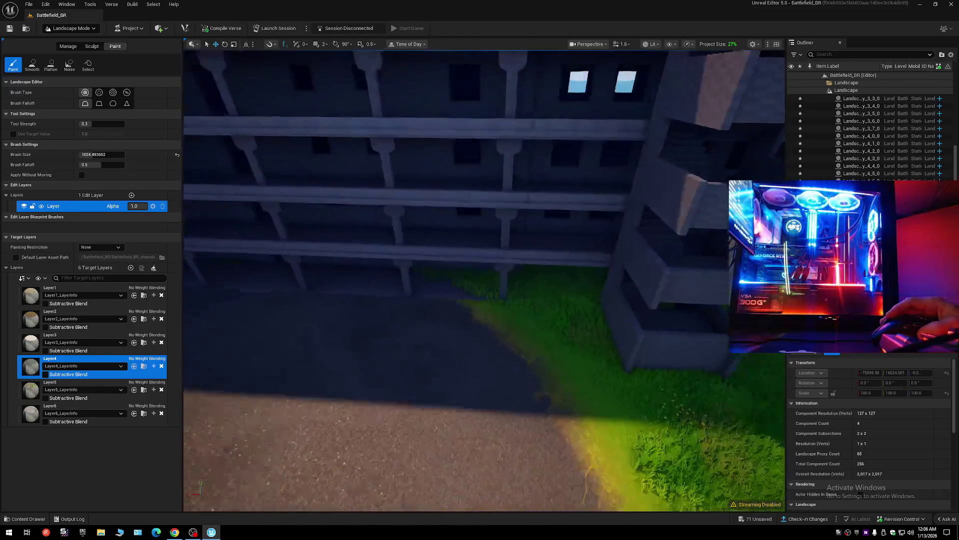
{"action": "key", "text": "s"}
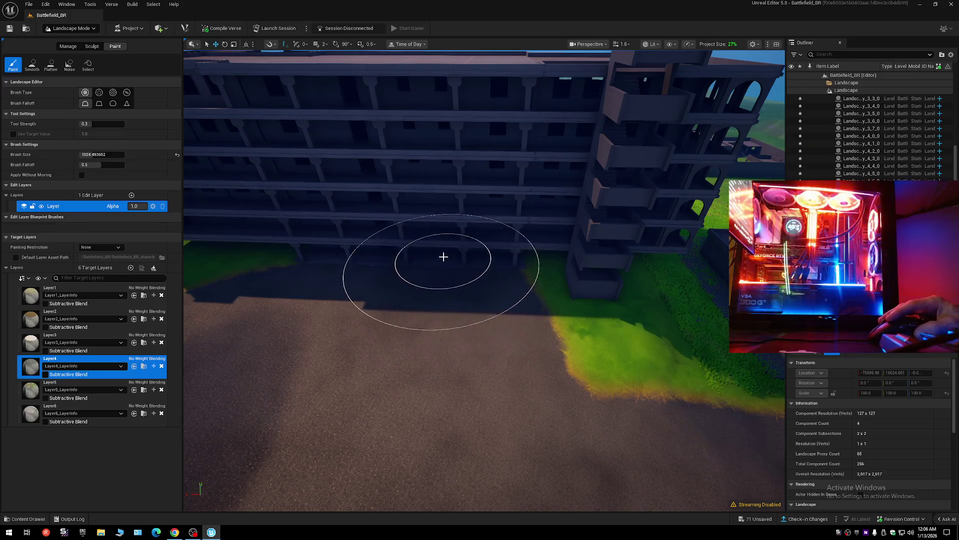
Fly around the building and along the road up to an aerial view of the town.
{"action": "key", "text": "s"}
{"action": "key", "text": "a"}
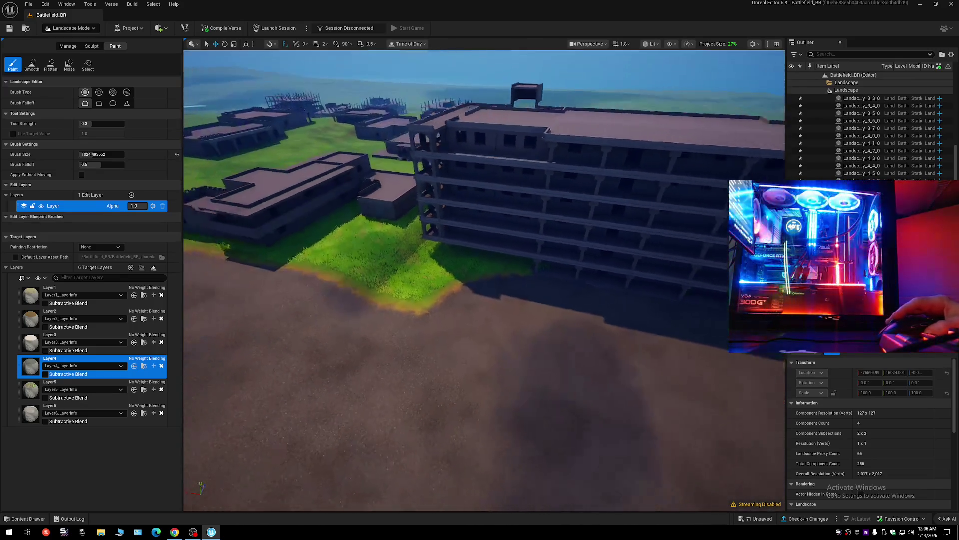
{"action": "key", "text": "w"}
{"action": "scroll", "coordinate": [484, 280], "scroll_direction": "up", "scroll_amount": 2}
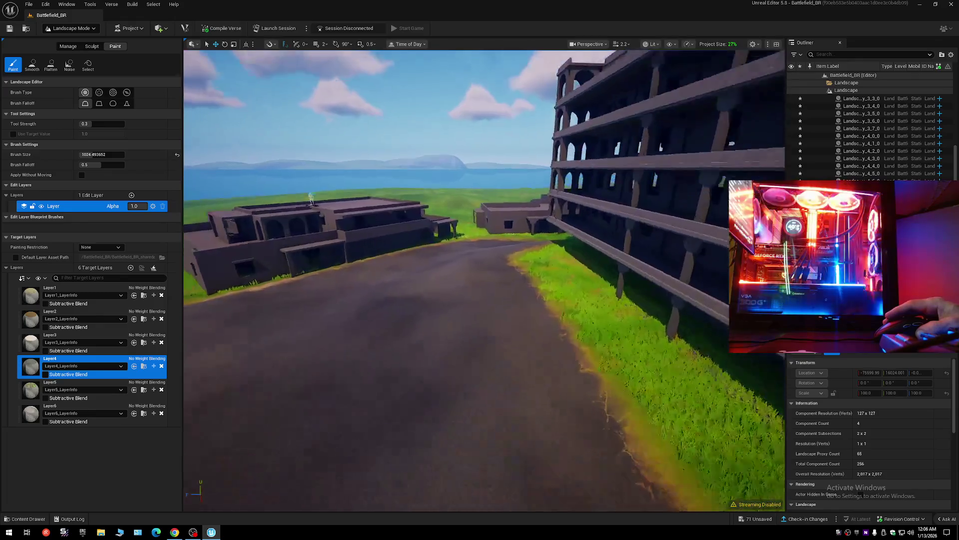
{"action": "key", "text": "w"}
{"action": "scroll", "coordinate": [484, 279], "scroll_direction": "down", "scroll_amount": 2}
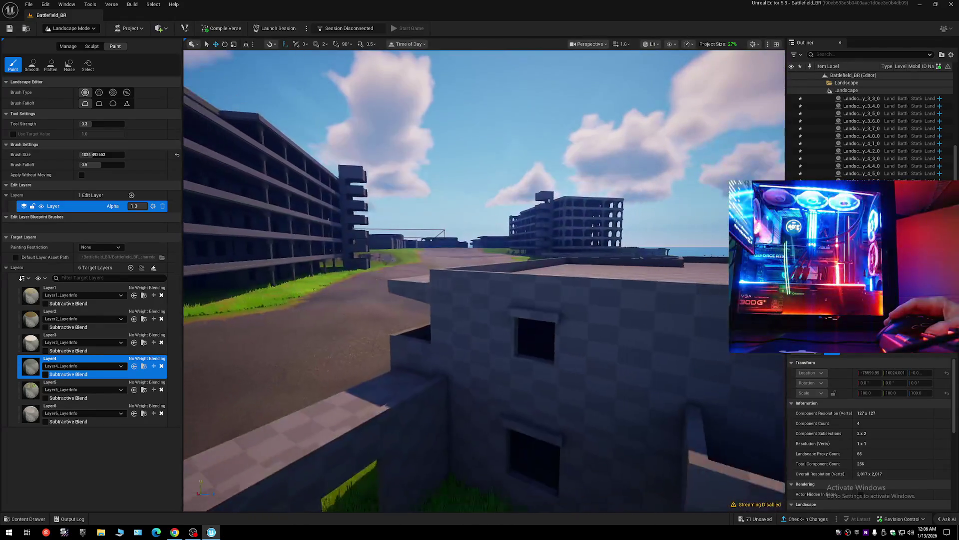
{"action": "key", "text": "w"}
{"action": "scroll", "coordinate": [483, 280], "scroll_direction": "down", "scroll_amount": 1}
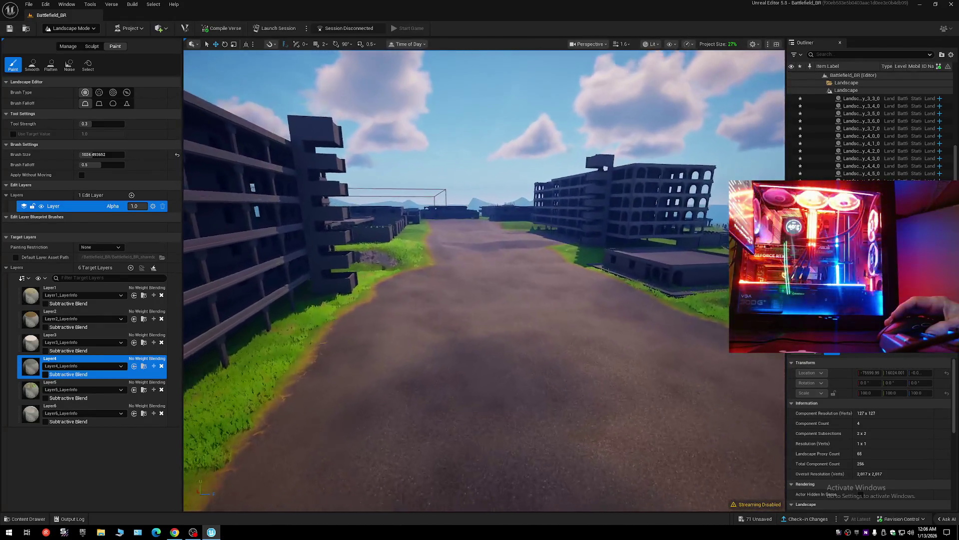
{"action": "key", "text": "s"}
{"action": "scroll", "coordinate": [484, 280], "scroll_direction": "up", "scroll_amount": 2}
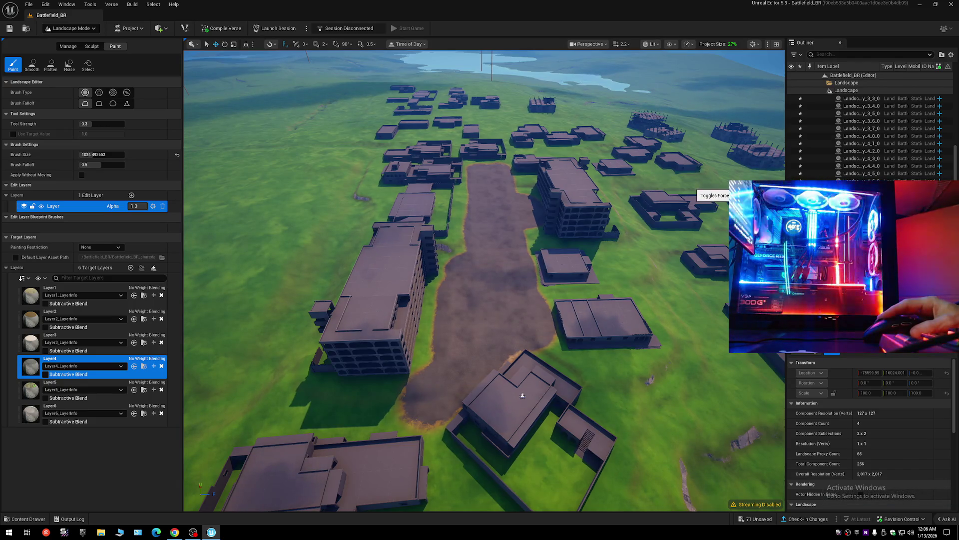
Undo the last three dirt strokes to leave the sandy patch, then switch to immersive full-editor viewport.
{"action": "key", "text": "ctrl+z"}
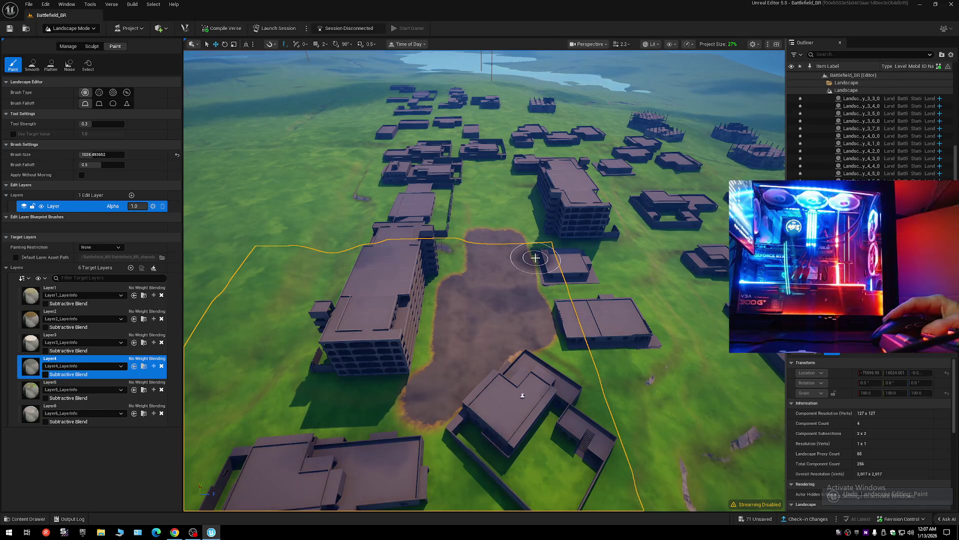
{"action": "key", "text": "ctrl+z"}
{"action": "key", "text": "ctrl+z"}
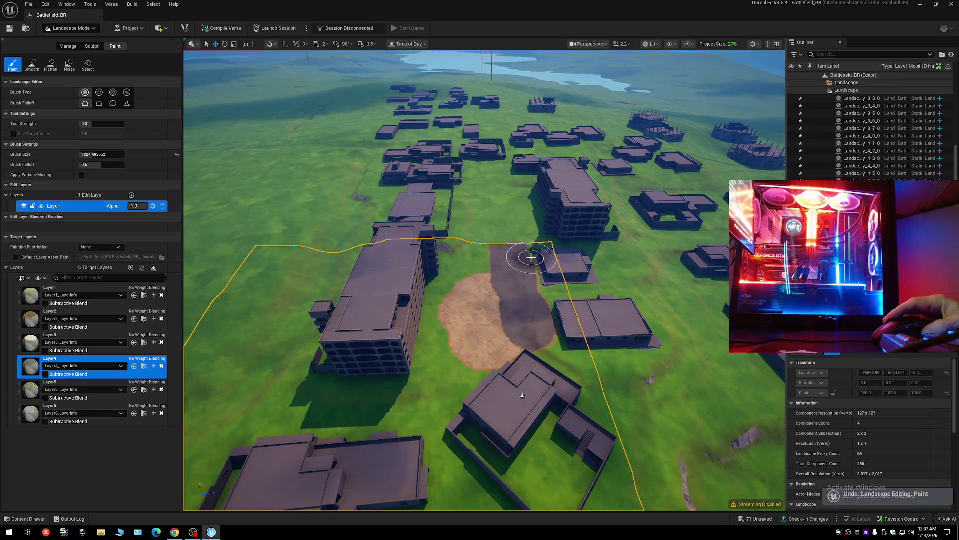
{"action": "key", "text": "ctrl+z"}
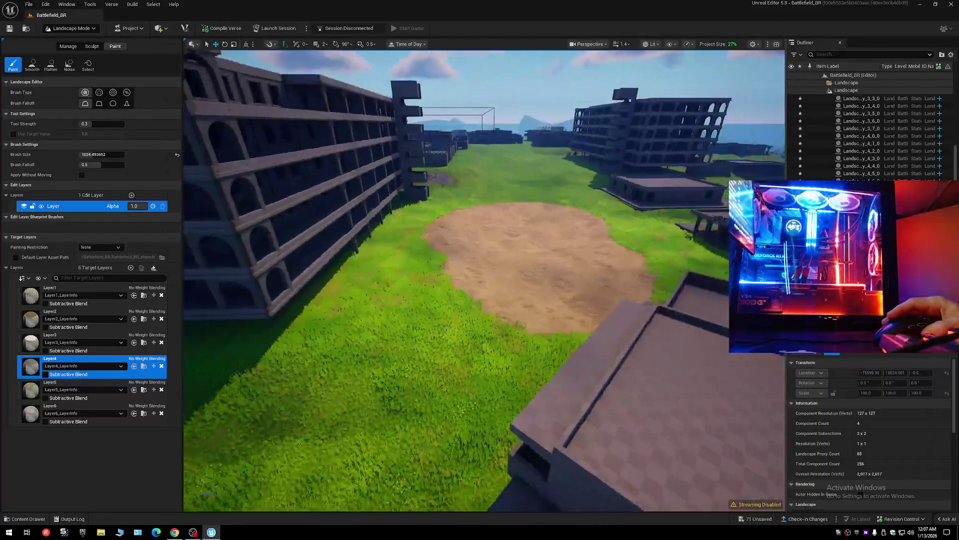
{"action": "key", "text": "F11"}
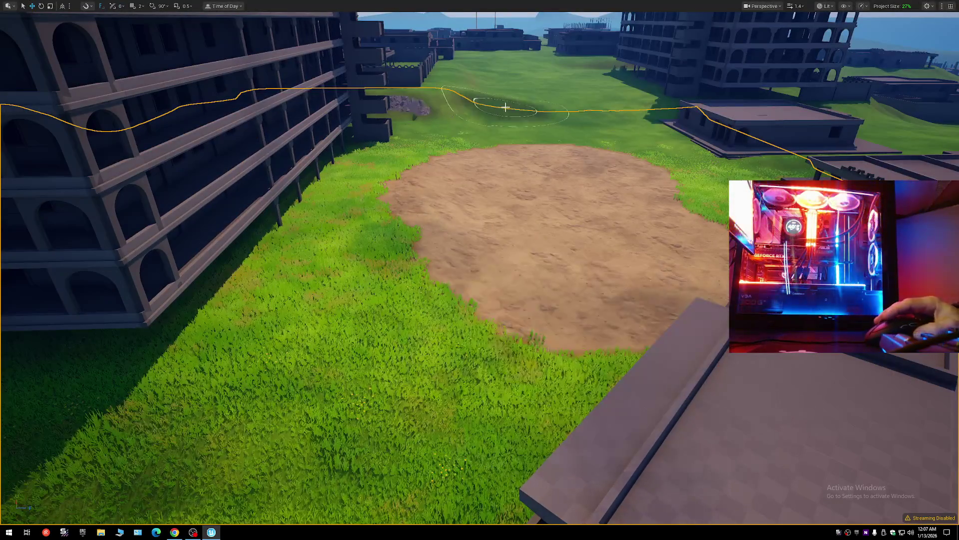
Paint dark dirt onto the ground beside the round sandy patch between the buildings.
{"action": "scroll", "coordinate": [505, 107], "scroll_direction": "down", "scroll_amount": 10}
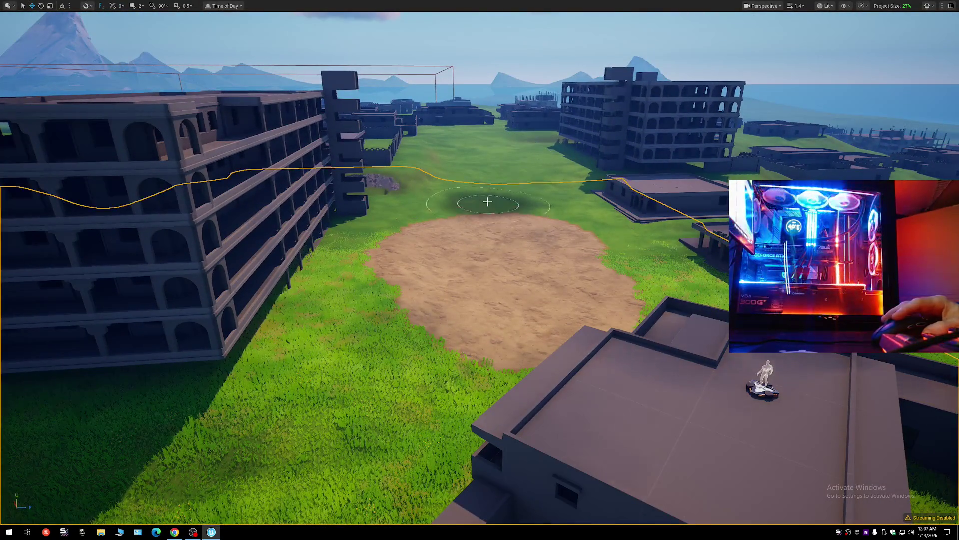
{"action": "left_click_drag", "start_coordinate": [486, 192], "coordinate": [484, 209]}
{"action": "mouse_move", "coordinate": [485, 296]}
{"action": "left_mouse_down"}
{"action": "mouse_move", "coordinate": [382, 283]}
{"action": "mouse_move", "coordinate": [502, 330]}
{"action": "mouse_move", "coordinate": [470, 331]}
{"action": "left_mouse_up"}
{"action": "mouse_move", "coordinate": [460, 249]}
{"action": "left_mouse_down"}
{"action": "mouse_move", "coordinate": [456, 319]}
{"action": "mouse_move", "coordinate": [437, 235]}
{"action": "mouse_move", "coordinate": [479, 218]}
{"action": "mouse_move", "coordinate": [462, 236]}
{"action": "left_mouse_up"}
Fly along the mud road to review it, then exit immersive mode to restore the panels.
{"action": "mouse_move", "coordinate": [463, 281]}
{"action": "left_mouse_down"}
{"action": "mouse_move", "coordinate": [456, 368]}
{"action": "mouse_move", "coordinate": [478, 229]}
{"action": "left_mouse_up"}
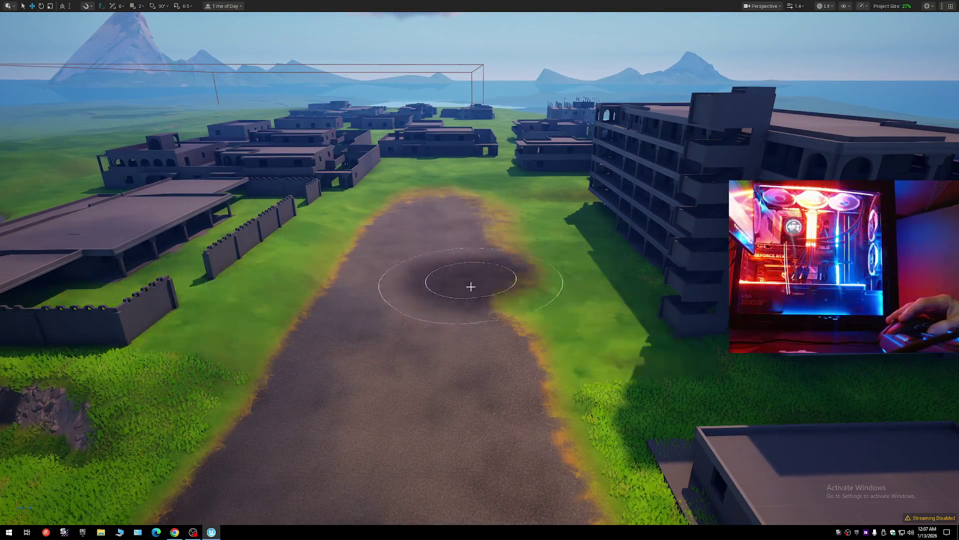
{"action": "scroll", "coordinate": [475, 448], "scroll_direction": "down", "scroll_amount": 5}
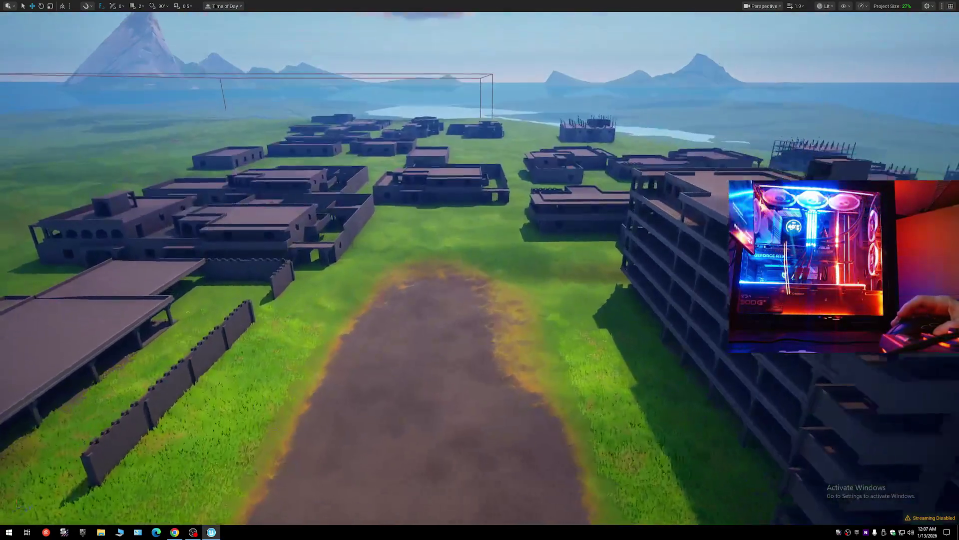
{"action": "scroll", "coordinate": [478, 283], "scroll_direction": "up", "scroll_amount": 3}
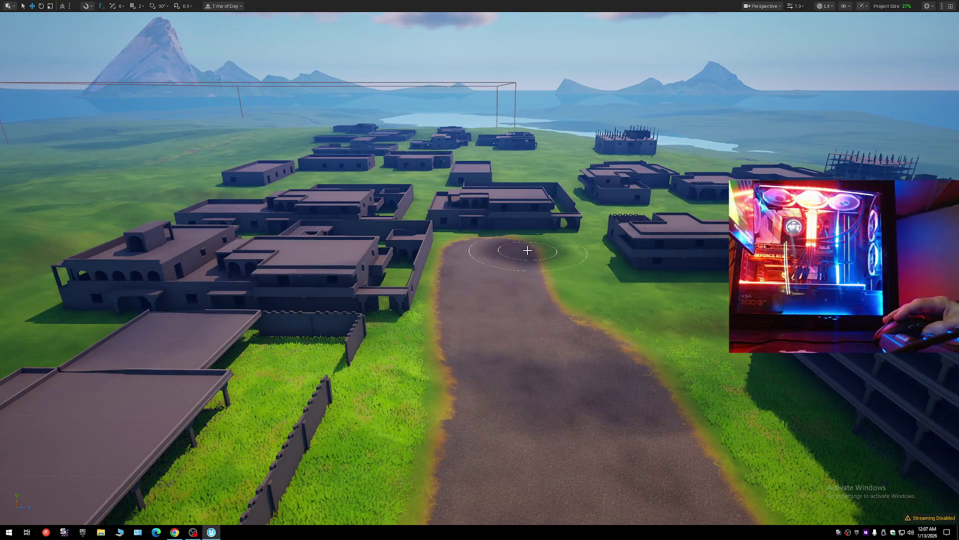
{"action": "mouse_move", "coordinate": [556, 382]}
{"action": "left_mouse_down"}
{"action": "mouse_move", "coordinate": [604, 373]}
{"action": "mouse_move", "coordinate": [599, 357]}
{"action": "mouse_move", "coordinate": [494, 353]}
{"action": "mouse_move", "coordinate": [529, 342]}
{"action": "mouse_move", "coordinate": [479, 334]}
{"action": "mouse_move", "coordinate": [570, 334]}
{"action": "mouse_move", "coordinate": [563, 371]}
{"action": "mouse_move", "coordinate": [555, 361]}
{"action": "mouse_move", "coordinate": [406, 362]}
{"action": "left_mouse_up"}
{"action": "scroll", "coordinate": [527, 338], "scroll_direction": "down", "scroll_amount": 1}
{"action": "scroll", "coordinate": [550, 334], "scroll_direction": "up", "scroll_amount": 1}
{"action": "scroll", "coordinate": [554, 361], "scroll_direction": "up", "scroll_amount": 1}
{"action": "scroll", "coordinate": [505, 362], "scroll_direction": "up", "scroll_amount": 1}
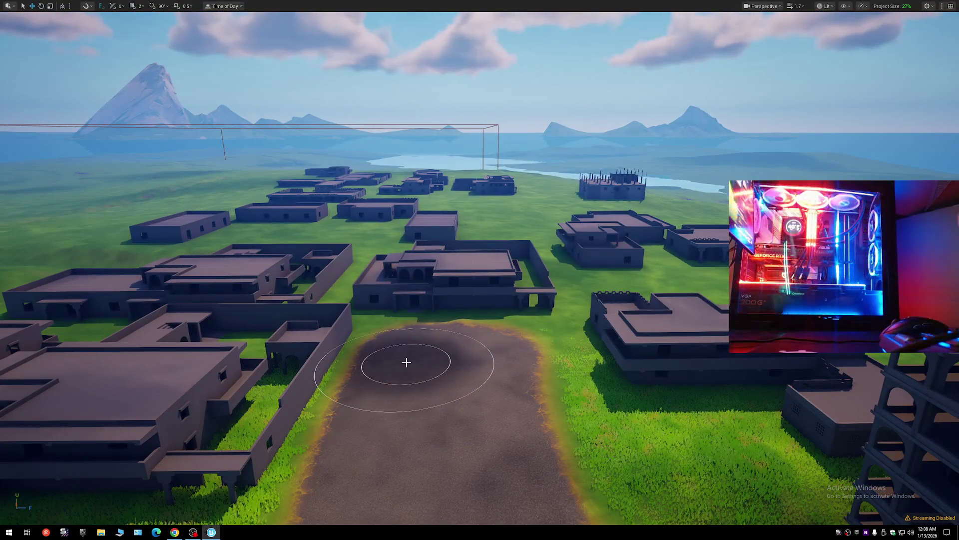
{"action": "key", "text": "F11"}
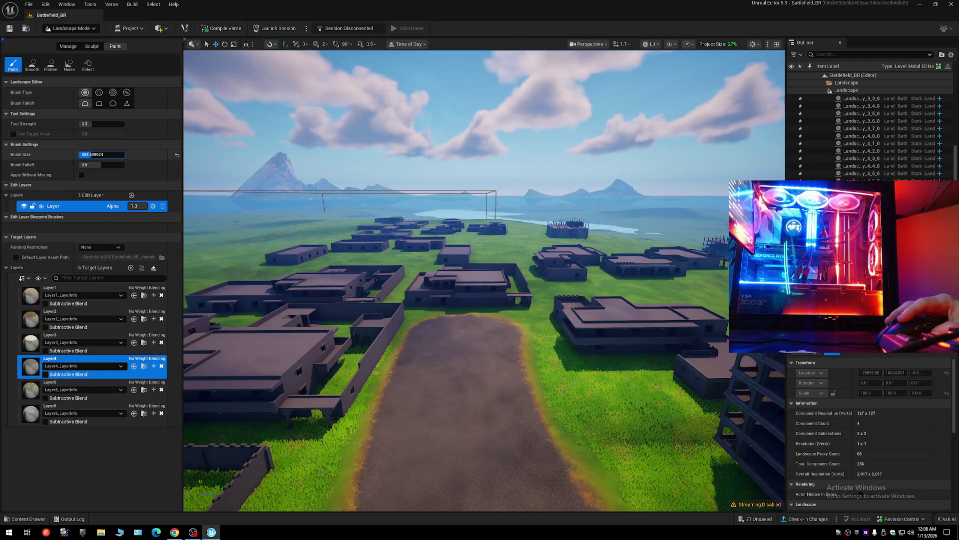
Paint Layer4 dark dirt along the road's edge and onto the grass toward the arched building.
{"action": "mouse_move", "coordinate": [444, 374]}
{"action": "left_mouse_down"}
{"action": "mouse_move", "coordinate": [409, 372]}
{"action": "mouse_move", "coordinate": [445, 358]}
{"action": "mouse_move", "coordinate": [471, 285]}
{"action": "left_mouse_up"}
{"action": "scroll", "coordinate": [434, 370], "scroll_direction": "up", "scroll_amount": 1}
{"action": "left_click_drag", "start_coordinate": [473, 241], "coordinate": [474, 252]}
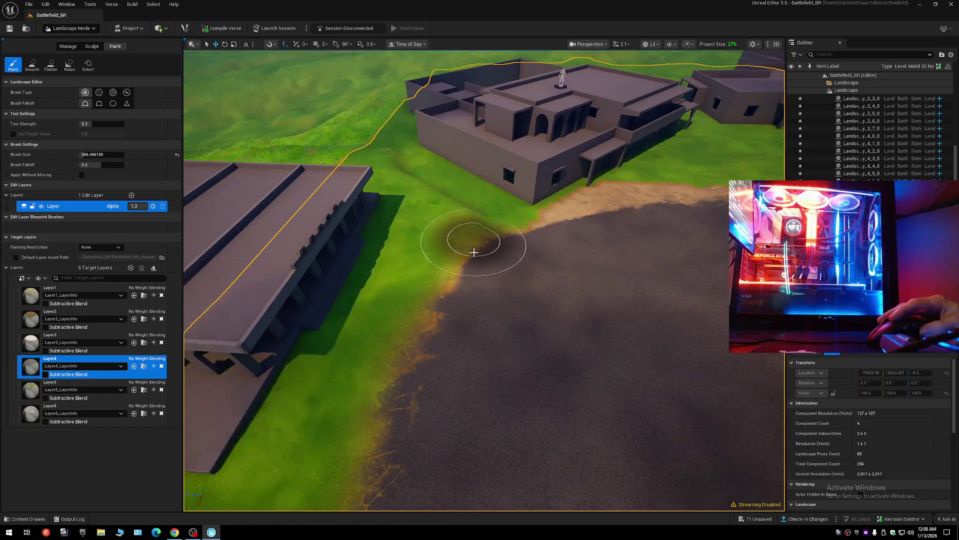
{"action": "left_click_drag", "start_coordinate": [476, 347], "coordinate": [525, 322]}
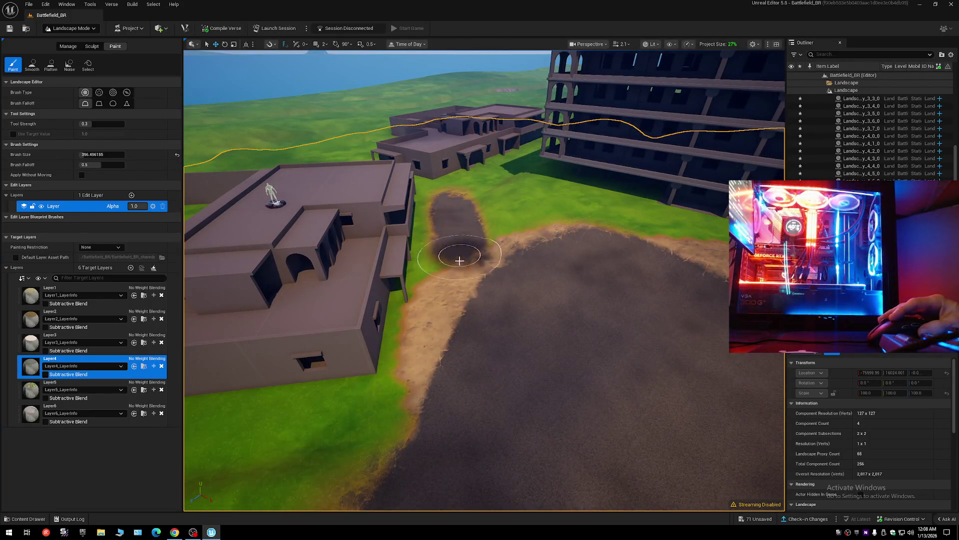
{"action": "left_click_drag", "start_coordinate": [499, 349], "coordinate": [429, 225]}
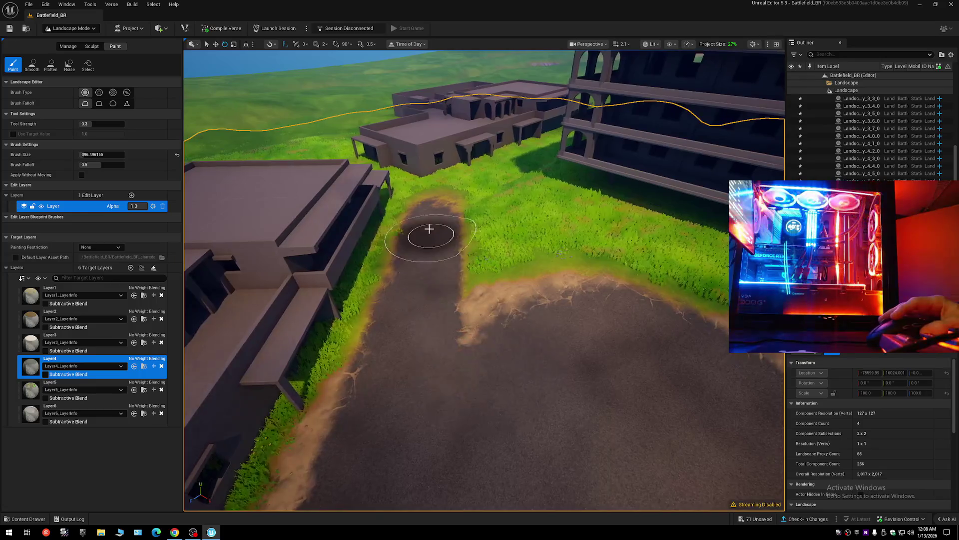
{"action": "left_click_drag", "start_coordinate": [567, 347], "coordinate": [555, 280]}
{"action": "left_click_drag", "start_coordinate": [435, 210], "coordinate": [436, 202]}
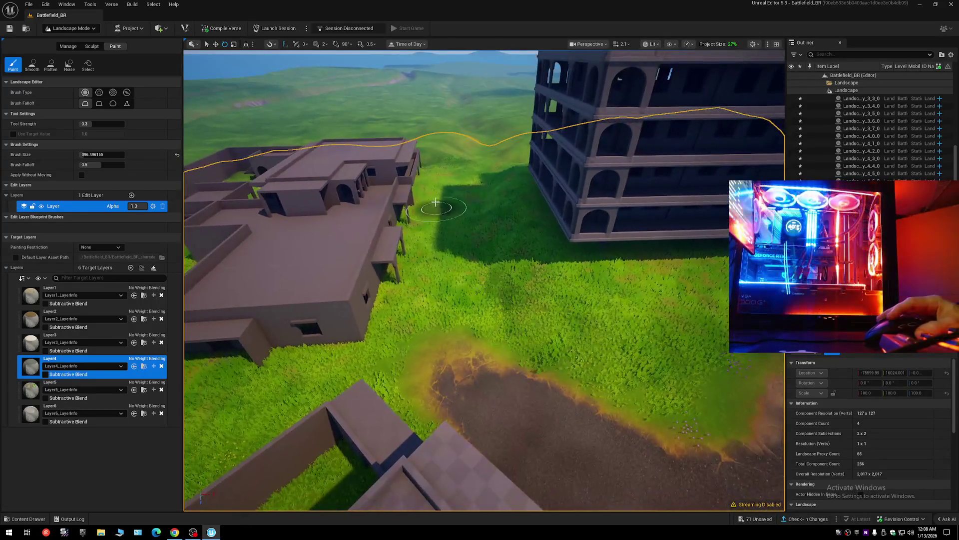
{"action": "left_click_drag", "start_coordinate": [449, 169], "coordinate": [452, 185]}
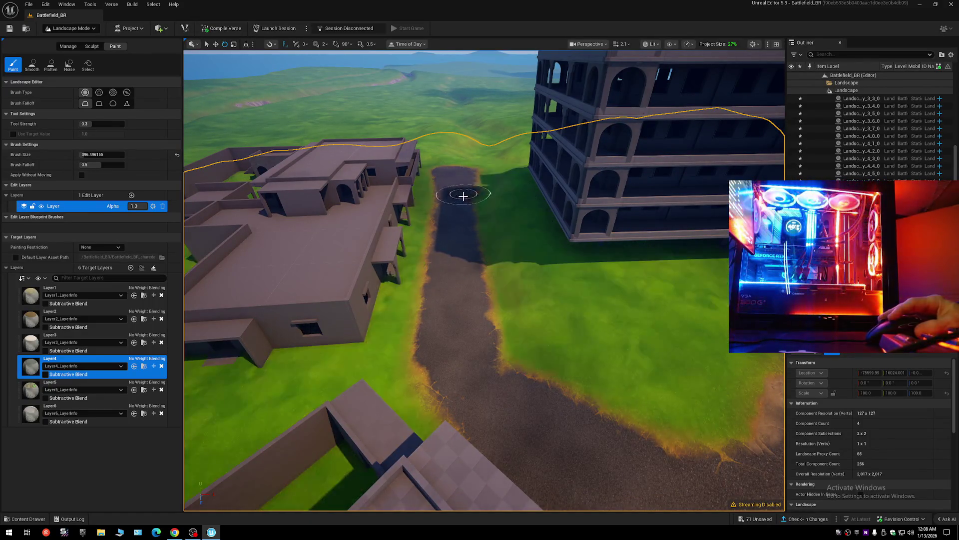
Fly low along the new dirt path past the wall and fenced yard to inspect it.
{"action": "mouse_move", "coordinate": [498, 386]}
{"action": "left_mouse_down"}
{"action": "mouse_move", "coordinate": [499, 343]}
{"action": "mouse_move", "coordinate": [529, 350]}
{"action": "mouse_move", "coordinate": [502, 373]}
{"action": "left_mouse_up"}
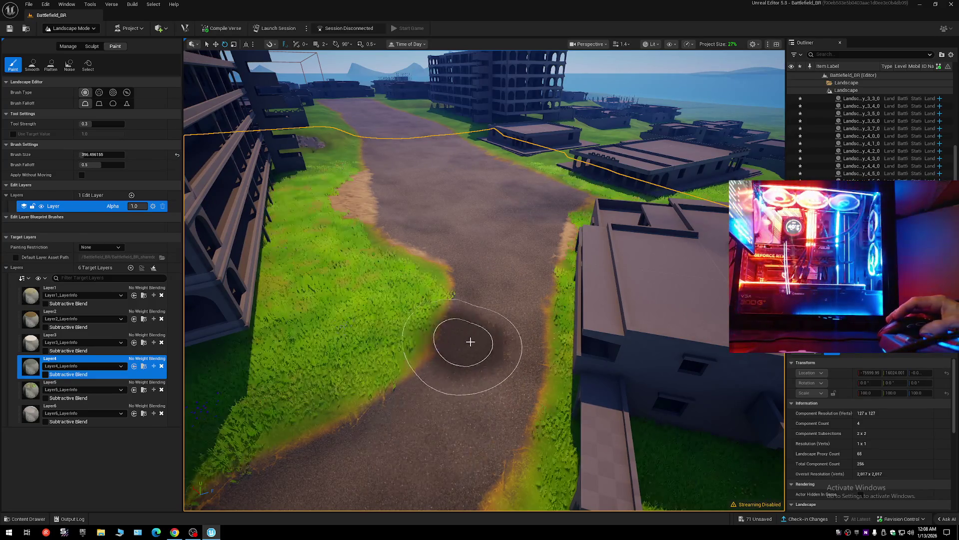
{"action": "mouse_move", "coordinate": [490, 296]}
{"action": "left_mouse_down"}
{"action": "mouse_move", "coordinate": [449, 294]}
{"action": "mouse_move", "coordinate": [491, 299]}
{"action": "left_mouse_up"}
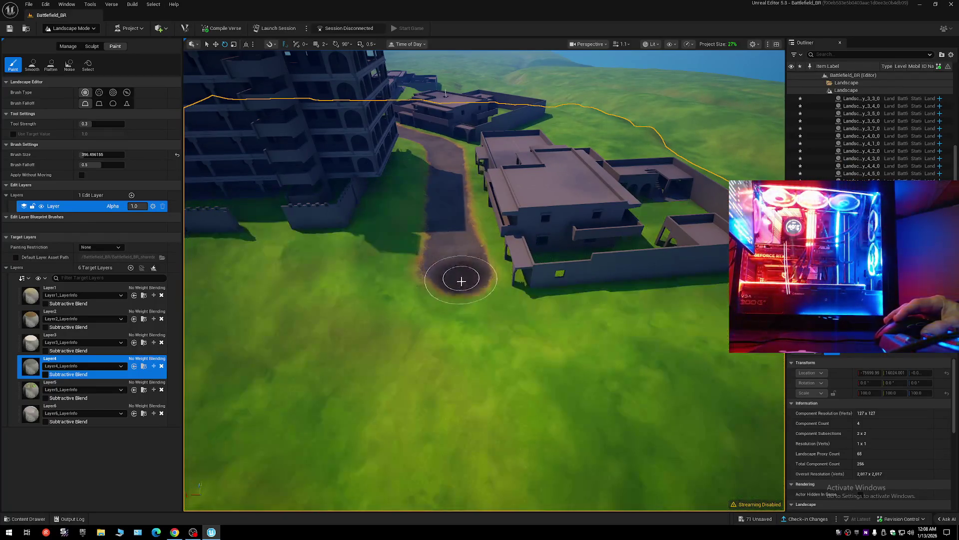
{"action": "left_click_drag", "start_coordinate": [459, 328], "coordinate": [466, 295]}
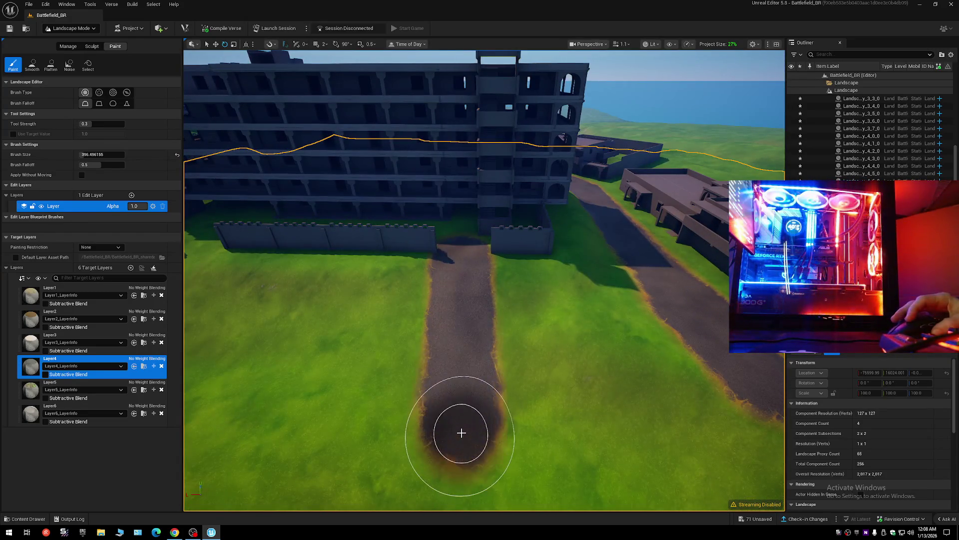
{"action": "left_click_drag", "start_coordinate": [570, 439], "coordinate": [603, 410]}
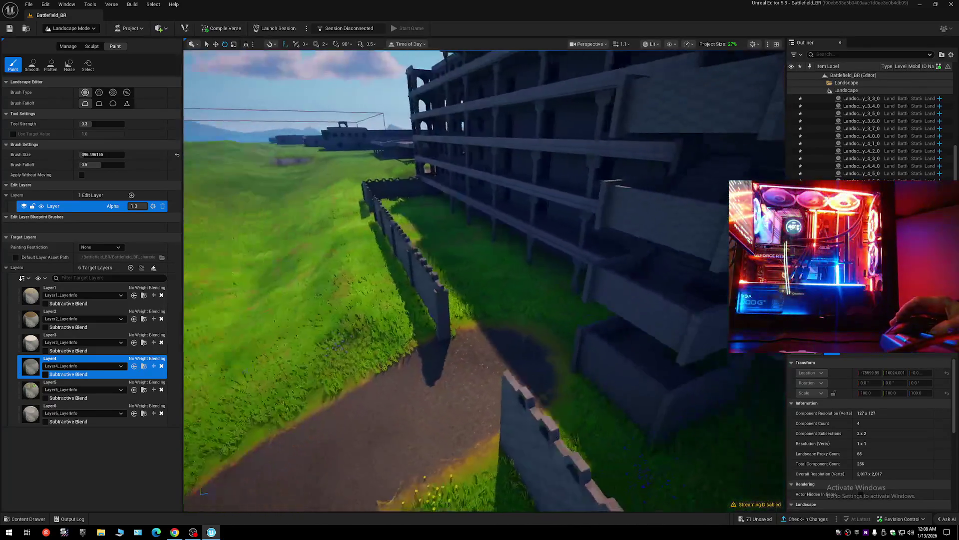
{"action": "left_click_drag", "start_coordinate": [523, 298], "coordinate": [523, 298]}
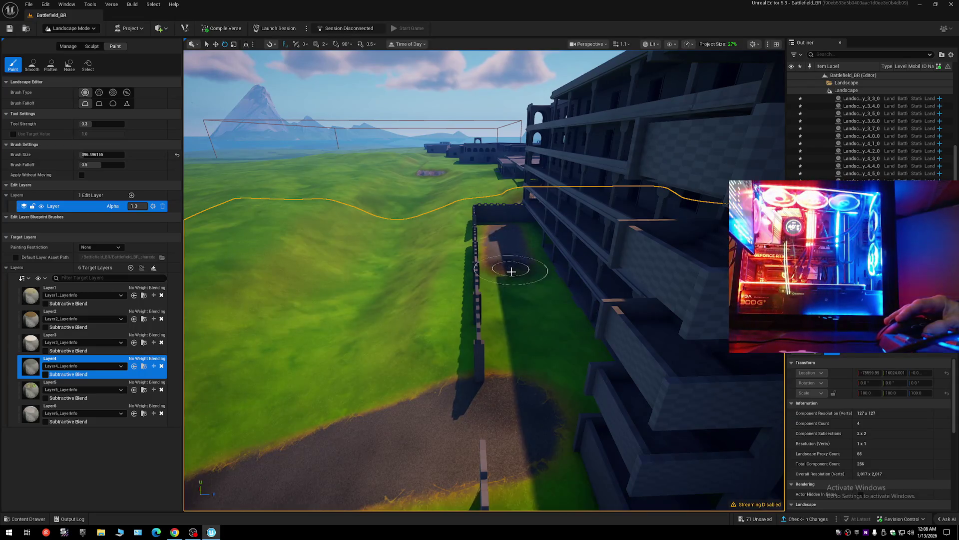
{"action": "left_click_drag", "start_coordinate": [544, 374], "coordinate": [543, 374]}
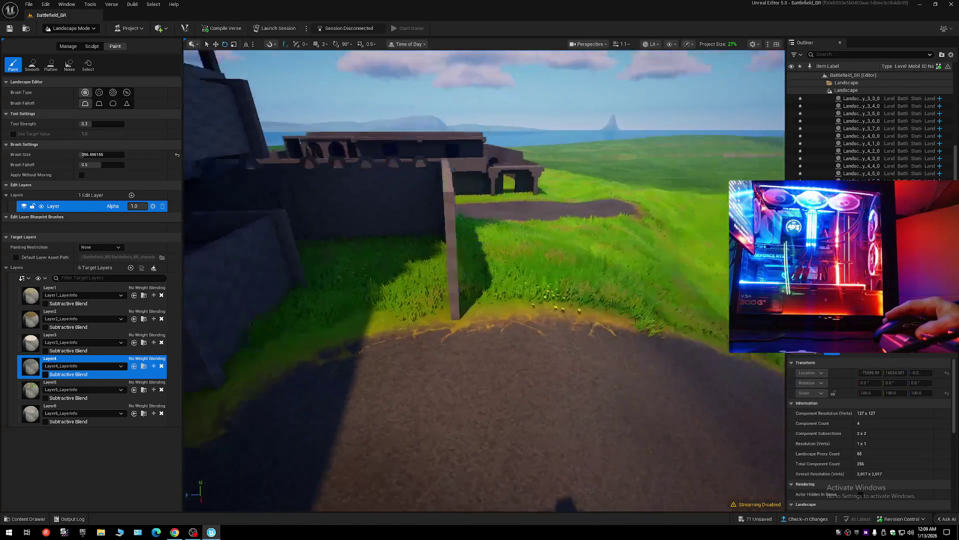
{"action": "left_click_drag", "start_coordinate": [543, 375], "coordinate": [544, 375]}
{"action": "scroll", "coordinate": [543, 374], "scroll_direction": "down", "scroll_amount": 1}
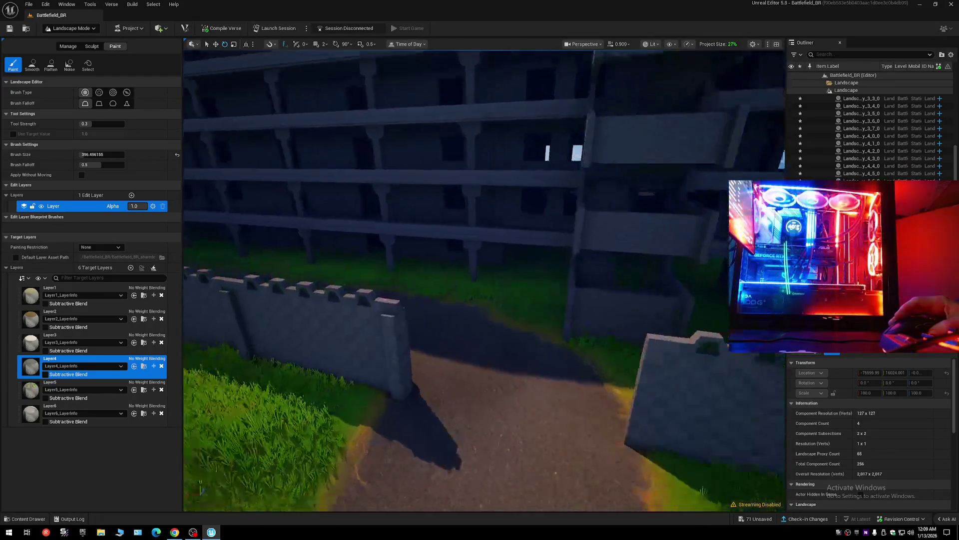
{"action": "scroll", "coordinate": [500, 360], "scroll_direction": "up", "scroll_amount": 1}
{"action": "mouse_move", "coordinate": [543, 374]}
{"action": "left_mouse_down"}
{"action": "mouse_move", "coordinate": [500, 360]}
{"action": "mouse_move", "coordinate": [550, 349]}
{"action": "left_mouse_up"}
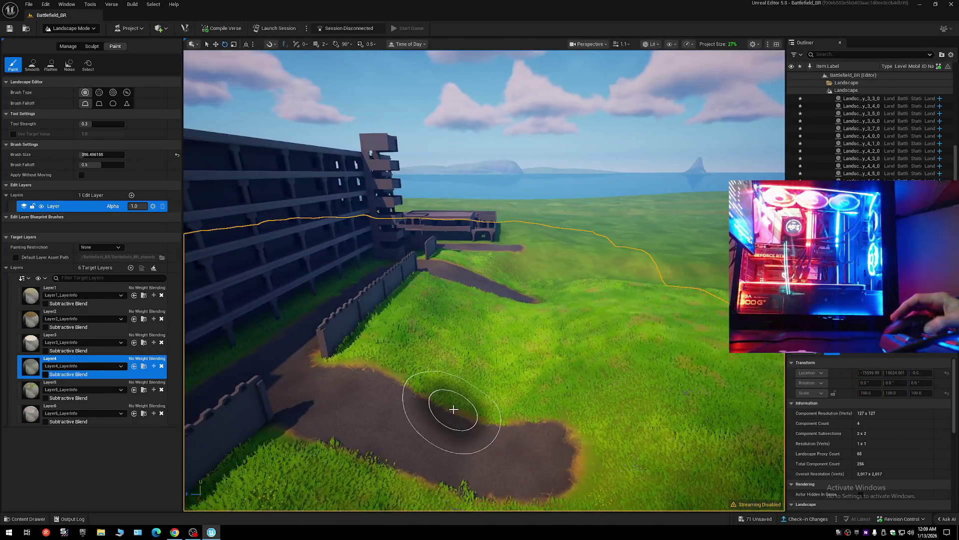
{"action": "key", "text": "w"}
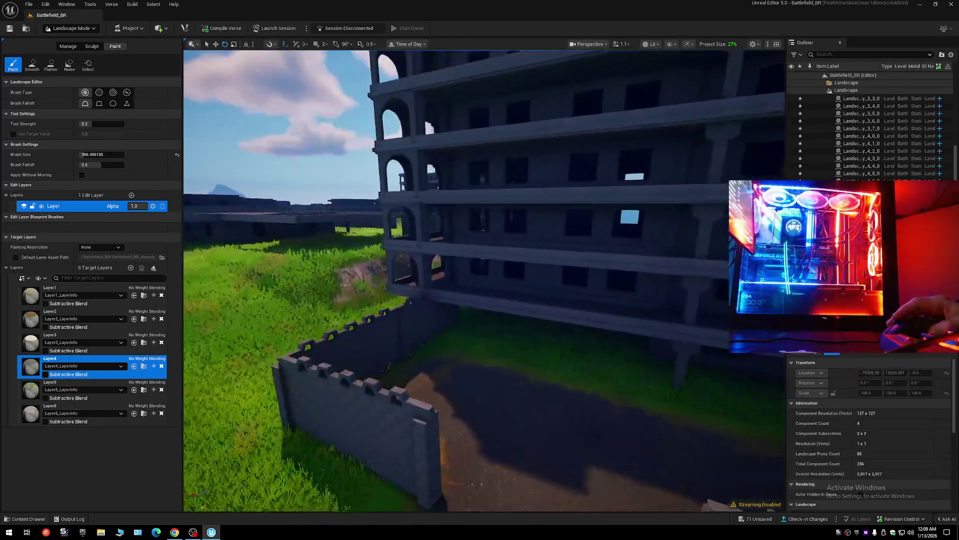
{"action": "key", "text": "w"}
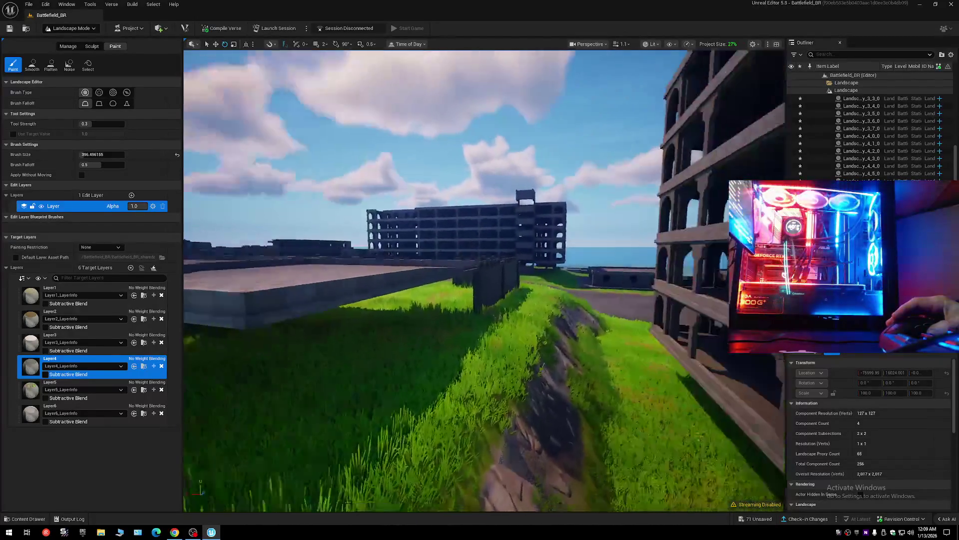
{"action": "key", "text": "w"}
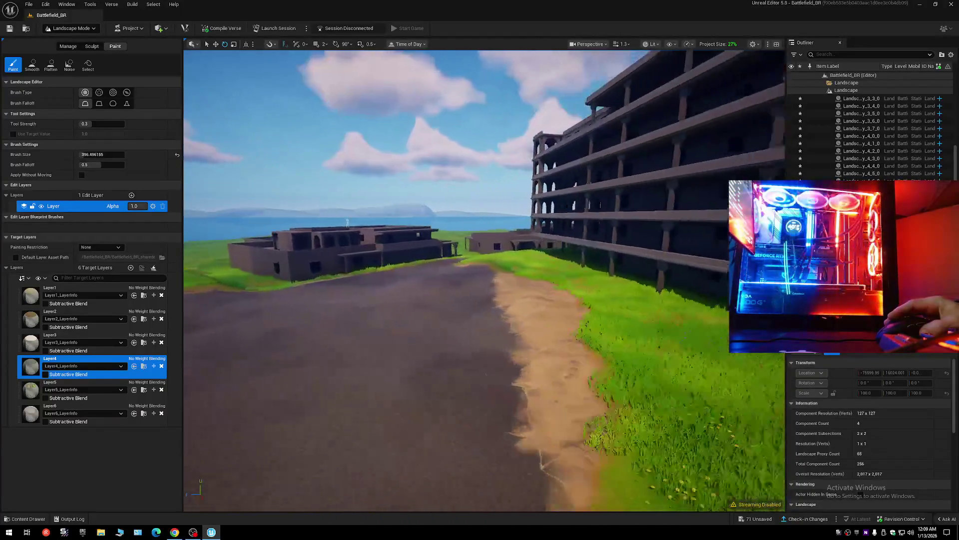
{"action": "key", "text": "e"}
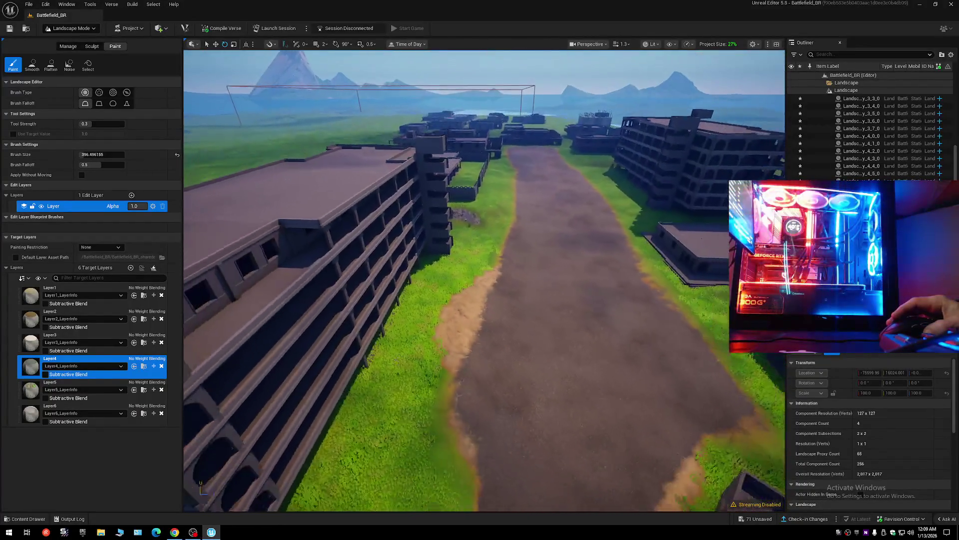
{"action": "key", "text": "e"}
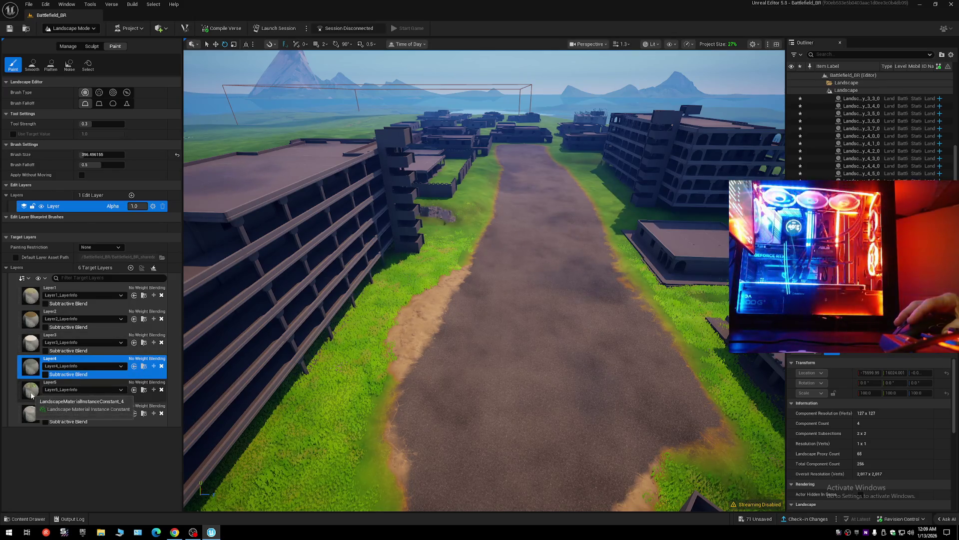
Paint a sandy Layer2 strip down the dark dirt road's left edge.
{"action": "left_click", "coordinate": [105, 310]}
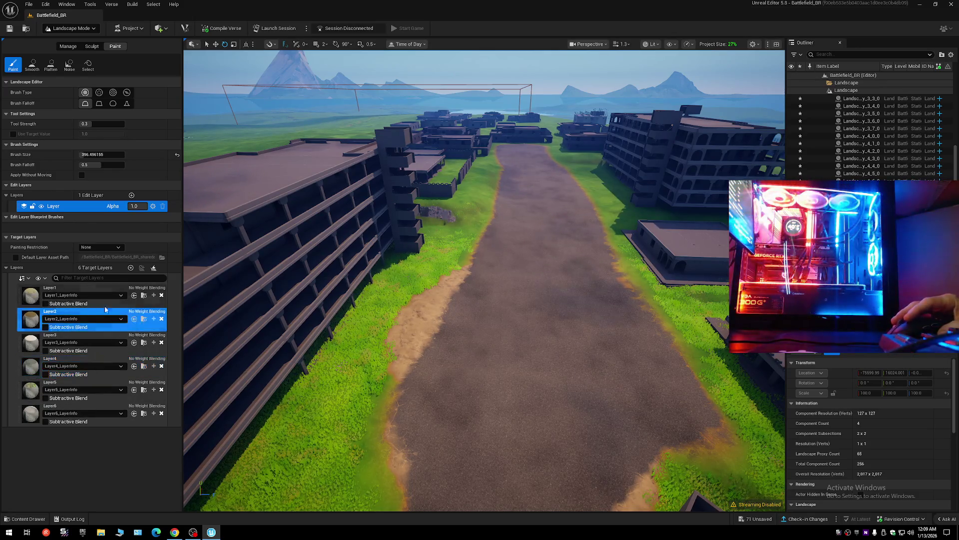
{"action": "left_click_drag", "start_coordinate": [450, 268], "coordinate": [410, 339]}
{"action": "mouse_move", "coordinate": [395, 376]}
{"action": "left_mouse_down"}
{"action": "mouse_move", "coordinate": [411, 369]}
{"action": "mouse_move", "coordinate": [403, 412]}
{"action": "left_mouse_up"}
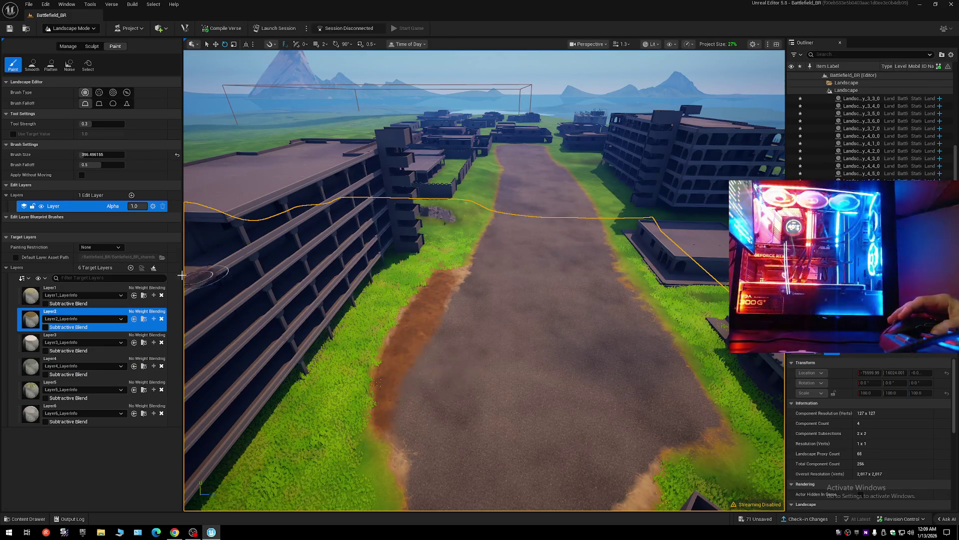
Try Layer1, Layer3 and Layer5 strokes beside the road, undoing each one.
{"action": "left_click", "coordinate": [75, 288]}
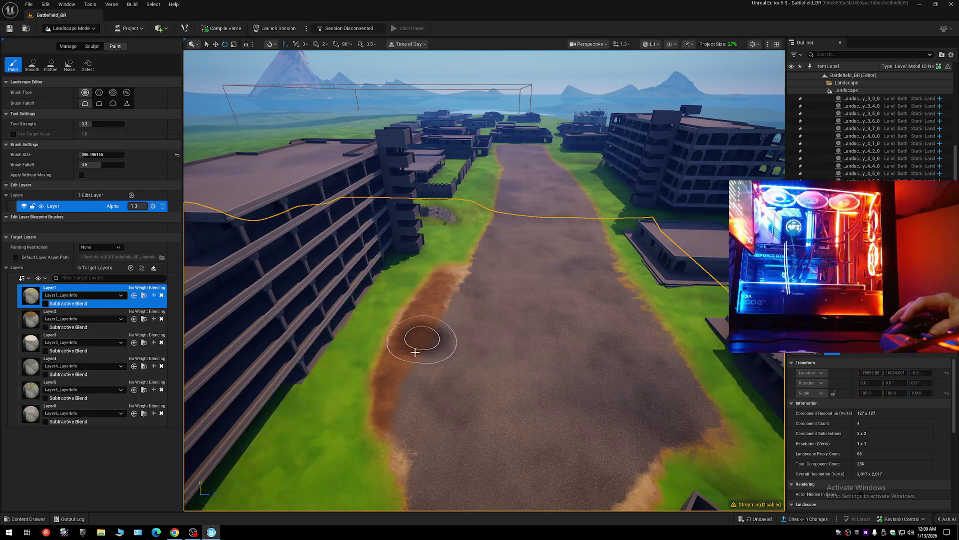
{"action": "mouse_move", "coordinate": [422, 300]}
{"action": "left_mouse_down"}
{"action": "mouse_move", "coordinate": [364, 428]}
{"action": "mouse_move", "coordinate": [396, 384]}
{"action": "left_mouse_up"}
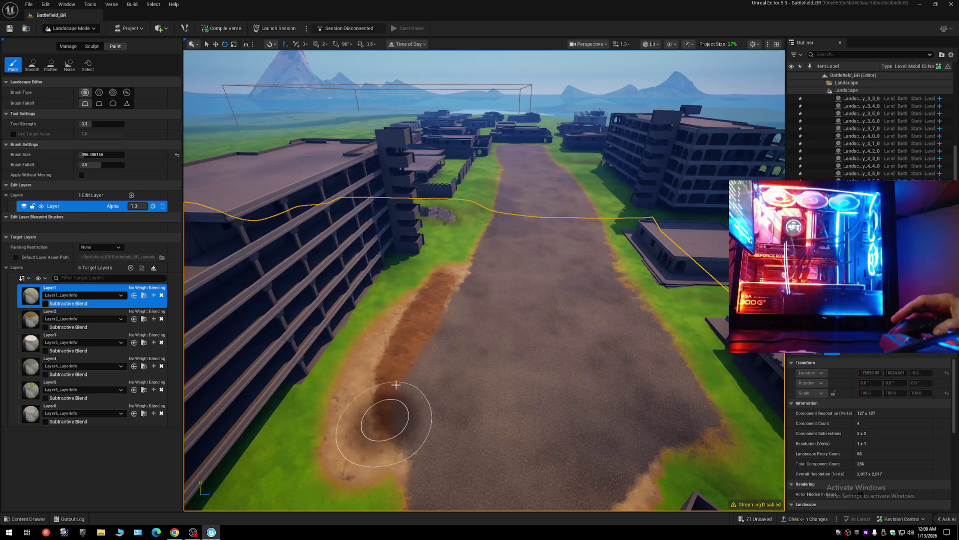
{"action": "key", "text": "ctrl+z"}
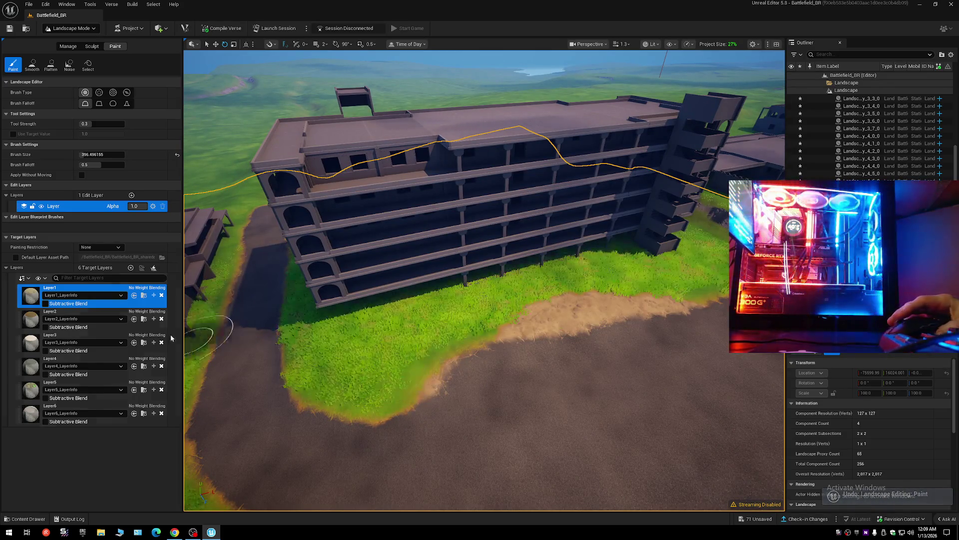
{"action": "left_click", "coordinate": [87, 335]}
{"action": "mouse_move", "coordinate": [593, 315]}
{"action": "left_mouse_down"}
{"action": "mouse_move", "coordinate": [422, 339]}
{"action": "mouse_move", "coordinate": [514, 347]}
{"action": "mouse_move", "coordinate": [597, 298]}
{"action": "left_mouse_up"}
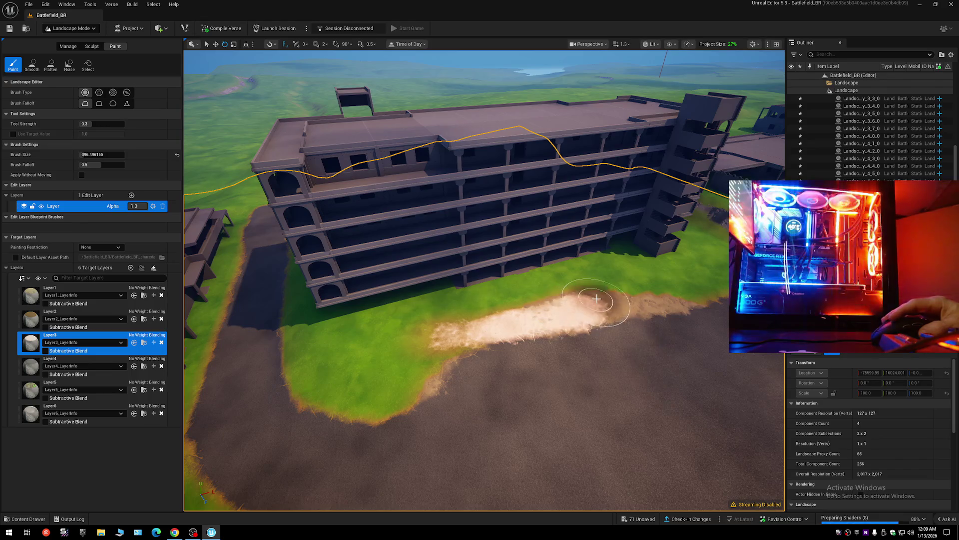
{"action": "key", "text": "ctrl+z"}
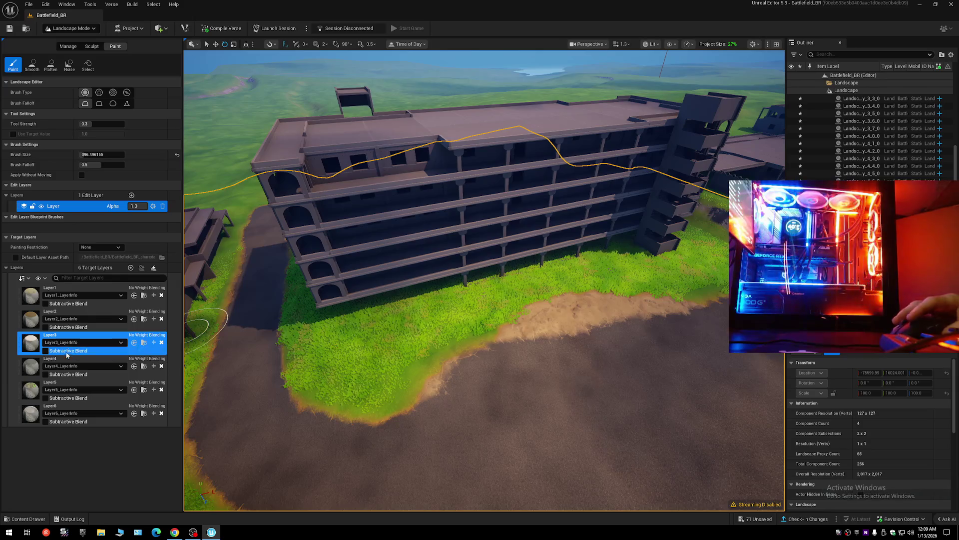
{"action": "left_click", "coordinate": [65, 392]}
{"action": "left_click_drag", "start_coordinate": [632, 296], "coordinate": [578, 312]}
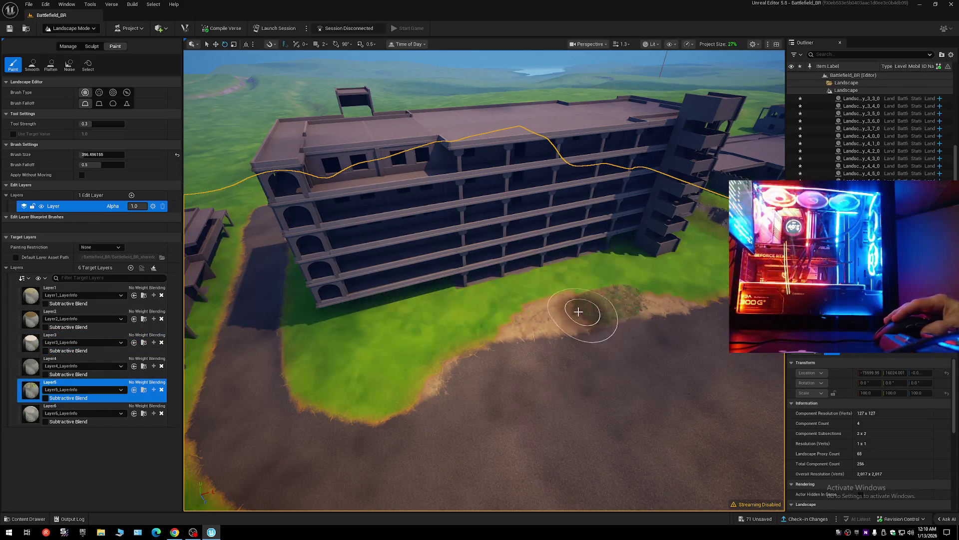
{"action": "mouse_move", "coordinate": [498, 329]}
{"action": "left_mouse_down"}
{"action": "mouse_move", "coordinate": [424, 379]}
{"action": "mouse_move", "coordinate": [569, 337]}
{"action": "left_mouse_up"}
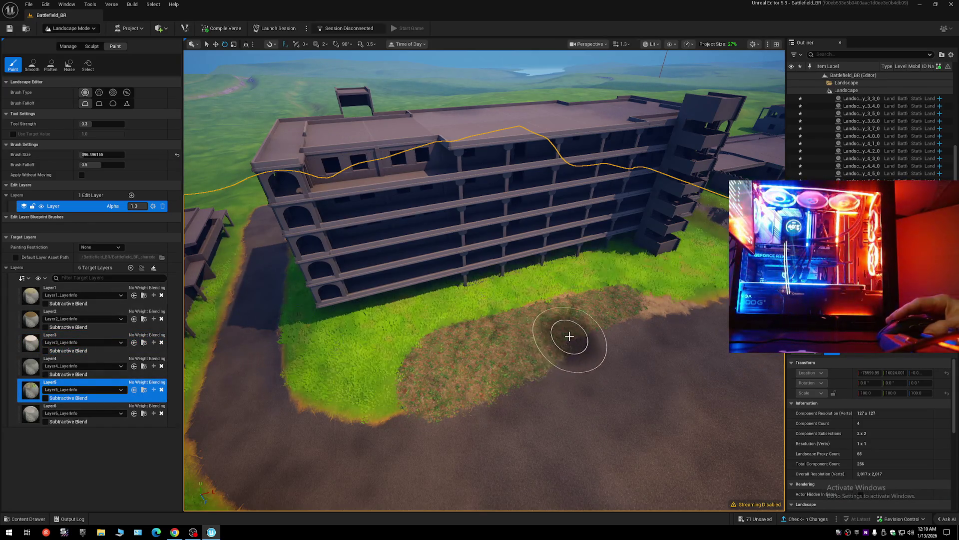
{"action": "key", "text": "ctrl+z"}
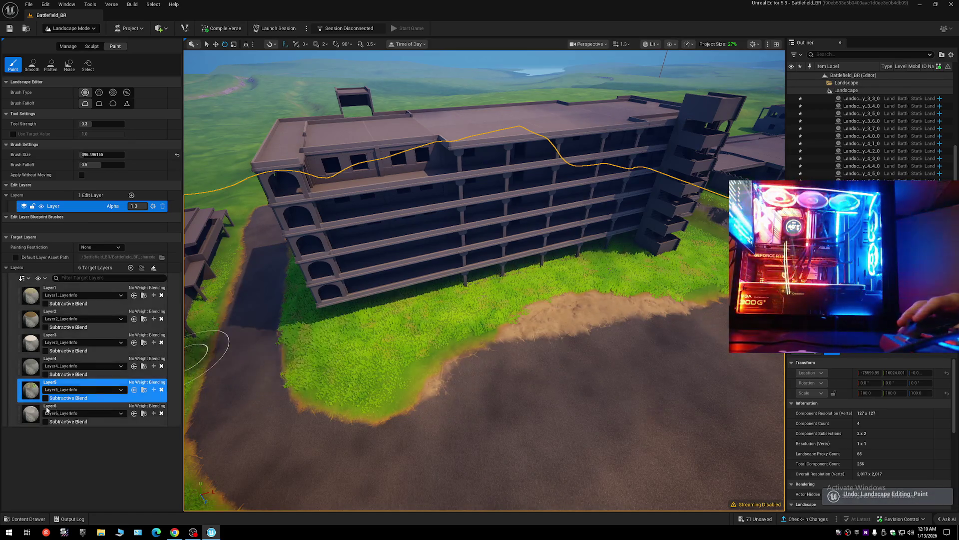
{"action": "left_click", "coordinate": [150, 409]}
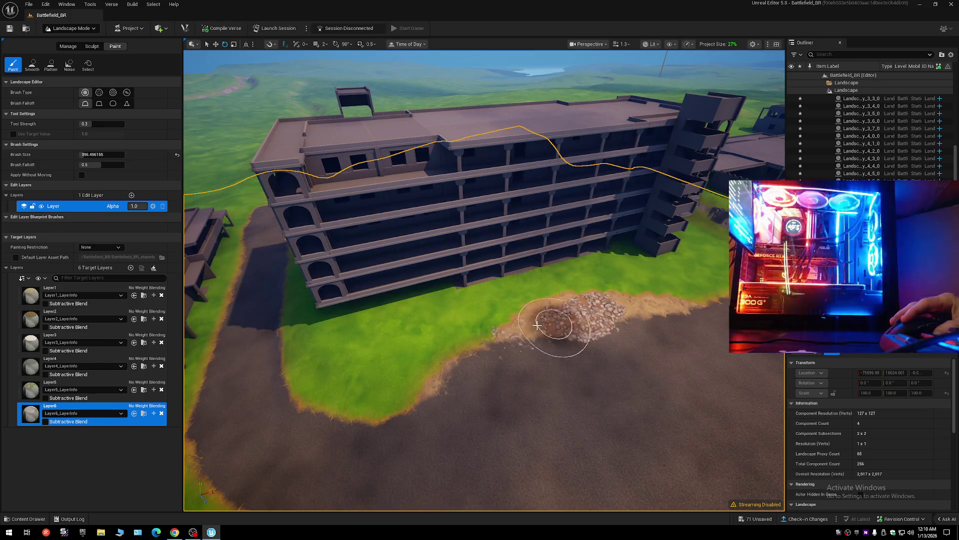
Paint a Layer6 cobblestone strip along the multi-storey building's base, replacing an undone bad stroke.
{"action": "key", "text": "w"}
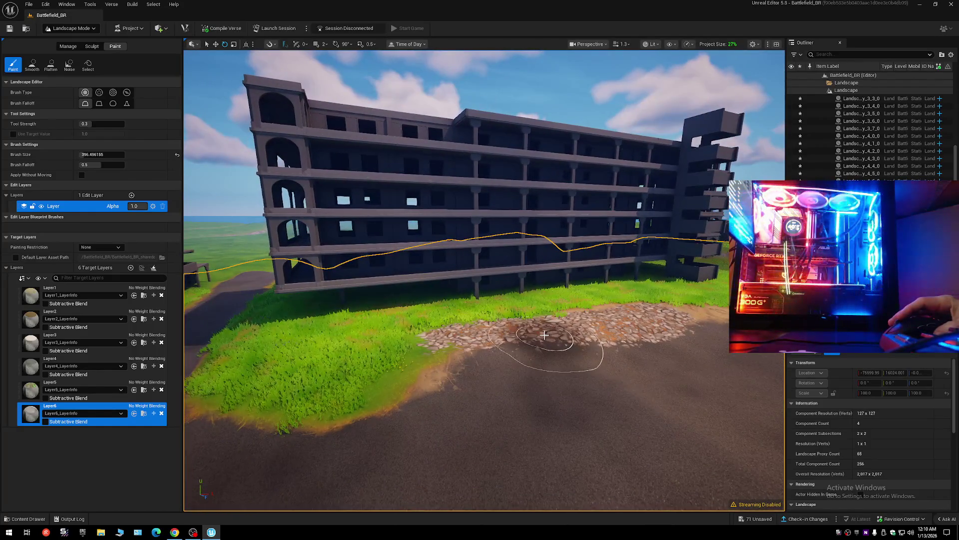
{"action": "key", "text": "ctrl+z"}
{"action": "key", "text": "s"}
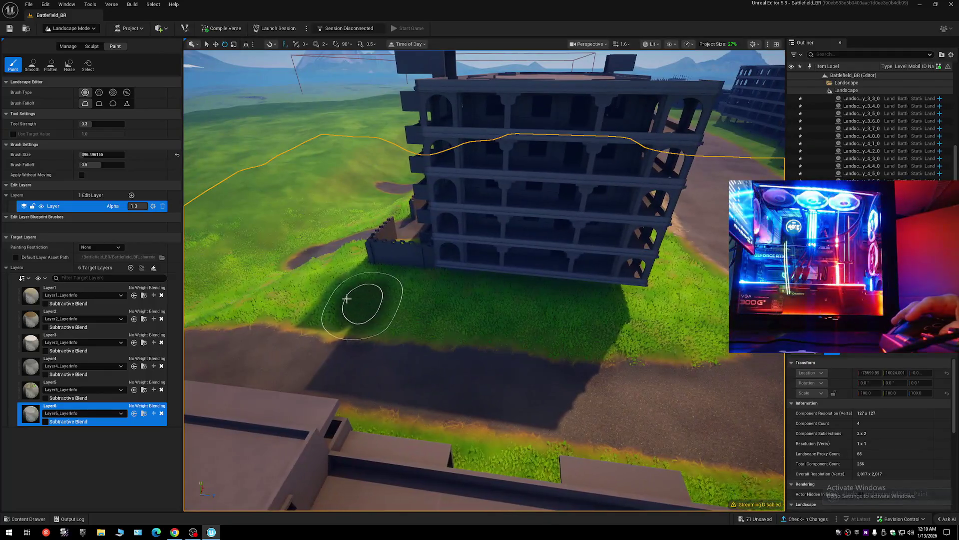
{"action": "mouse_move", "coordinate": [347, 299]}
{"action": "left_mouse_down"}
{"action": "mouse_move", "coordinate": [317, 290]}
{"action": "mouse_move", "coordinate": [338, 297]}
{"action": "left_mouse_up"}
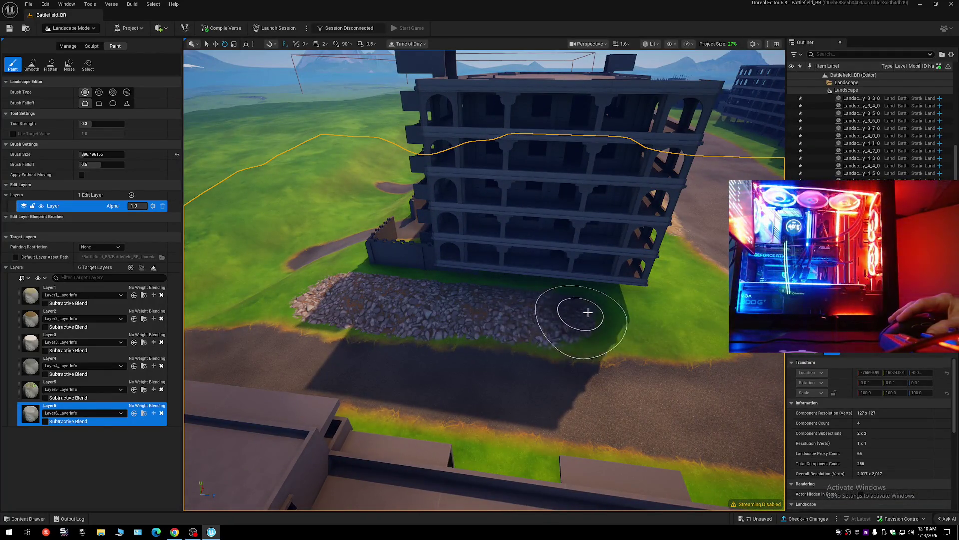
{"action": "key", "text": "w"}
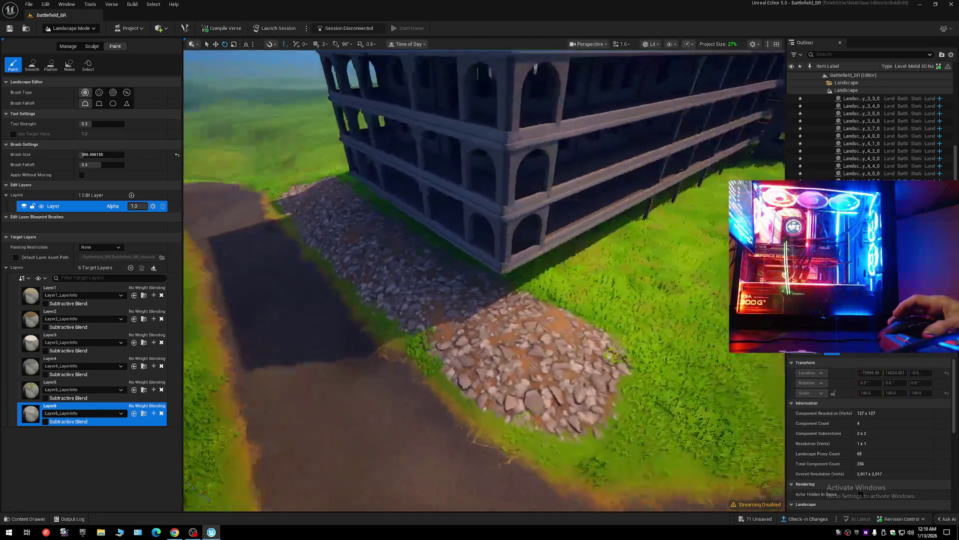
{"action": "key", "text": "s"}
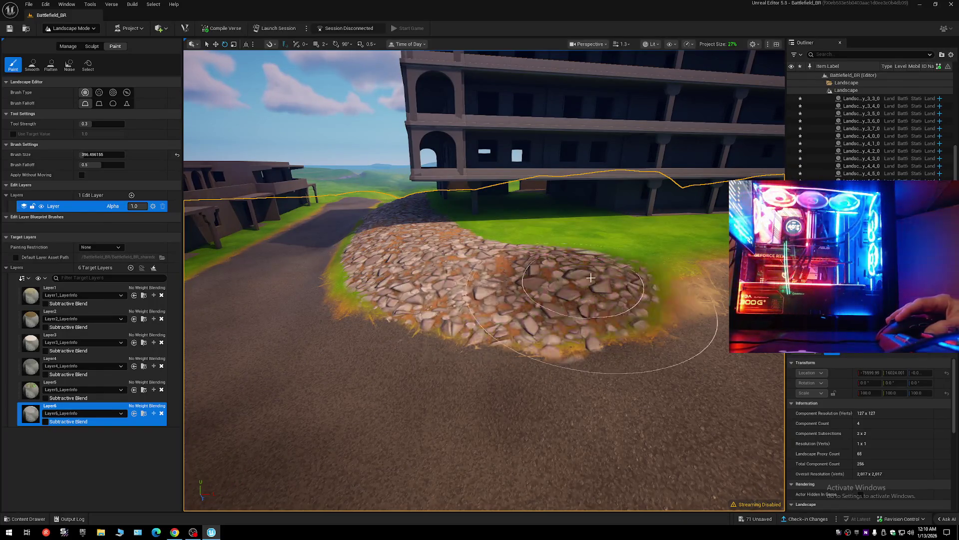
{"action": "key", "text": "s"}
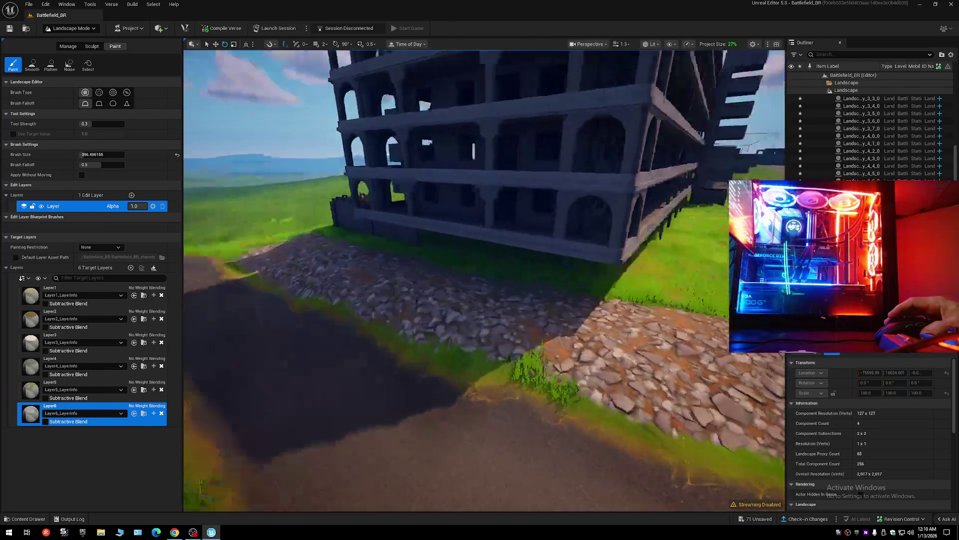
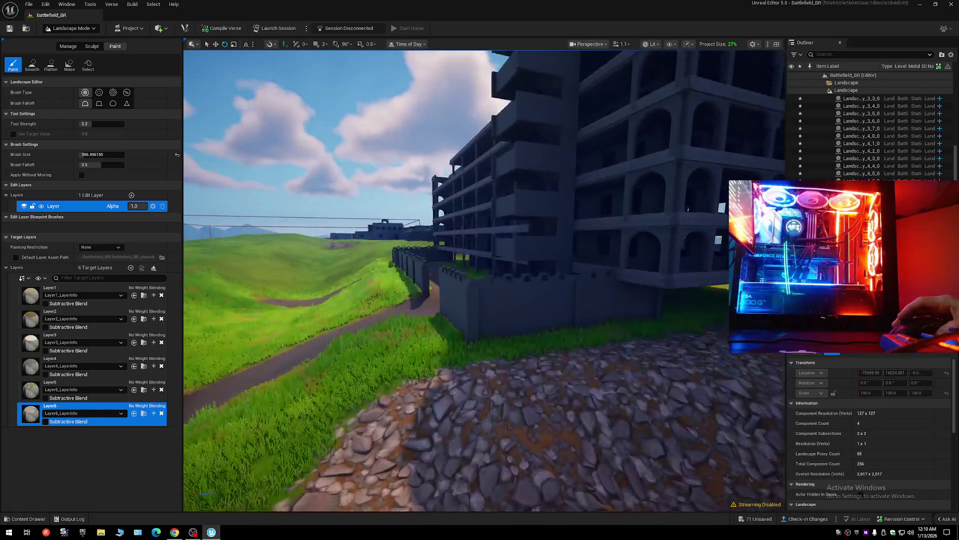
Paint a Layer6 rock strip along the grass ridge beside the tall building, down to the road.
{"action": "scroll", "coordinate": [484, 280], "scroll_direction": "up", "scroll_amount": 1}
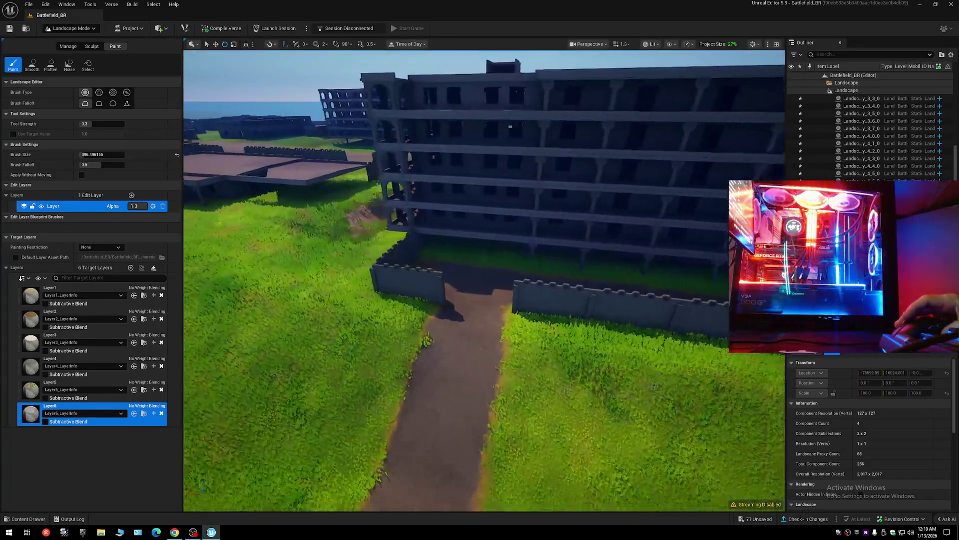
{"action": "left_click_drag", "start_coordinate": [484, 279], "coordinate": [550, 280]}
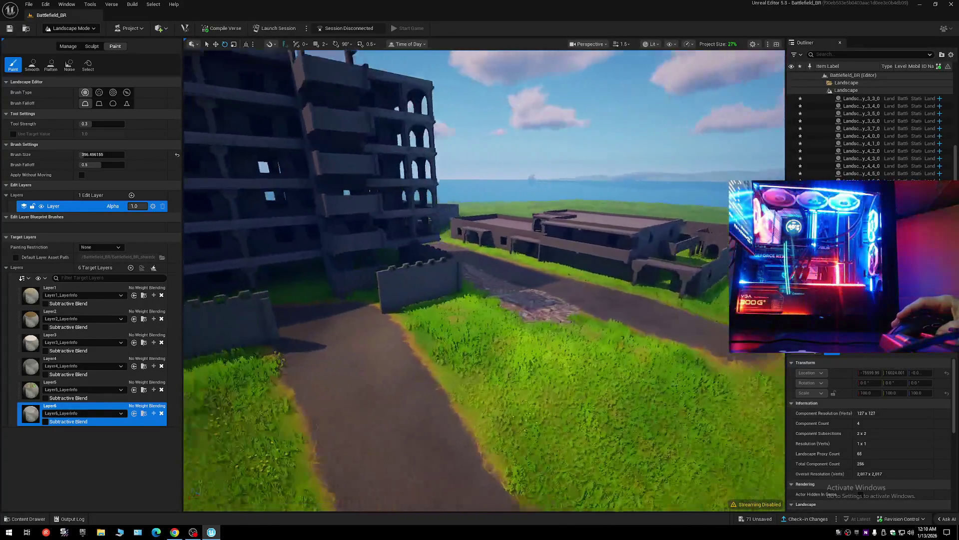
{"action": "left_click_drag", "start_coordinate": [484, 279], "coordinate": [484, 229]}
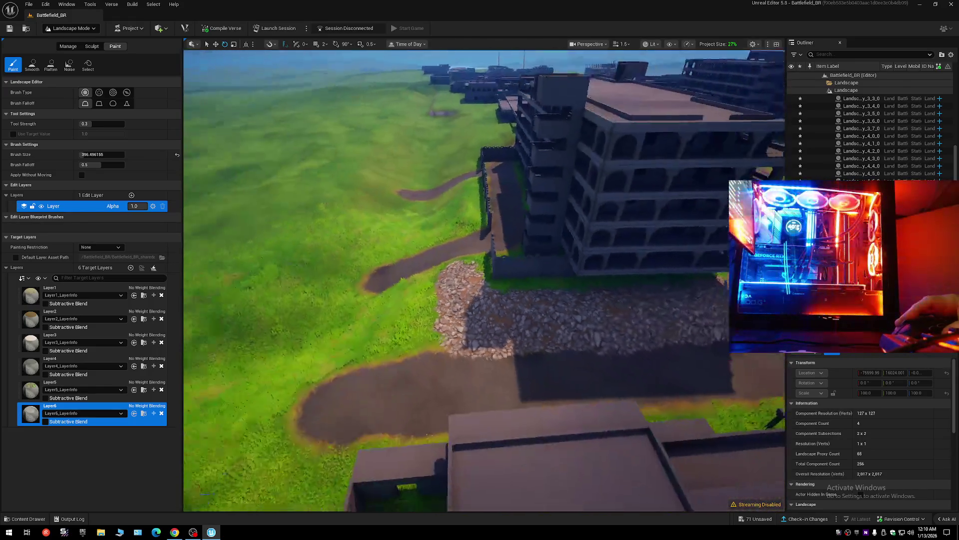
{"action": "mouse_move", "coordinate": [483, 280]}
{"action": "left_mouse_down"}
{"action": "mouse_move", "coordinate": [450, 240]}
{"action": "mouse_move", "coordinate": [497, 249]}
{"action": "mouse_move", "coordinate": [470, 307]}
{"action": "left_mouse_up"}
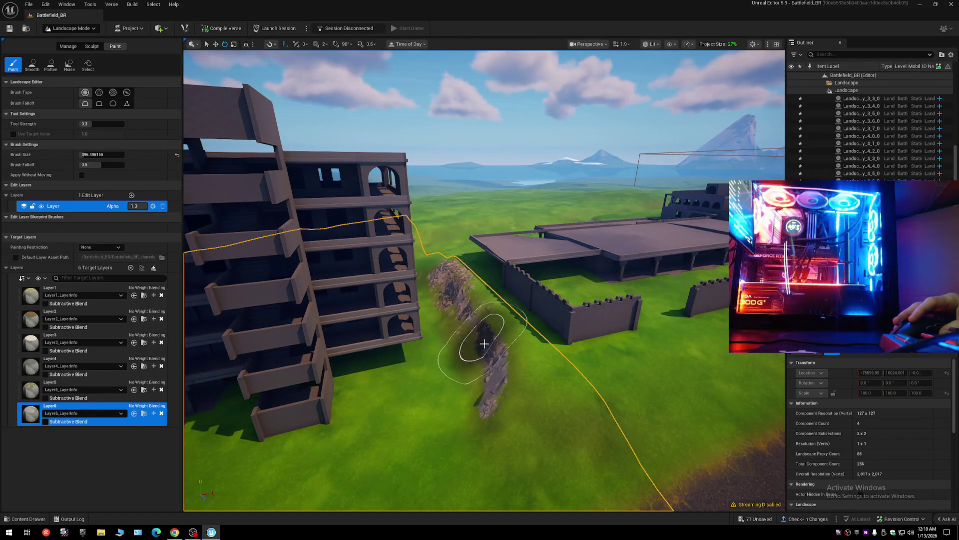
{"action": "mouse_move", "coordinate": [533, 409]}
{"action": "left_mouse_down"}
{"action": "mouse_move", "coordinate": [525, 439]}
{"action": "mouse_move", "coordinate": [493, 343]}
{"action": "mouse_move", "coordinate": [446, 267]}
{"action": "mouse_move", "coordinate": [458, 279]}
{"action": "left_mouse_up"}
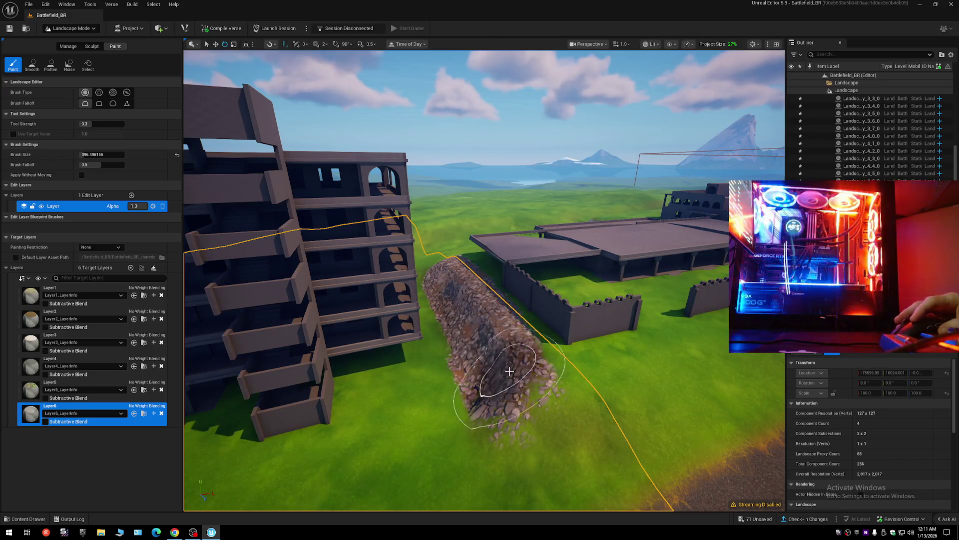
{"action": "scroll", "coordinate": [510, 371], "scroll_direction": "down", "scroll_amount": 5}
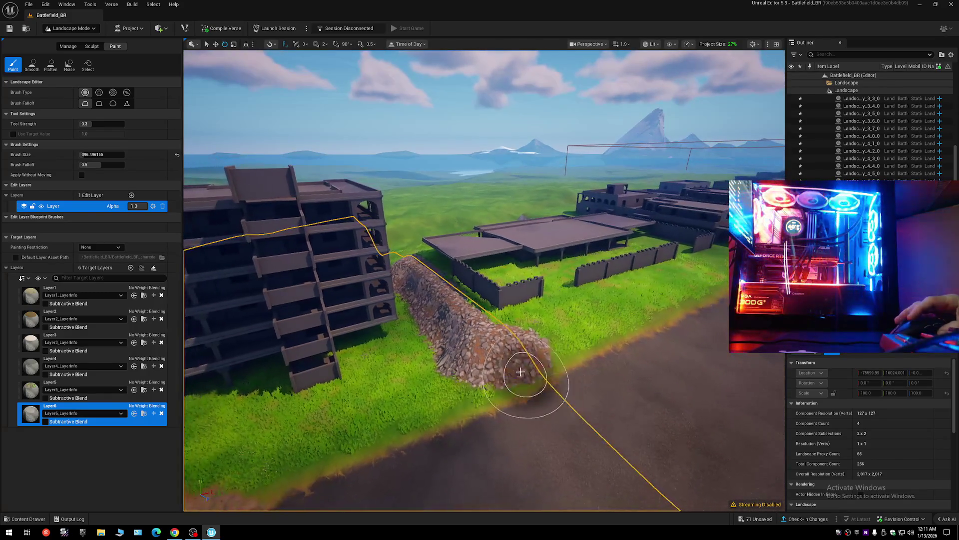
{"action": "scroll", "coordinate": [531, 381], "scroll_direction": "up", "scroll_amount": 2}
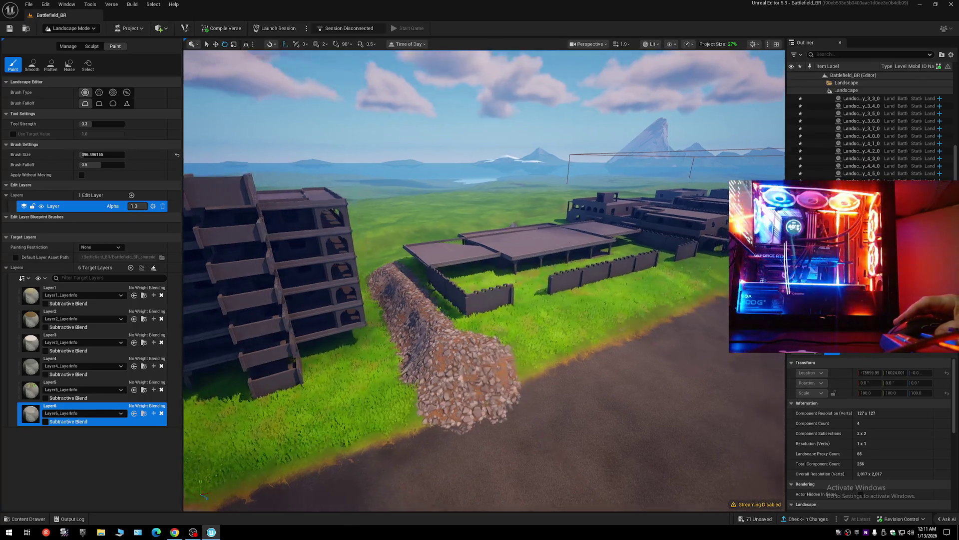
{"action": "scroll", "coordinate": [353, 390], "scroll_direction": "up", "scroll_amount": 4}
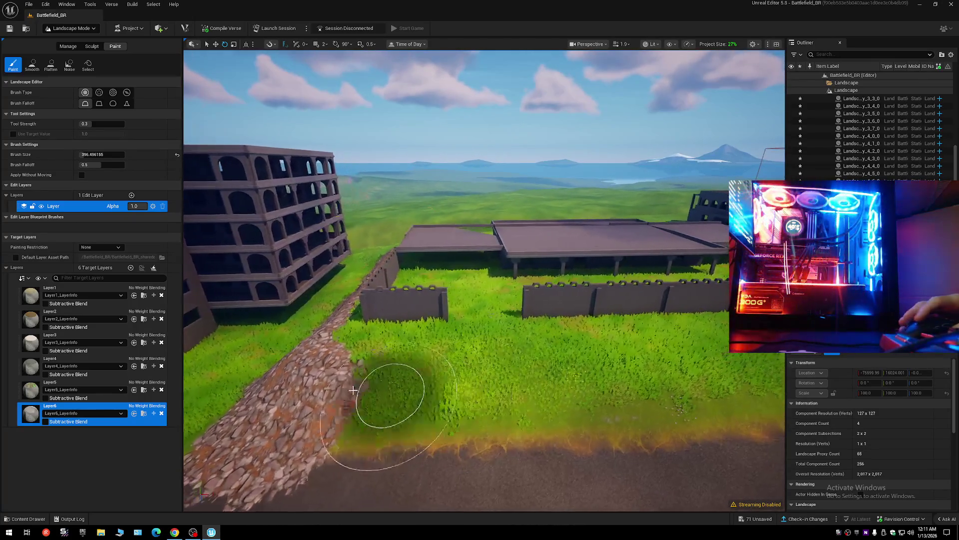
Extend the Layer6 rock patch along the edge of the dirt road.
{"action": "scroll", "coordinate": [395, 370], "scroll_direction": "down", "scroll_amount": 3}
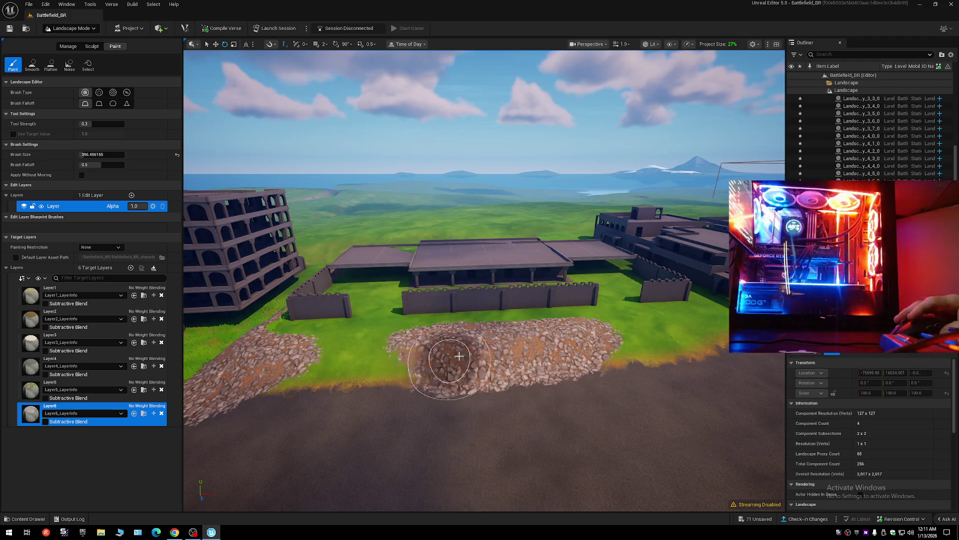
{"action": "scroll", "coordinate": [459, 356], "scroll_direction": "up", "scroll_amount": 4}
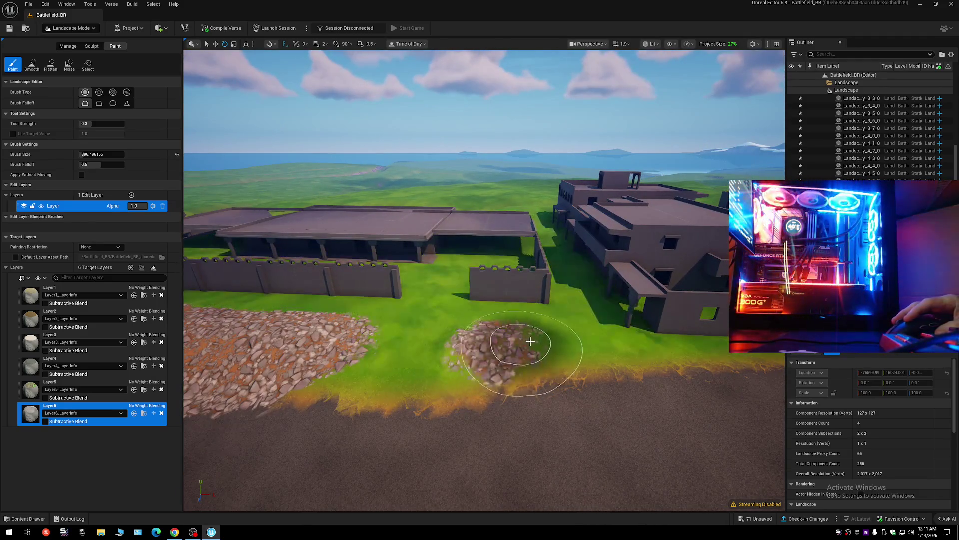
{"action": "left_click_drag", "start_coordinate": [531, 341], "coordinate": [603, 350]}
{"action": "scroll", "coordinate": [477, 368], "scroll_direction": "down", "scroll_amount": 3}
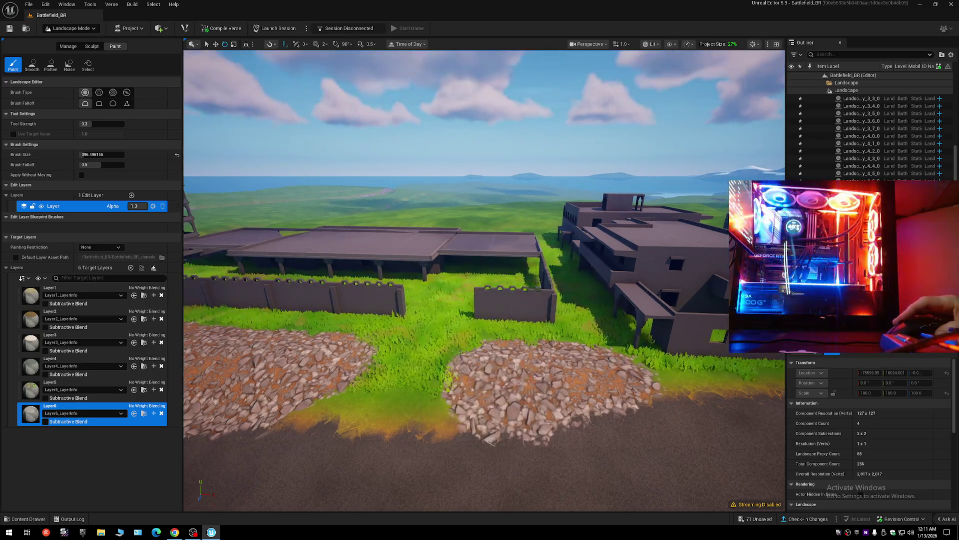
Fly along the road toward the tall building and its flat rooftop.
{"action": "key", "text": "w"}
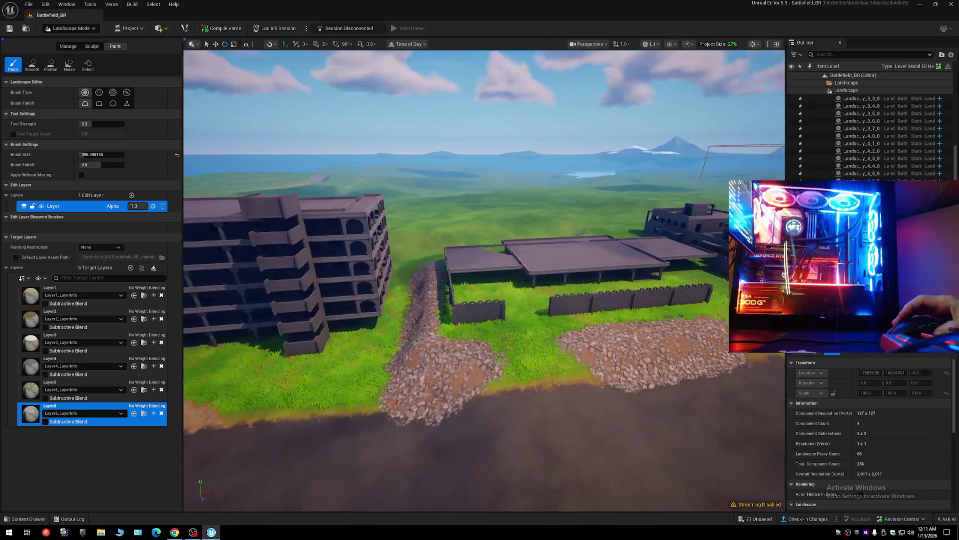
{"action": "key", "text": "w"}
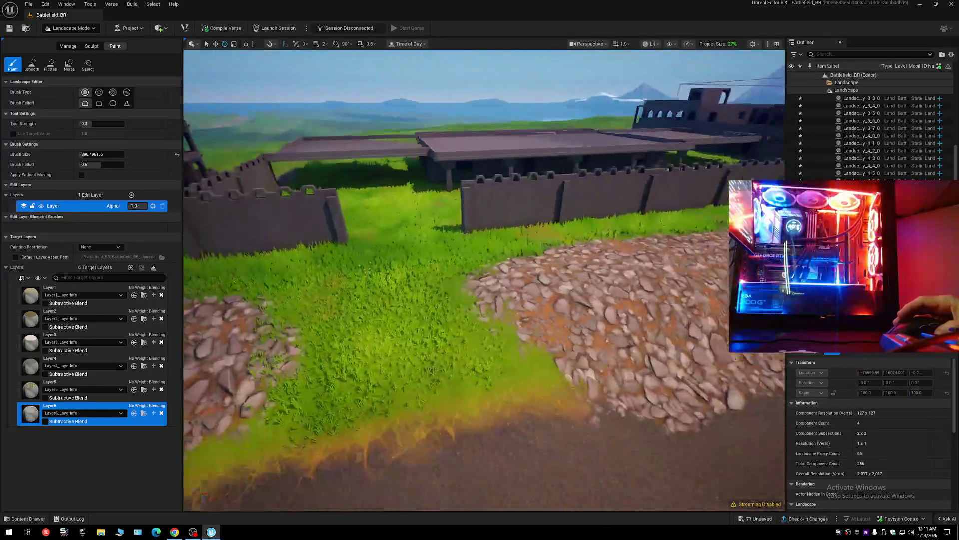
{"action": "key", "text": "w"}
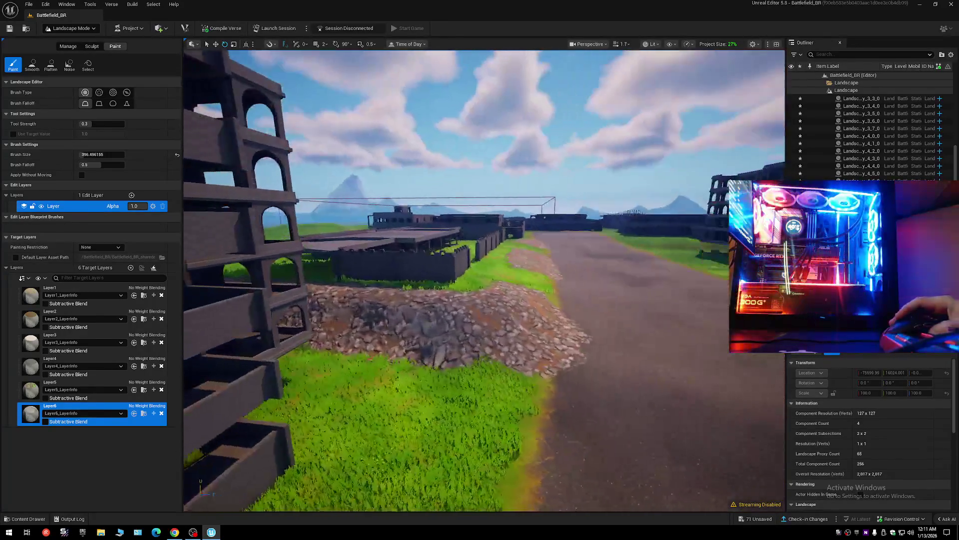
{"action": "key", "text": "w"}
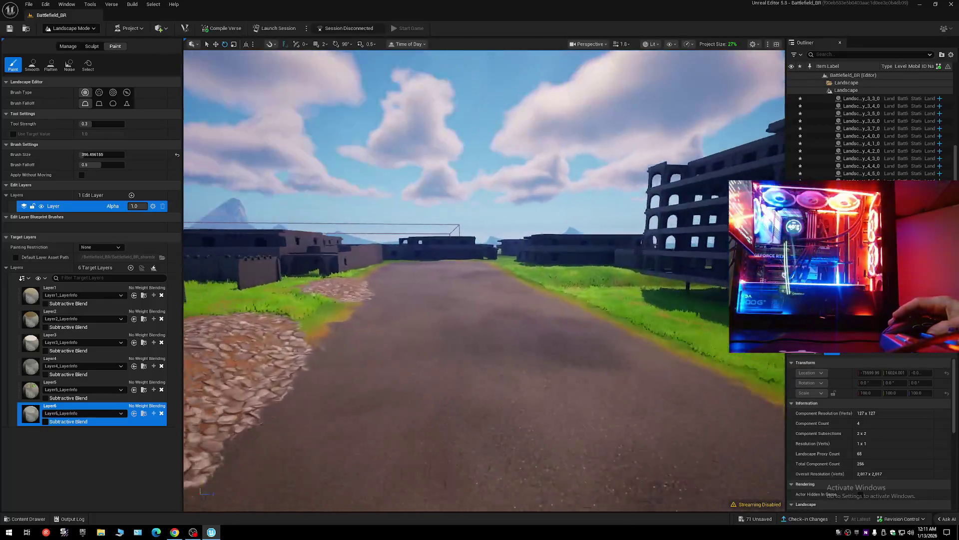
{"action": "scroll", "coordinate": [484, 280], "scroll_direction": "down", "scroll_amount": 2}
{"action": "key", "text": "w"}
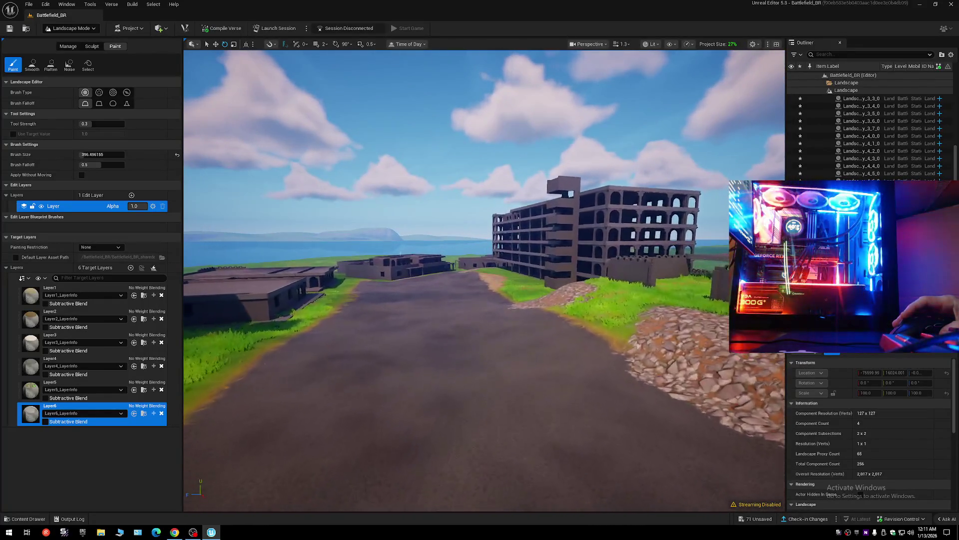
{"action": "key", "text": "w"}
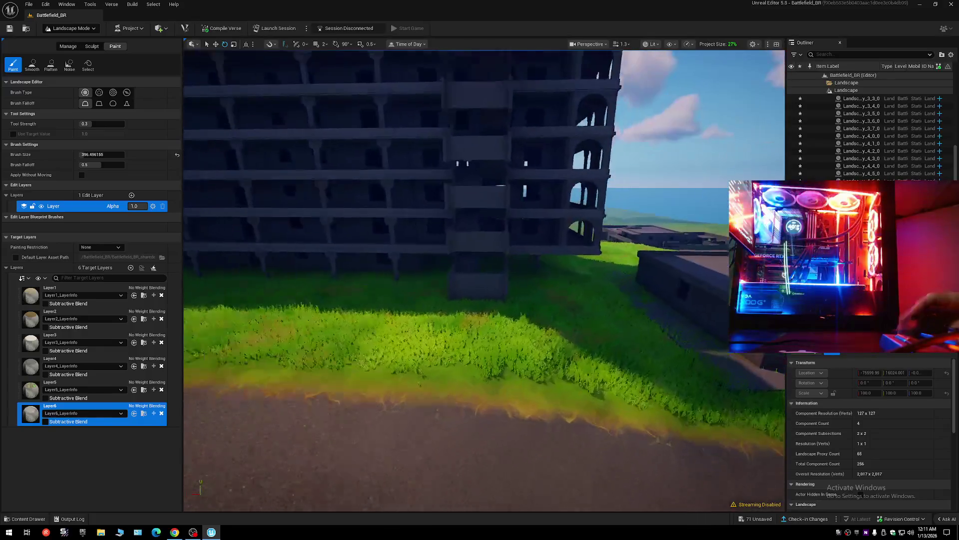
{"action": "key", "text": "w"}
{"action": "scroll", "coordinate": [484, 280], "scroll_direction": "up", "scroll_amount": 2}
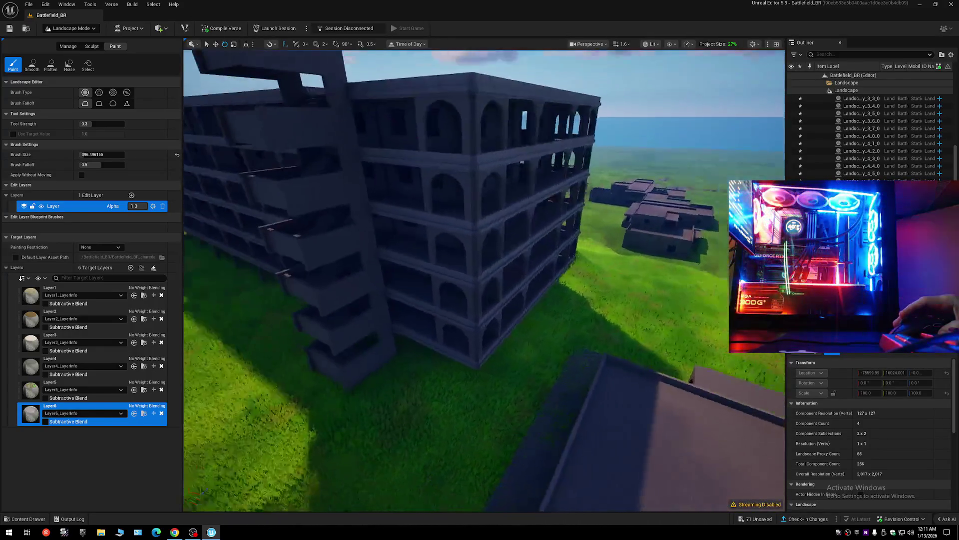
{"action": "key", "text": "w"}
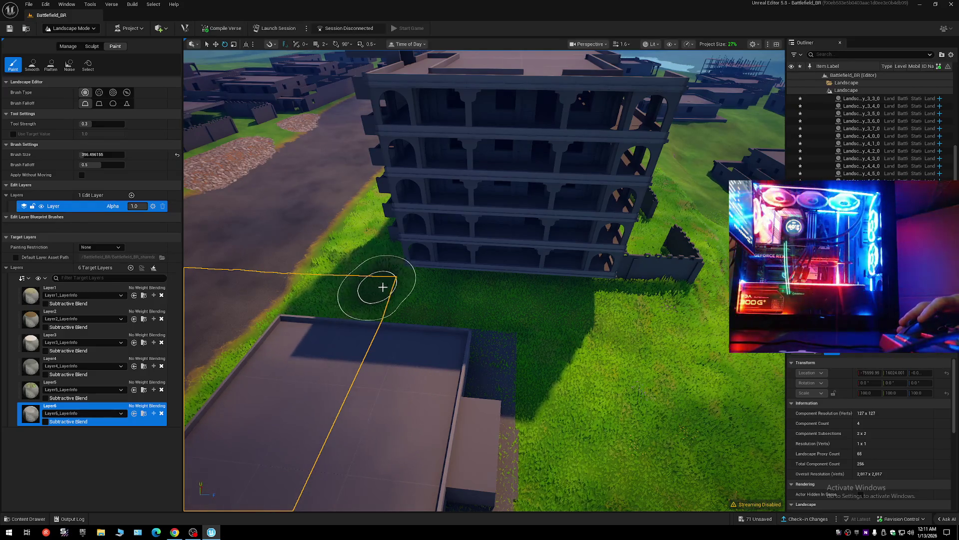
Paint Layer6 rock over the grass along the tall building's base.
{"action": "left_click_drag", "start_coordinate": [383, 287], "coordinate": [427, 288]}
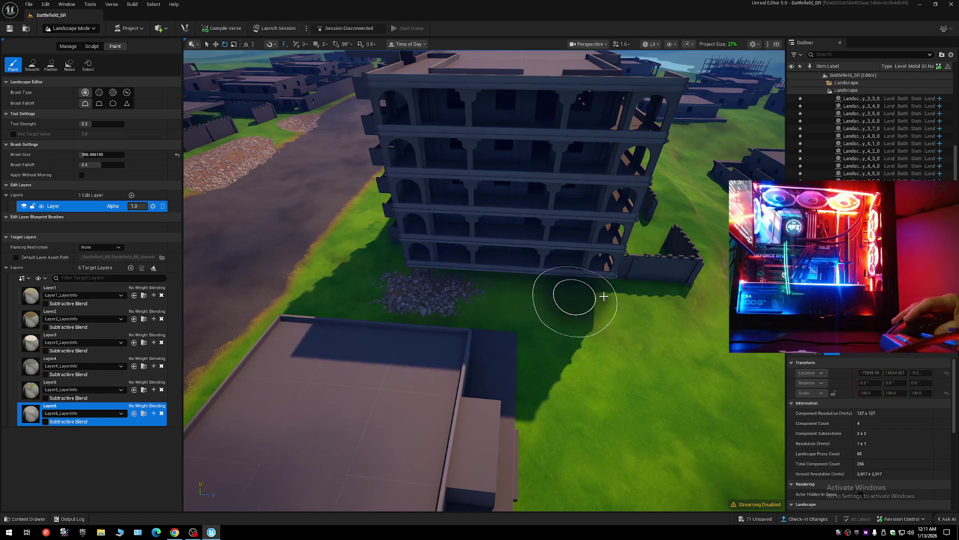
{"action": "left_click_drag", "start_coordinate": [701, 300], "coordinate": [659, 301]}
{"action": "mouse_move", "coordinate": [459, 300]}
{"action": "left_mouse_down"}
{"action": "mouse_move", "coordinate": [418, 302]}
{"action": "mouse_move", "coordinate": [403, 289]}
{"action": "mouse_move", "coordinate": [470, 294]}
{"action": "left_mouse_up"}
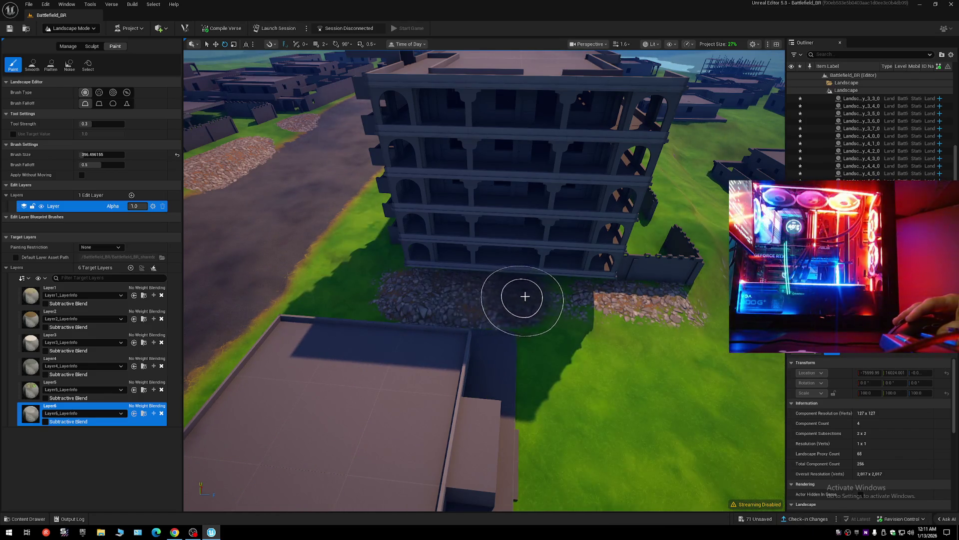
{"action": "left_click_drag", "start_coordinate": [672, 303], "coordinate": [709, 364]}
Paint a curved rock path across the grass in front of the low walls and extend its right end.
{"action": "mouse_move", "coordinate": [374, 247]}
{"action": "left_mouse_down"}
{"action": "mouse_move", "coordinate": [438, 268]}
{"action": "mouse_move", "coordinate": [516, 270]}
{"action": "mouse_move", "coordinate": [638, 240]}
{"action": "mouse_move", "coordinate": [723, 200]}
{"action": "left_mouse_up"}
{"action": "mouse_move", "coordinate": [480, 280]}
{"action": "left_mouse_down"}
{"action": "mouse_move", "coordinate": [524, 282]}
{"action": "mouse_move", "coordinate": [532, 315]}
{"action": "left_mouse_up"}
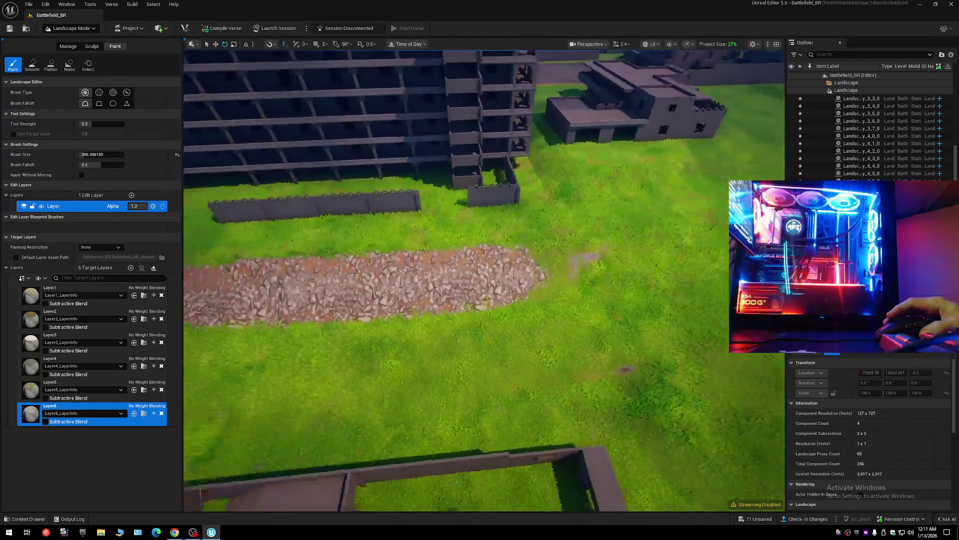
{"action": "left_click_drag", "start_coordinate": [606, 241], "coordinate": [552, 264]}
{"action": "scroll", "coordinate": [461, 278], "scroll_direction": "down", "scroll_amount": 5}
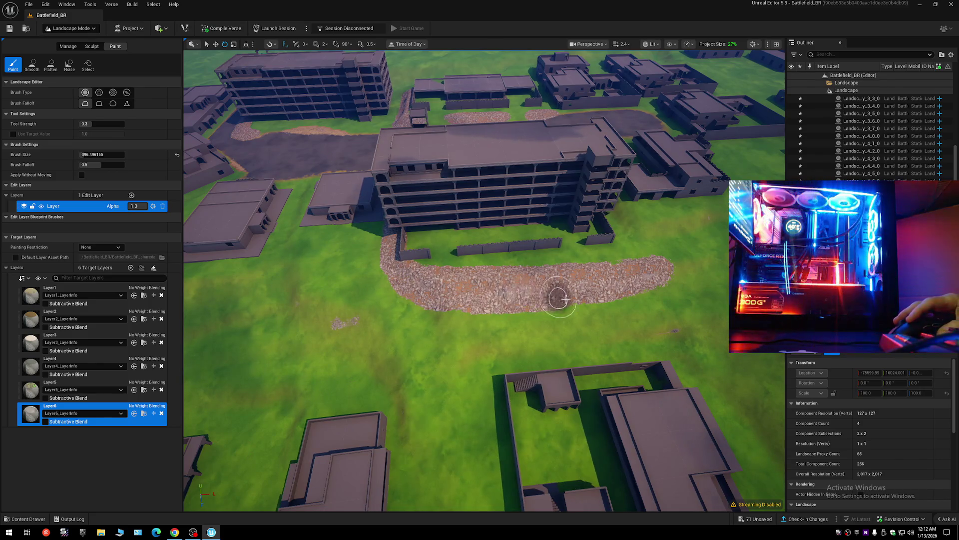
{"action": "scroll", "coordinate": [661, 277], "scroll_direction": "up", "scroll_amount": 10}
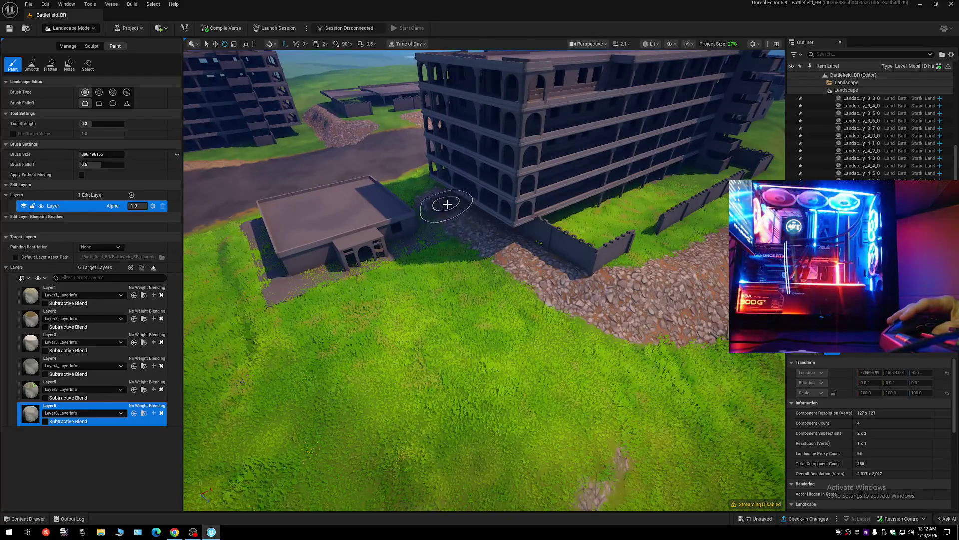
Cover the grass strip between the buildings with Layer6 rock so the path meets the road.
{"action": "left_click_drag", "start_coordinate": [446, 205], "coordinate": [510, 248]}
{"action": "scroll", "coordinate": [595, 295], "scroll_direction": "up", "scroll_amount": 8}
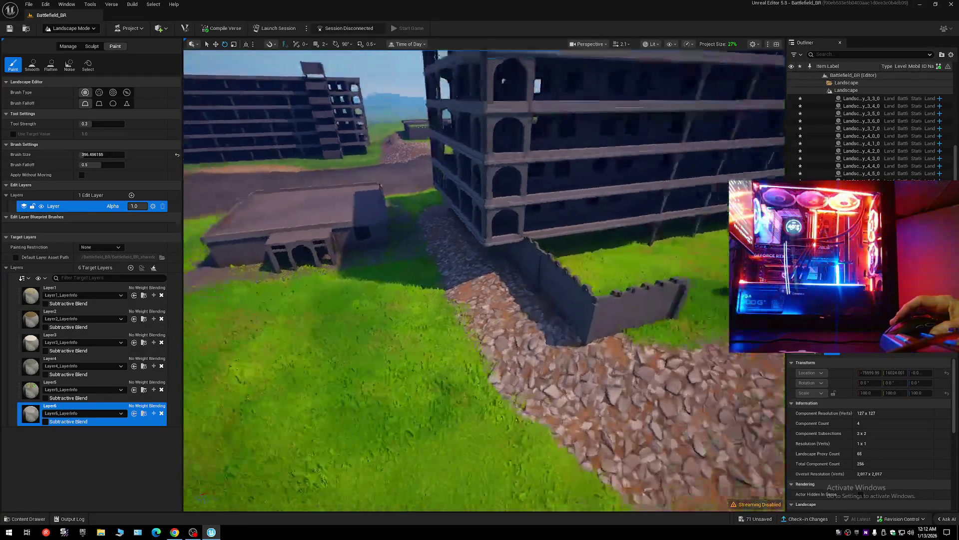
{"action": "key", "text": "w"}
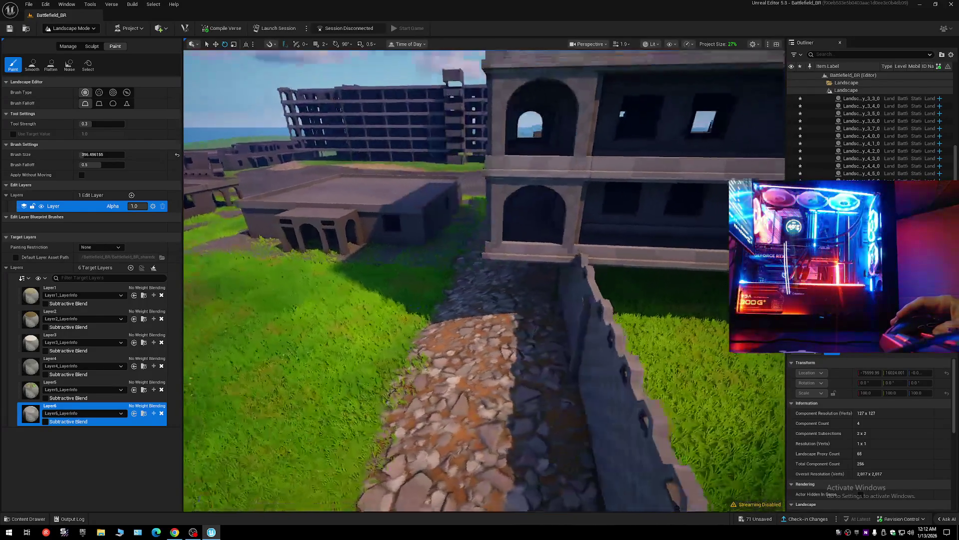
{"action": "scroll", "coordinate": [485, 280], "scroll_direction": "down", "scroll_amount": 2}
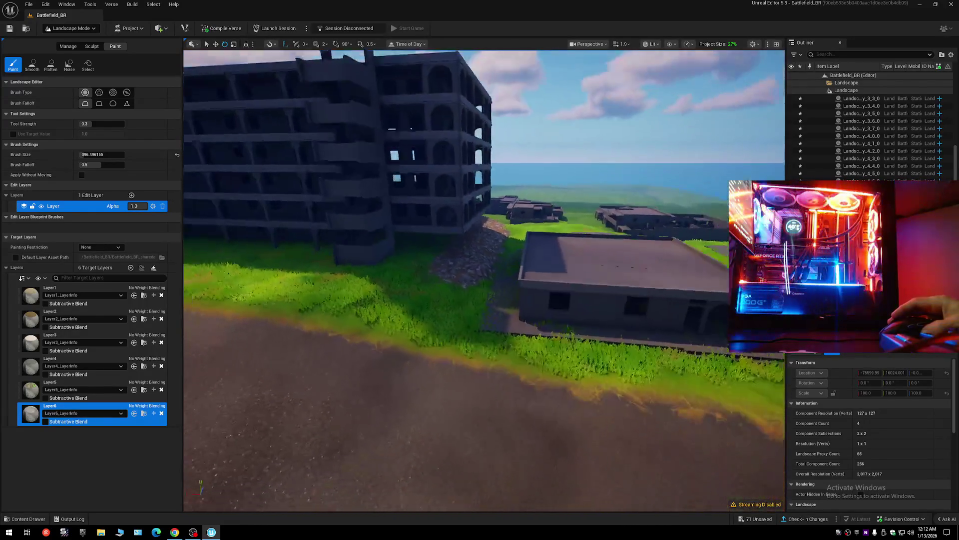
{"action": "key", "text": "w"}
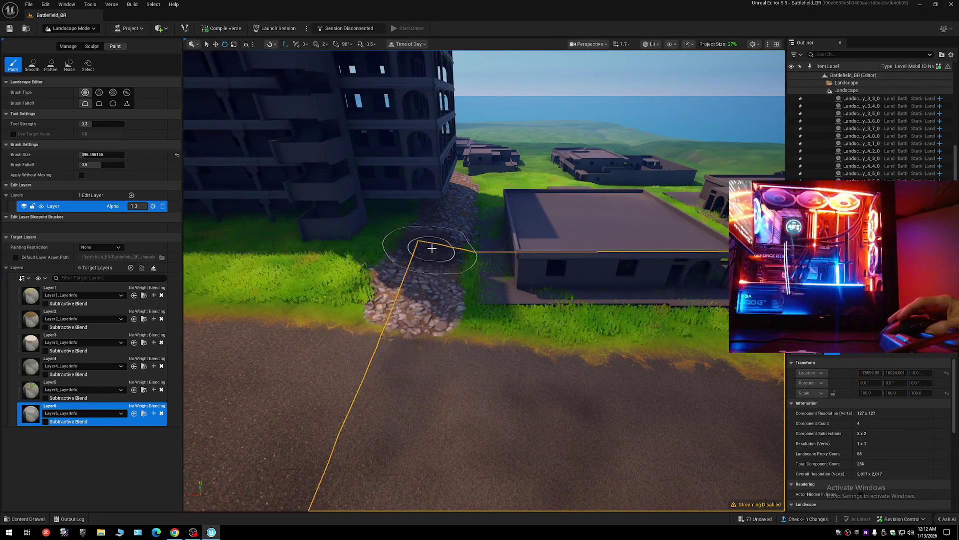
{"action": "key", "text": "w"}
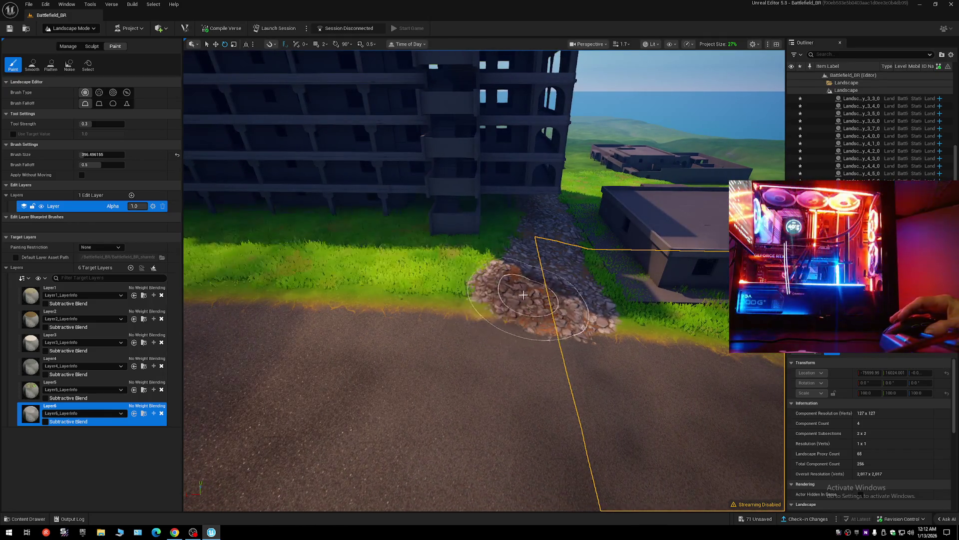
{"action": "key", "text": "d"}
{"action": "key", "text": "s"}
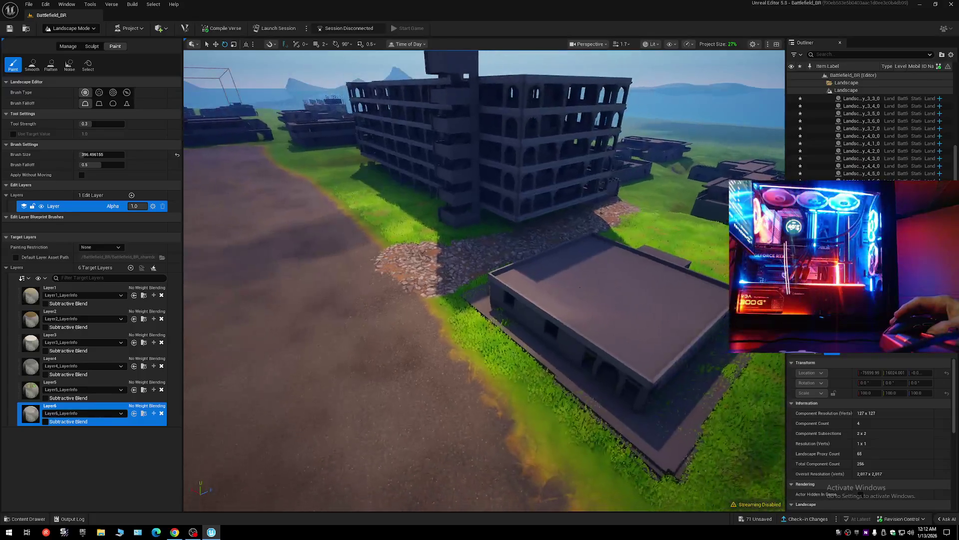
{"action": "key", "text": "s"}
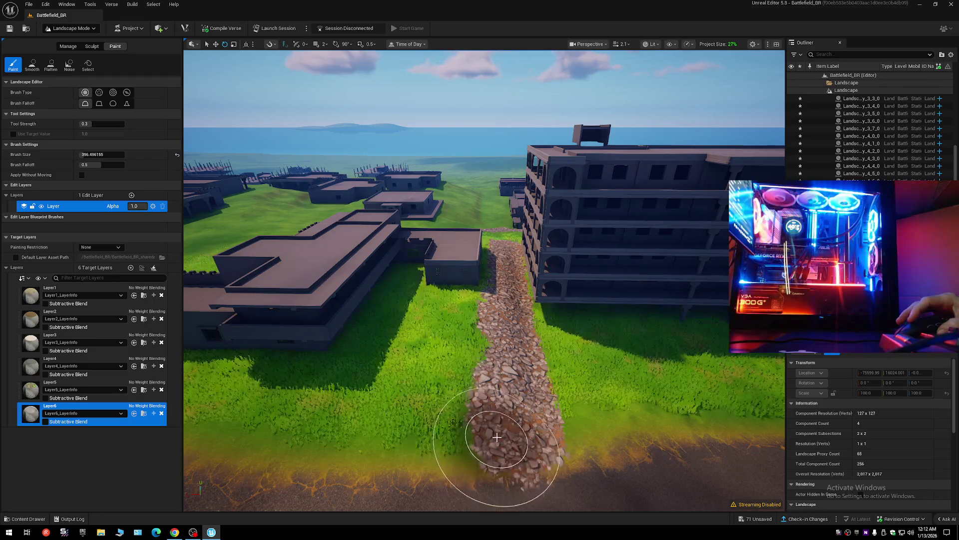
Fly around the low flat-roofed building to survey the stone path and surrounding grass.
{"action": "key", "text": "w"}
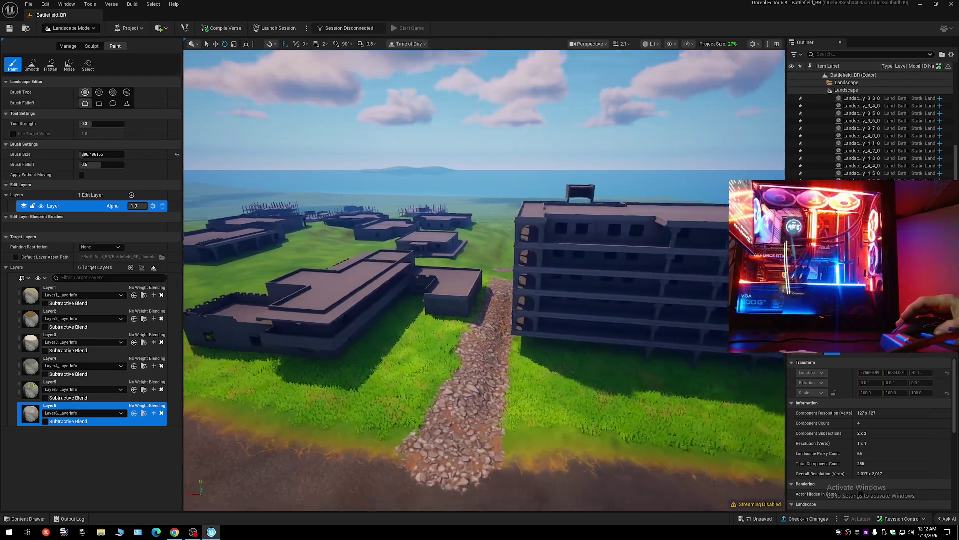
{"action": "key", "text": "w"}
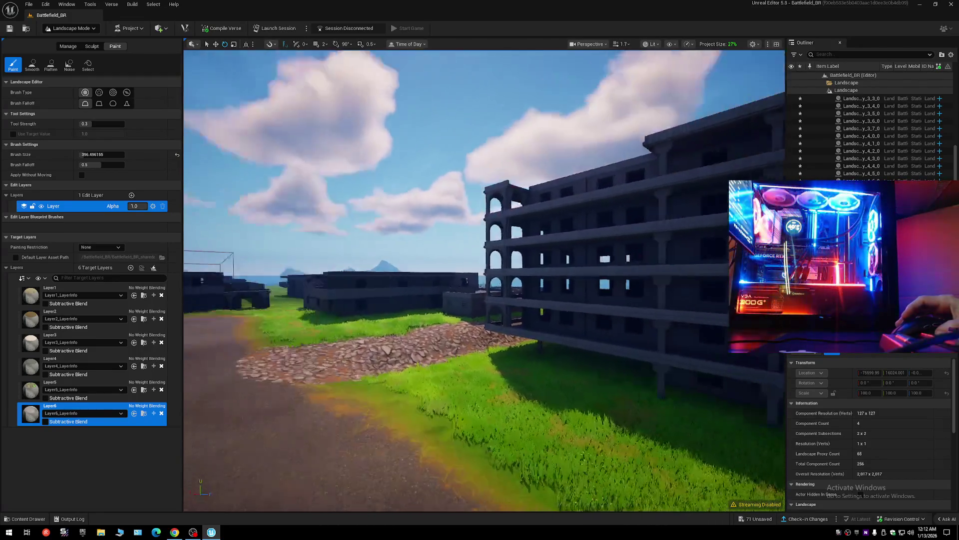
{"action": "key", "text": "s"}
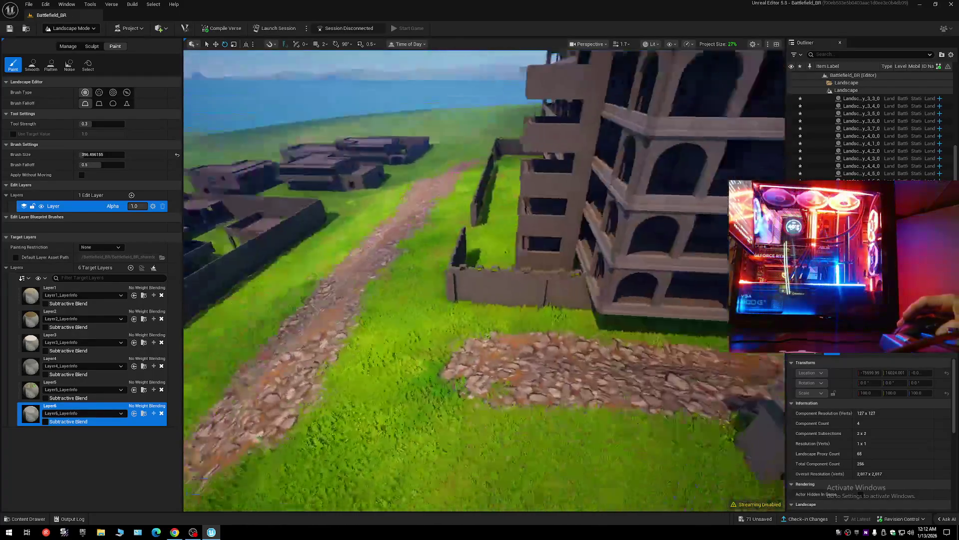
{"action": "key", "text": "w"}
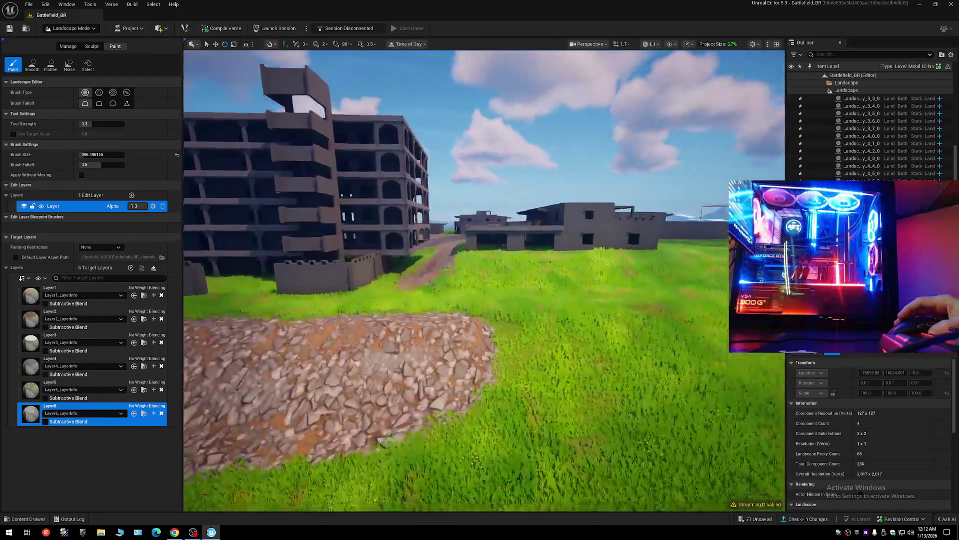
{"action": "key", "text": "d"}
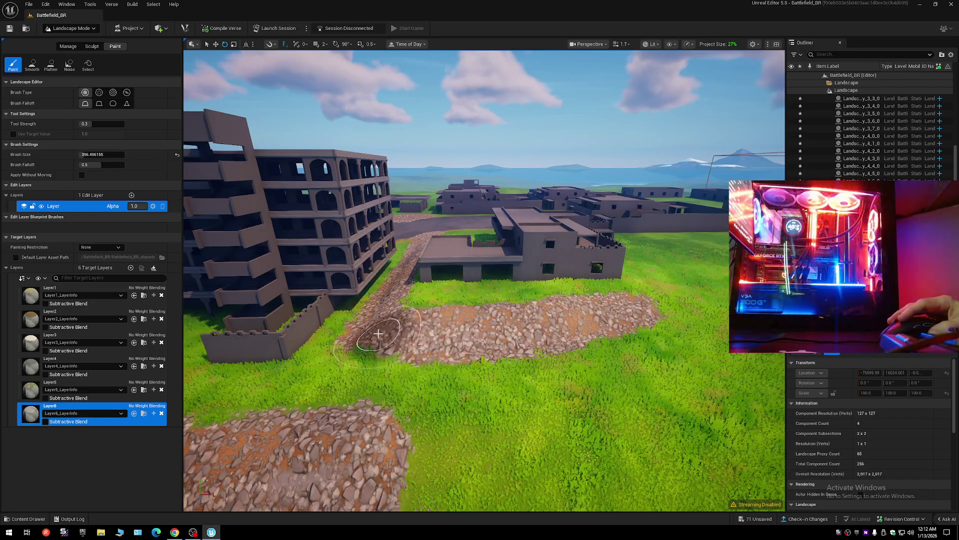
{"action": "key", "text": "s"}
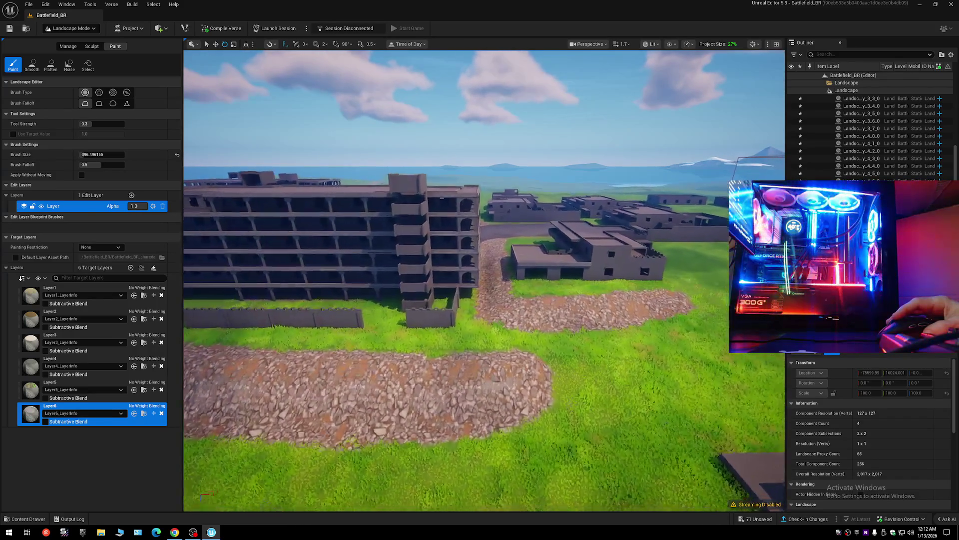
{"action": "key", "text": "w"}
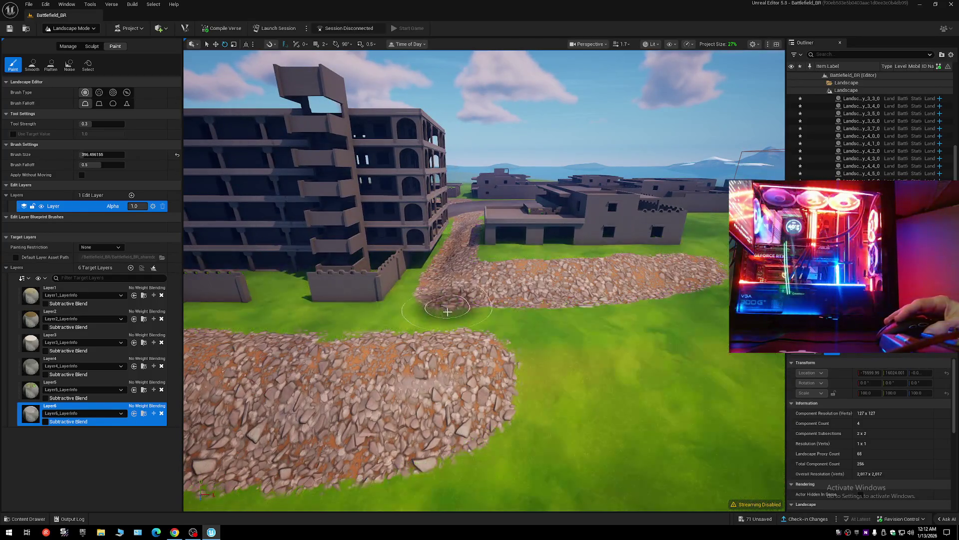
{"action": "key", "text": "s"}
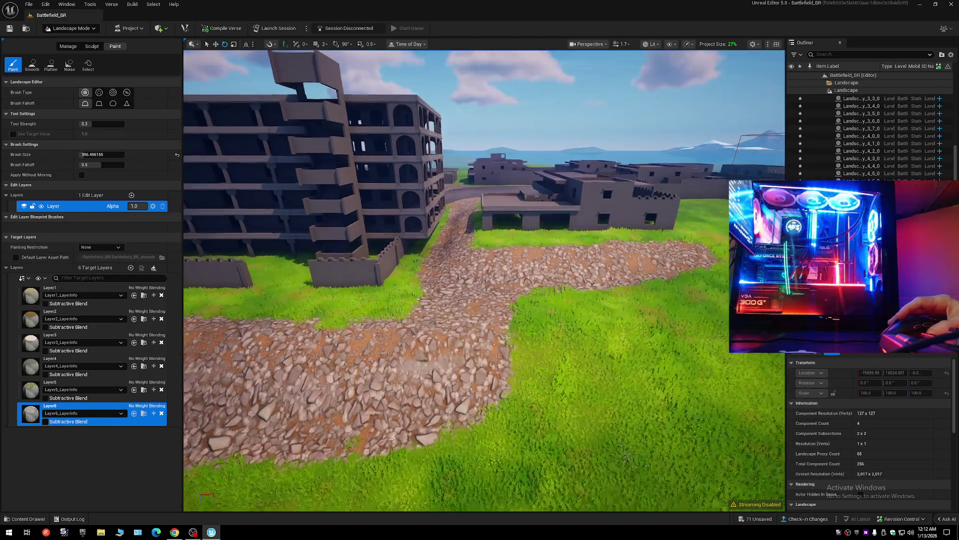
{"action": "key", "text": "w"}
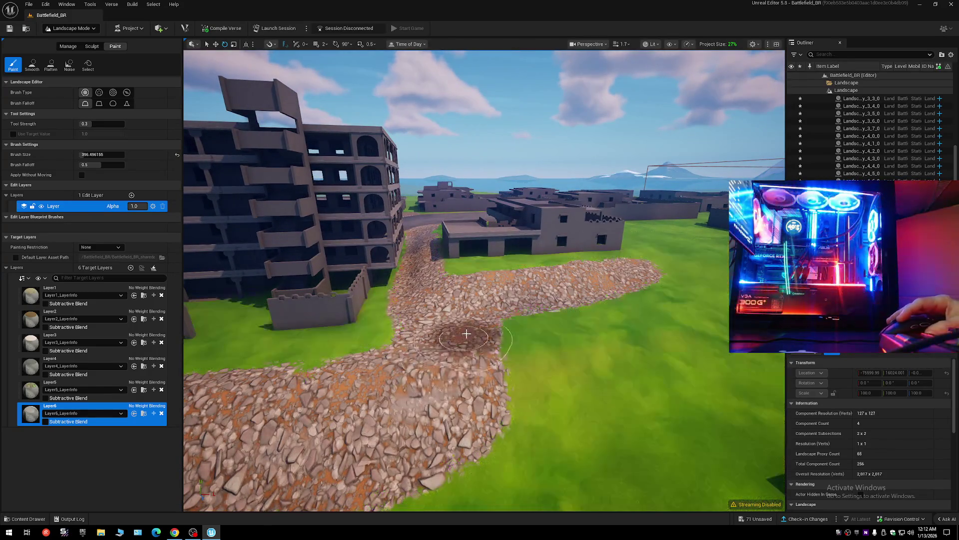
{"action": "key", "text": "s"}
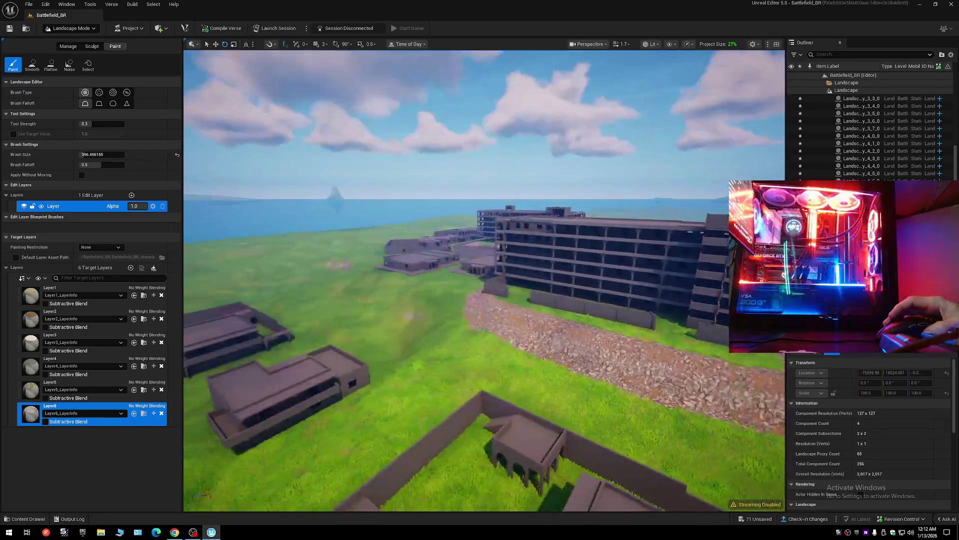
{"action": "key", "text": "s"}
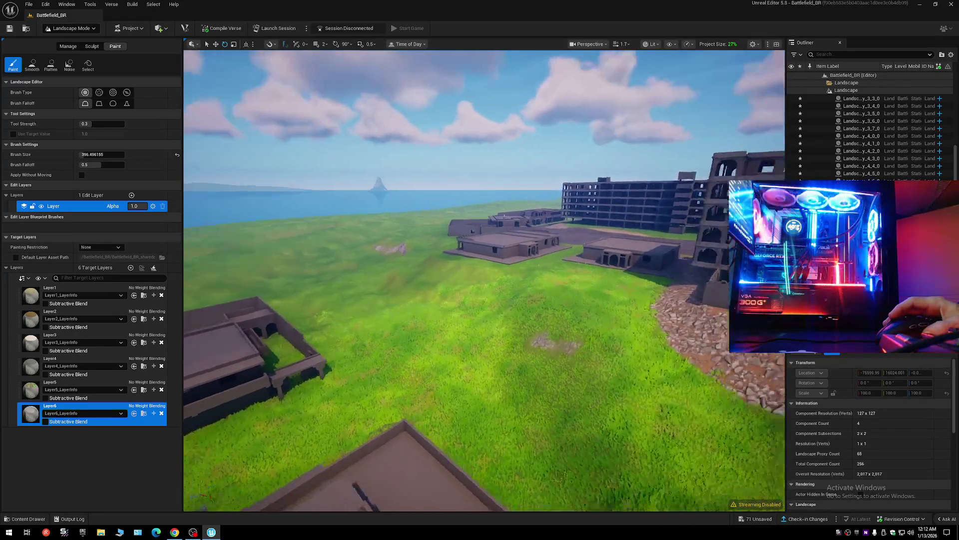
Paint a curving Layer6 rock patch on the grass beside the building.
{"action": "scroll", "coordinate": [484, 280], "scroll_direction": "up", "scroll_amount": 2}
{"action": "key", "text": "w"}
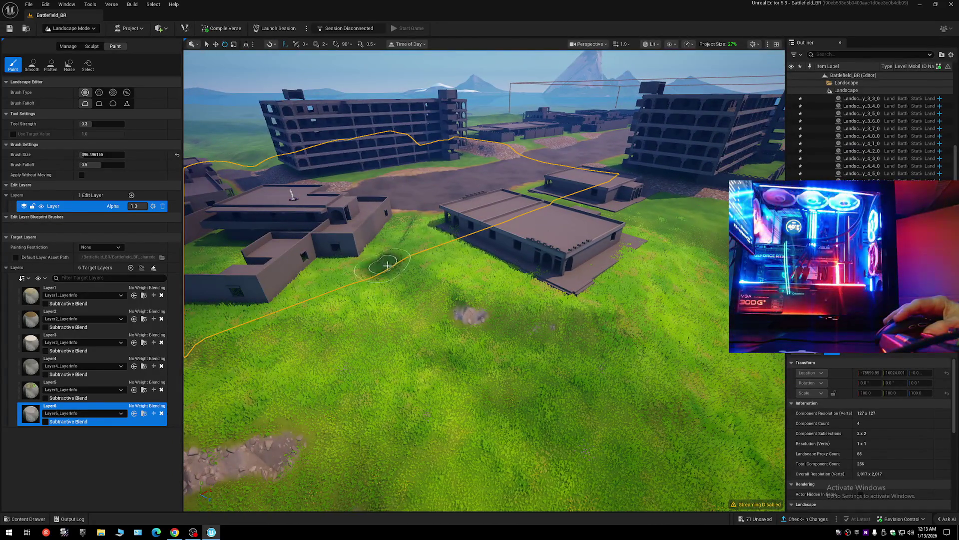
{"action": "left_click_drag", "start_coordinate": [388, 264], "coordinate": [442, 294]}
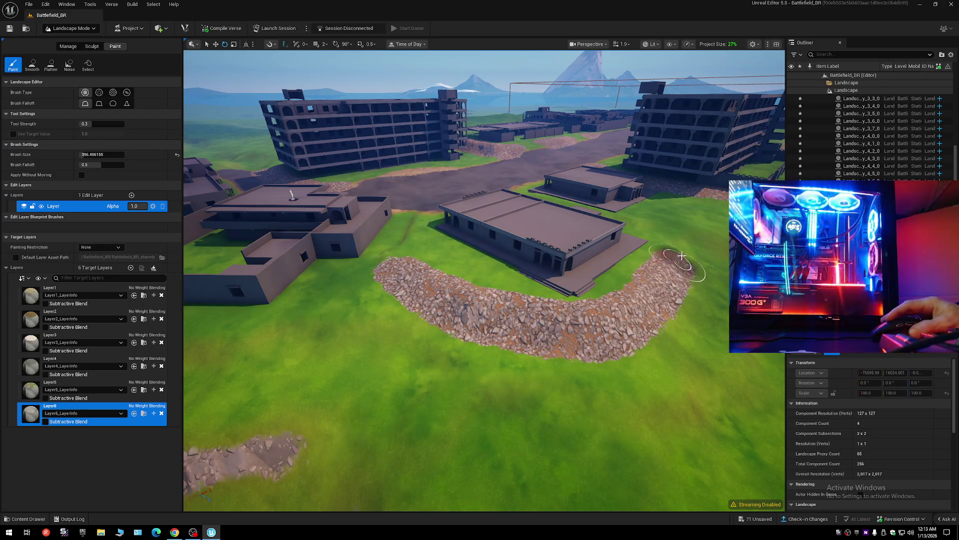
{"action": "key", "text": "w"}
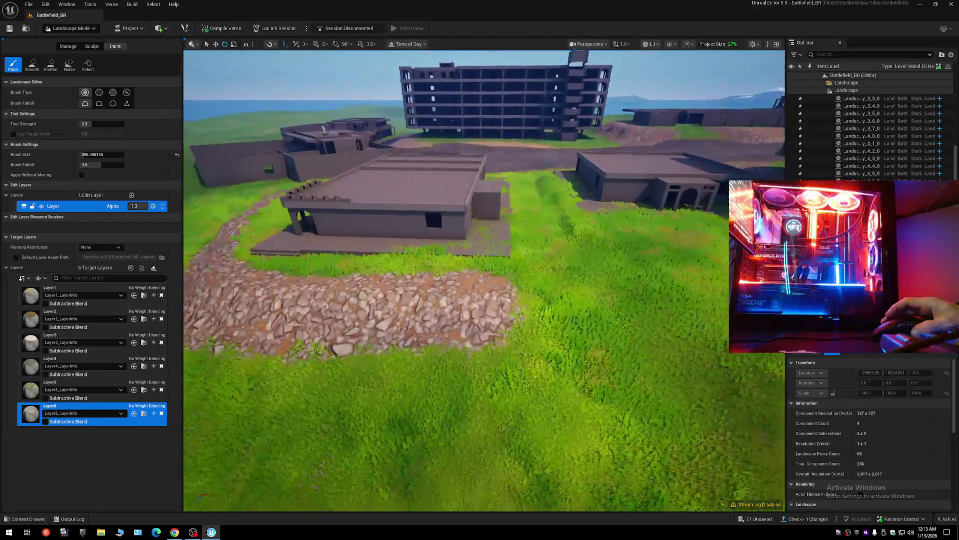
{"action": "key", "text": "w"}
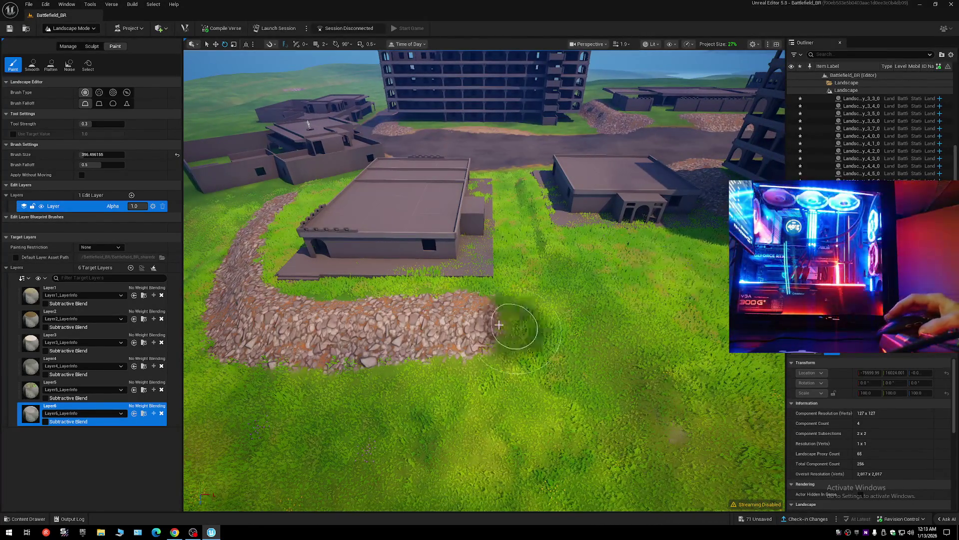
Set the viewport Scalability Foliage quality to Low to hide the grass.
{"action": "left_click", "coordinate": [693, 46]}
{"action": "mouse_move", "coordinate": [718, 121]}
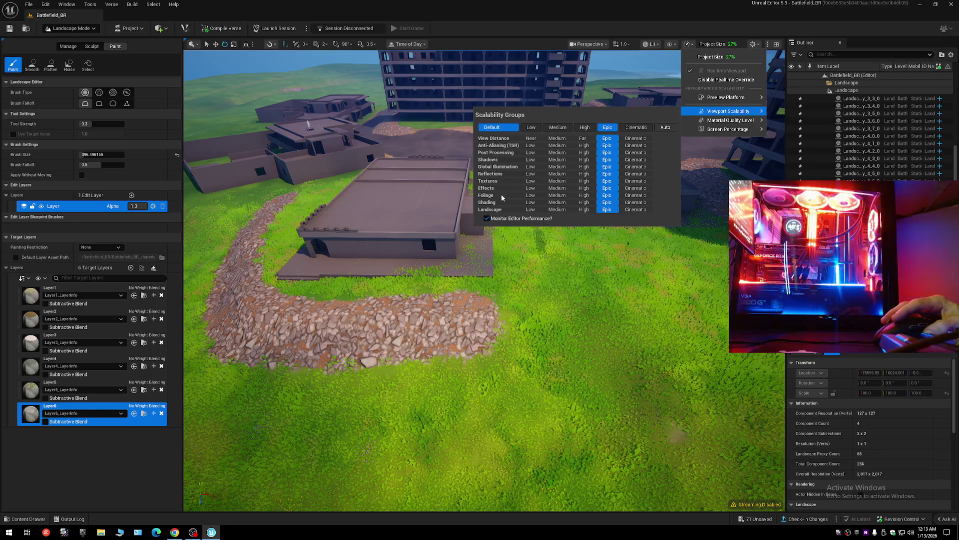
{"action": "left_click", "coordinate": [532, 197]}
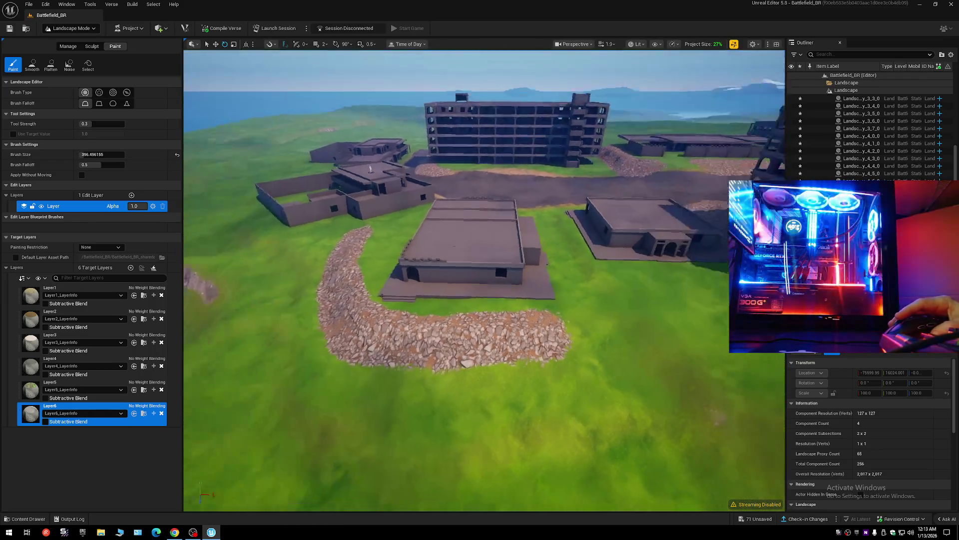
Paint a wide curving Layer6 rock stroke across the open grass.
{"action": "key", "text": "s"}
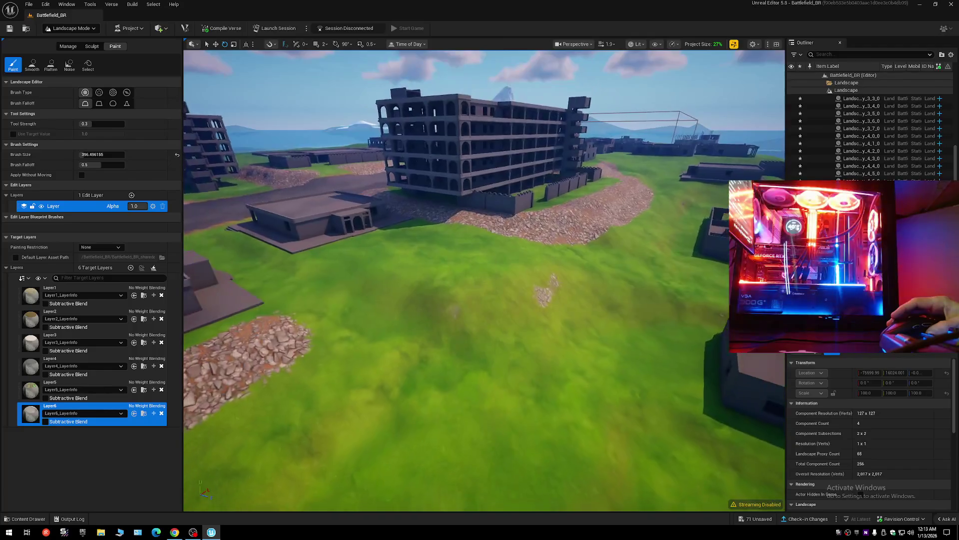
{"action": "key", "text": "s"}
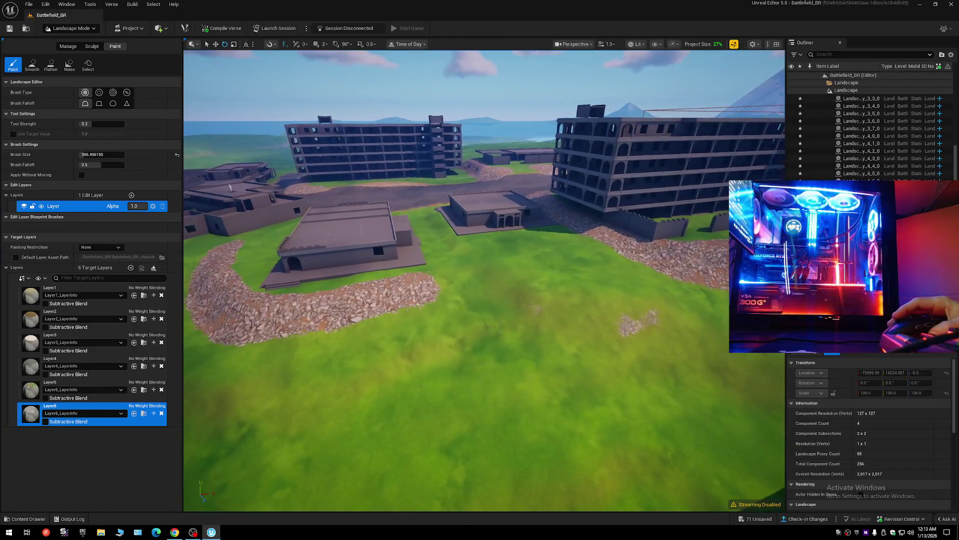
{"action": "key", "text": "s"}
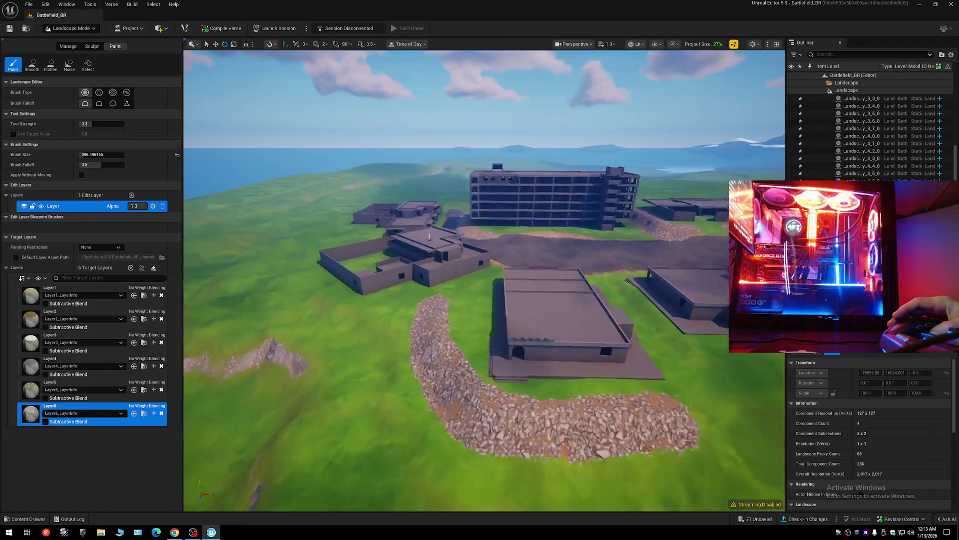
{"action": "key", "text": "w"}
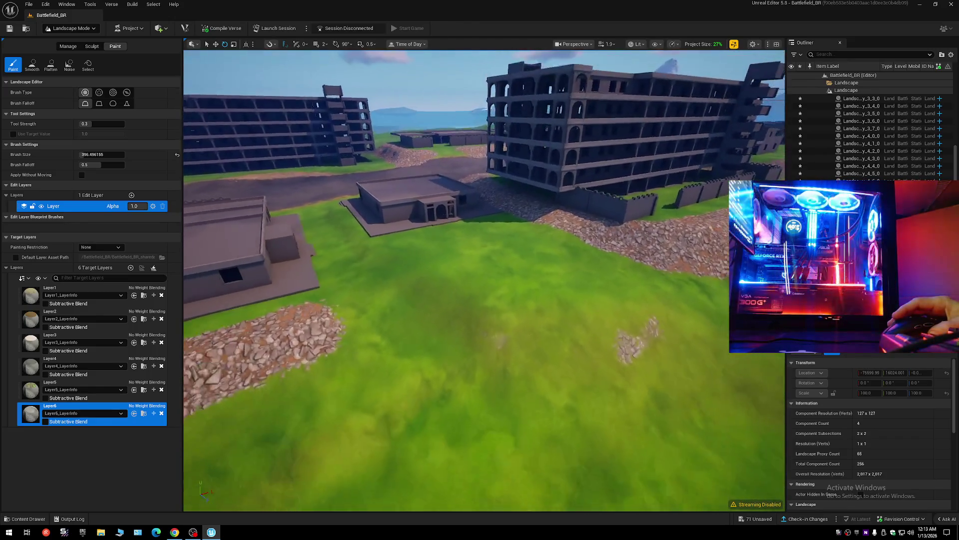
{"action": "mouse_move", "coordinate": [405, 275]}
{"action": "left_mouse_down"}
{"action": "mouse_move", "coordinate": [407, 267]}
{"action": "mouse_move", "coordinate": [450, 307]}
{"action": "mouse_move", "coordinate": [536, 343]}
{"action": "mouse_move", "coordinate": [636, 328]}
{"action": "left_mouse_up"}
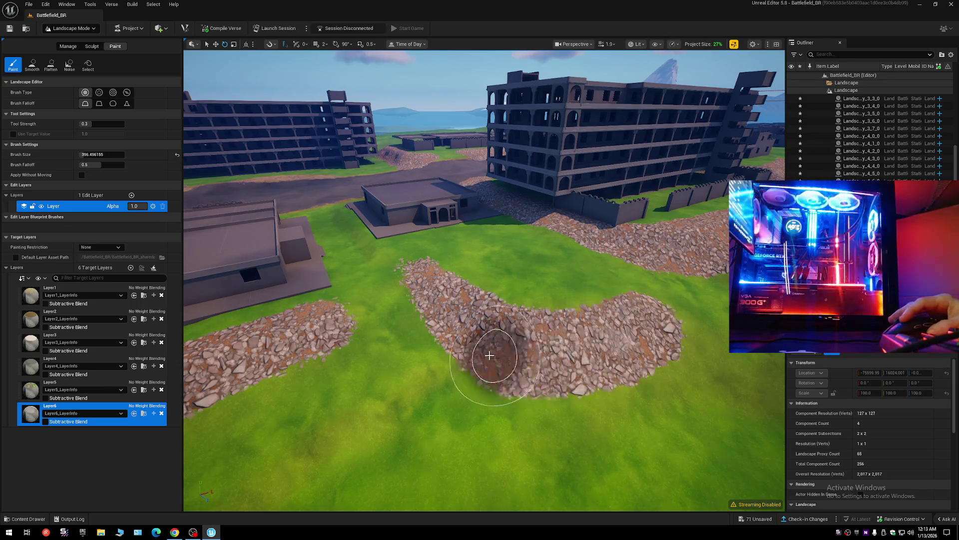
Extend the rock path leftward across the grass in front of the walled buildings.
{"action": "key", "text": "a"}
{"action": "key", "text": "w"}
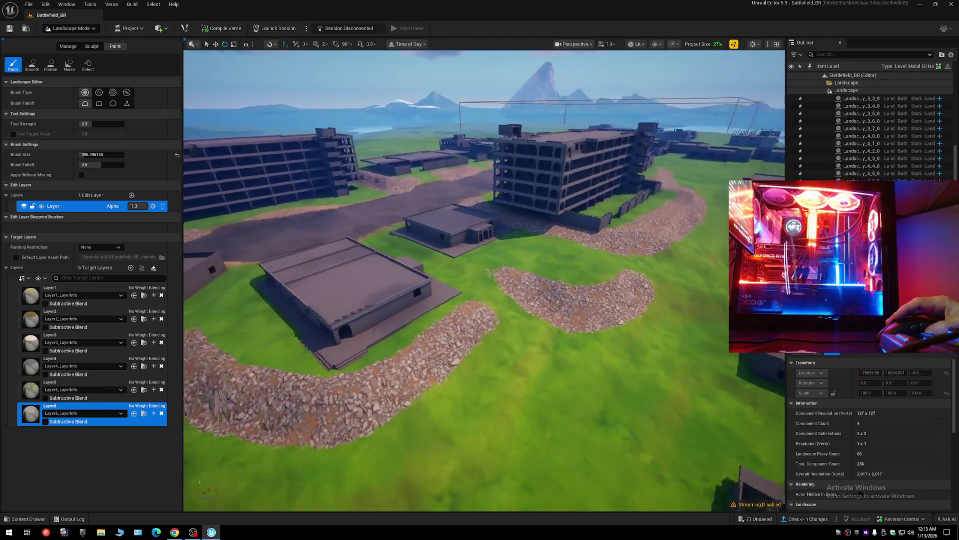
{"action": "key", "text": "d"}
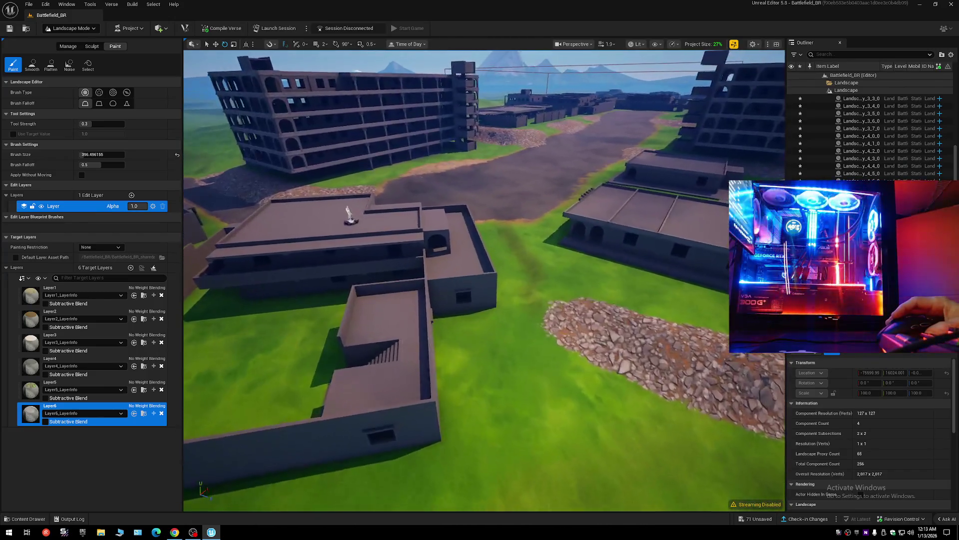
{"action": "key", "text": "w"}
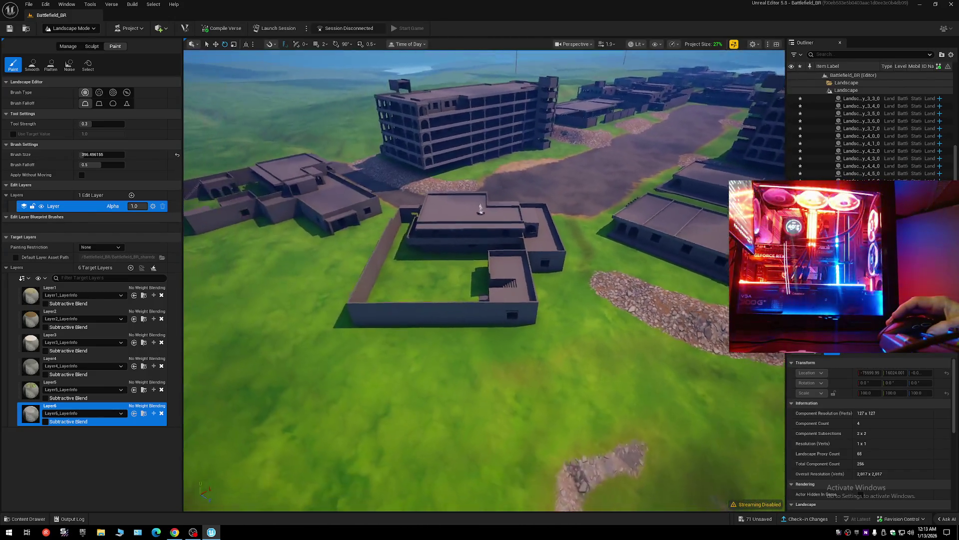
{"action": "key", "text": "s"}
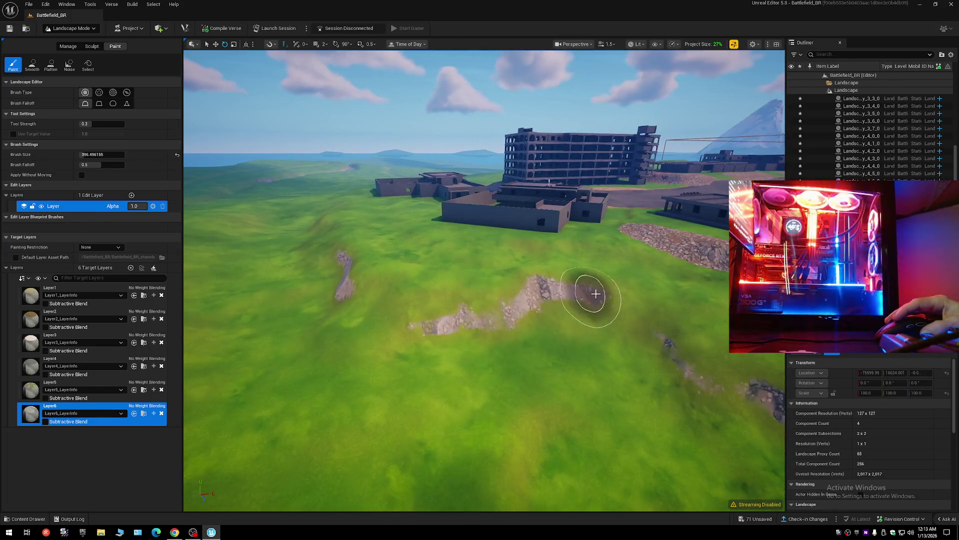
{"action": "mouse_move", "coordinate": [531, 289]}
{"action": "left_mouse_down"}
{"action": "mouse_move", "coordinate": [488, 307]}
{"action": "mouse_move", "coordinate": [342, 322]}
{"action": "left_mouse_up"}
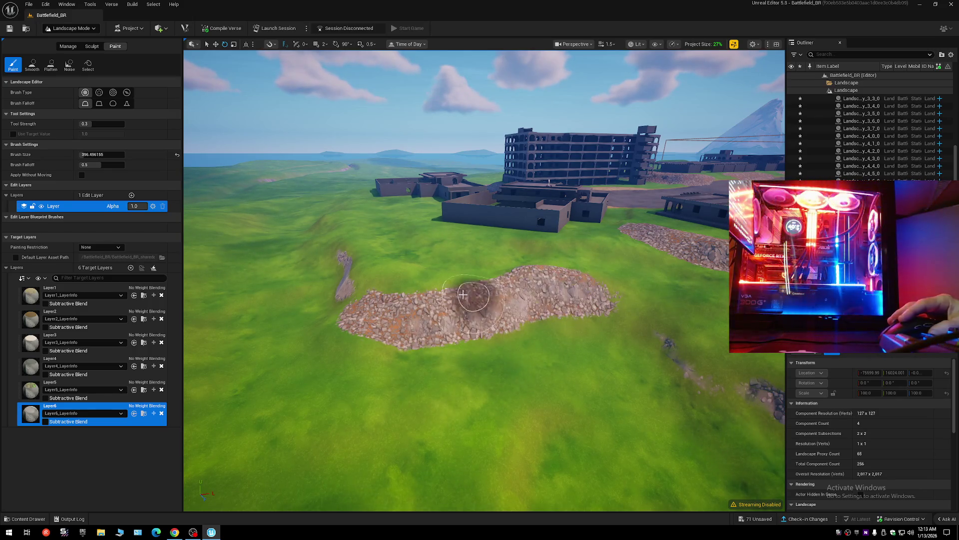
Fly toward the buildings and expand the viewport to fullscreen with F11.
{"action": "key", "text": "w"}
{"action": "key", "text": "w"}
{"action": "scroll", "coordinate": [477, 317], "scroll_direction": "up", "scroll_amount": 2}
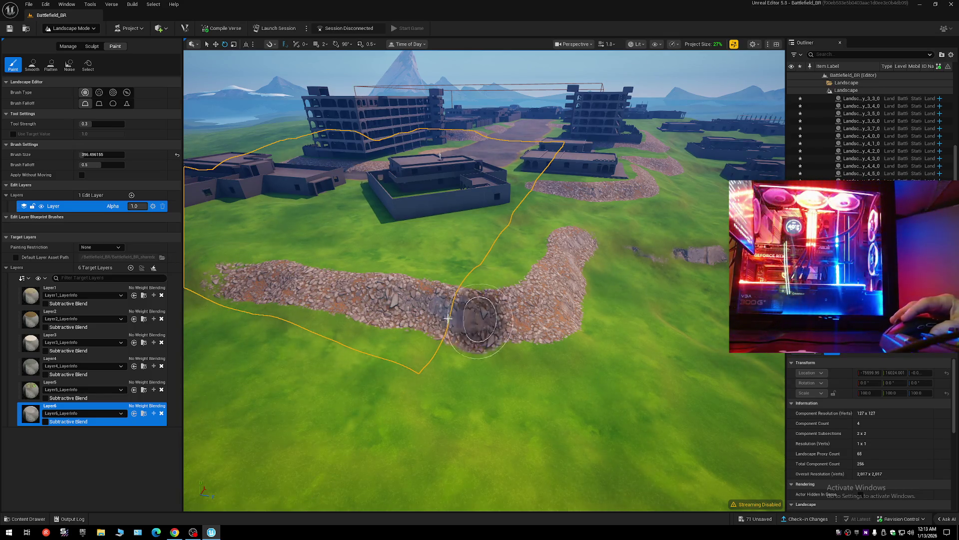
{"action": "key", "text": "w"}
{"action": "scroll", "coordinate": [228, 290], "scroll_direction": "up", "scroll_amount": 2}
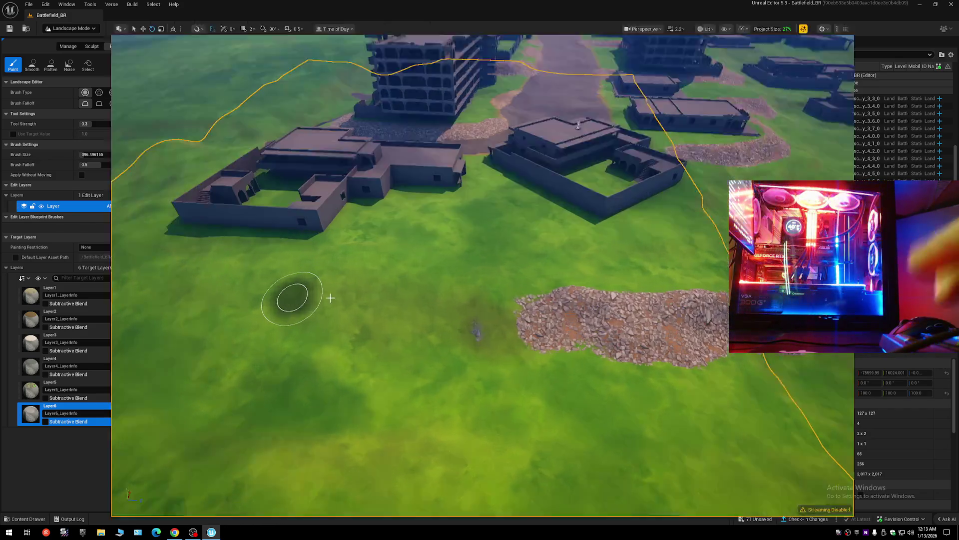
{"action": "key", "text": "F11"}
{"action": "key", "text": "shift+2"}
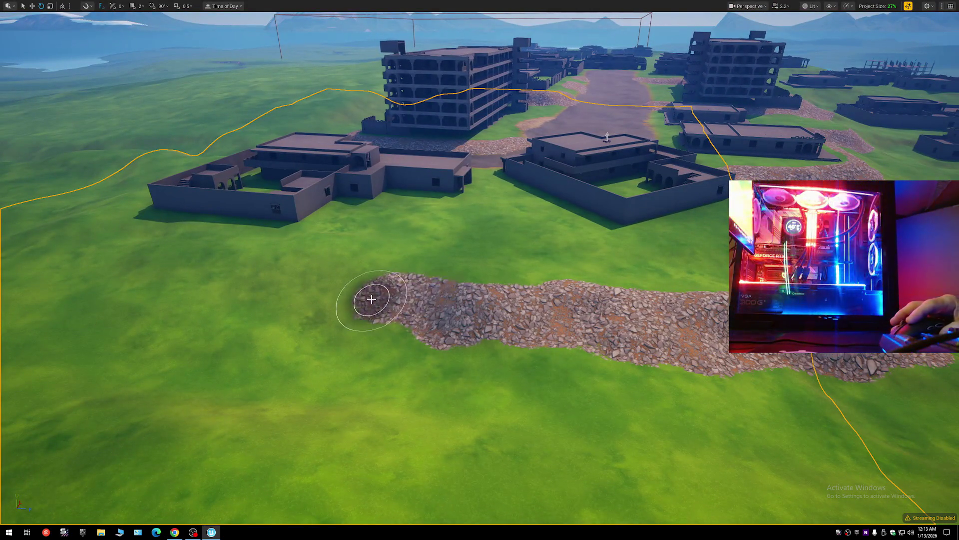
Fly around the rock pile for an aerial view over the buildings and paths.
{"action": "key", "text": "w"}
{"action": "key", "text": "q"}
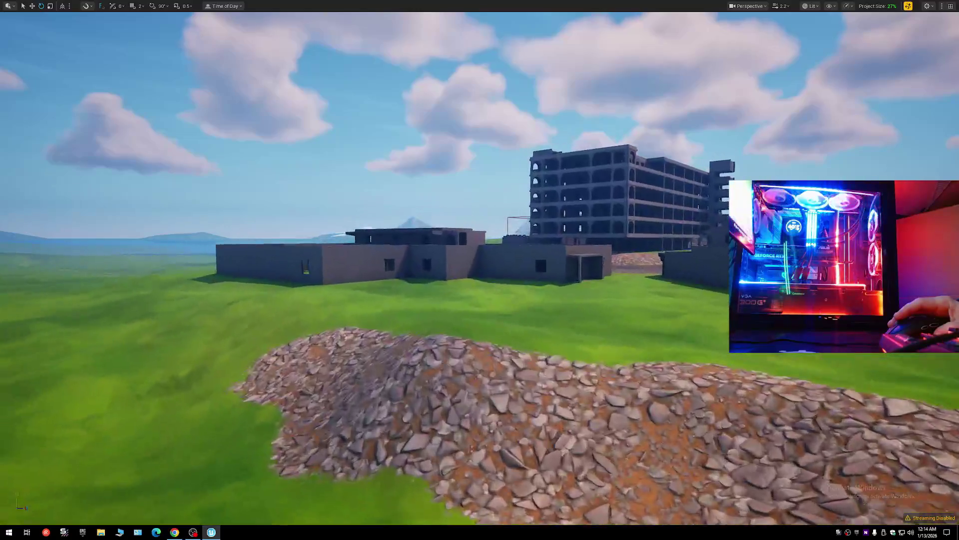
{"action": "key", "text": "e"}
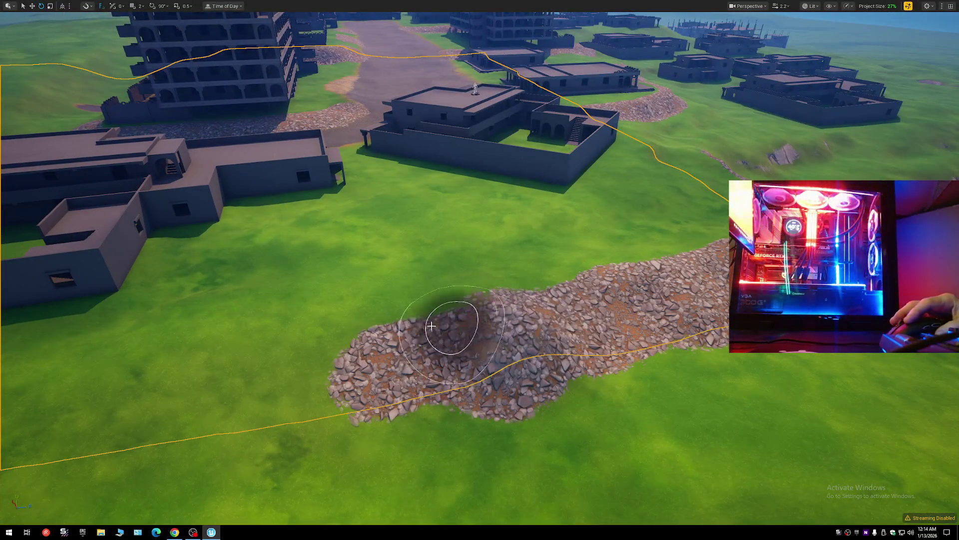
{"action": "key", "text": "s"}
{"action": "scroll", "coordinate": [445, 364], "scroll_direction": "up", "scroll_amount": 1}
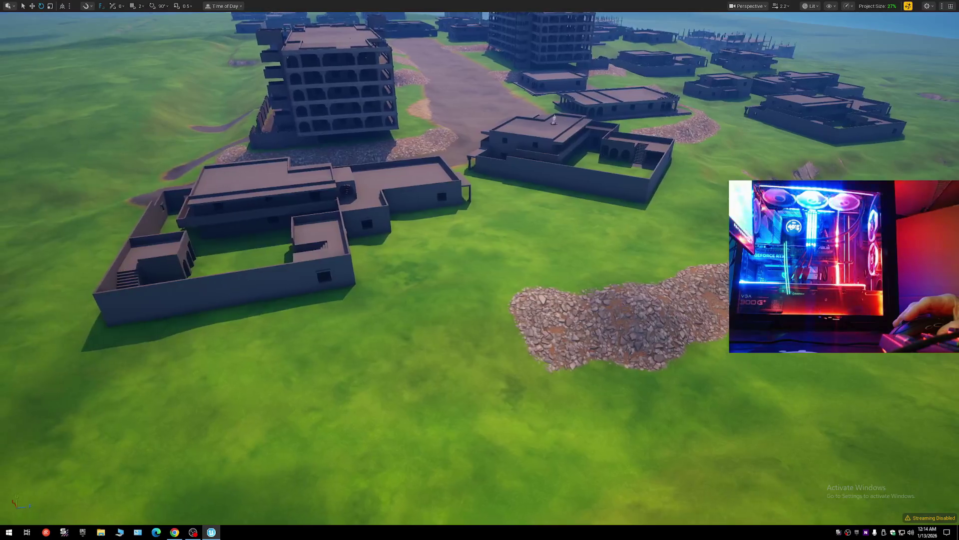
{"action": "key", "text": "q"}
{"action": "key", "text": "e"}
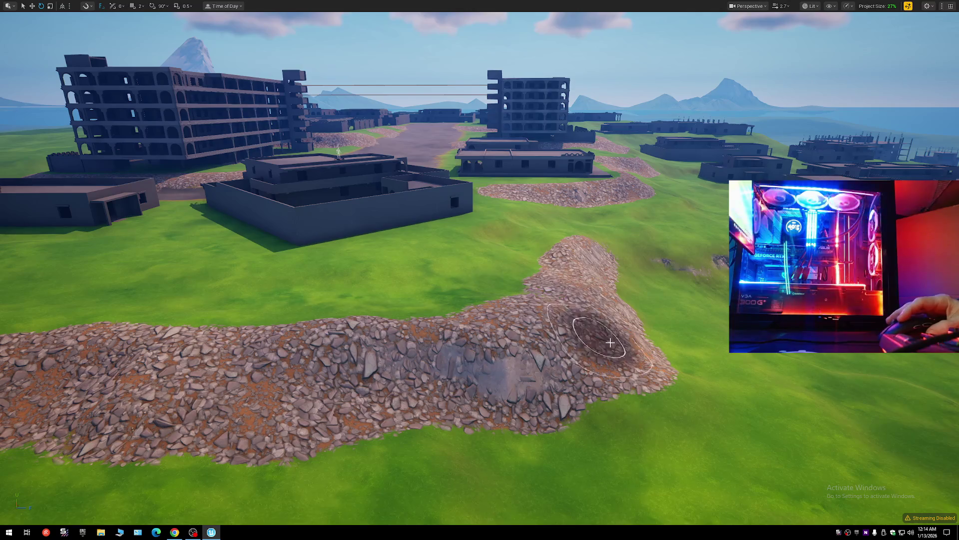
{"action": "key", "text": "s"}
{"action": "key", "text": "e"}
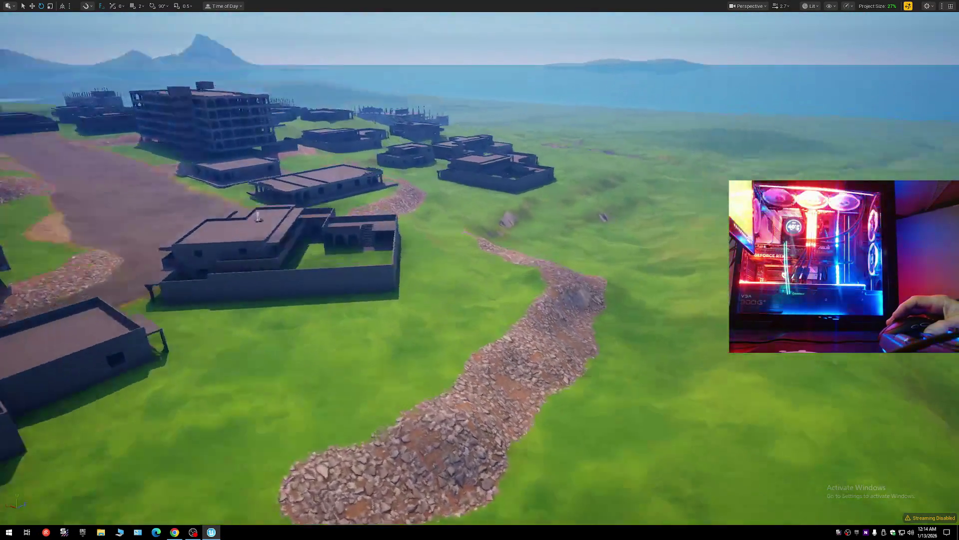
{"action": "key", "text": "w"}
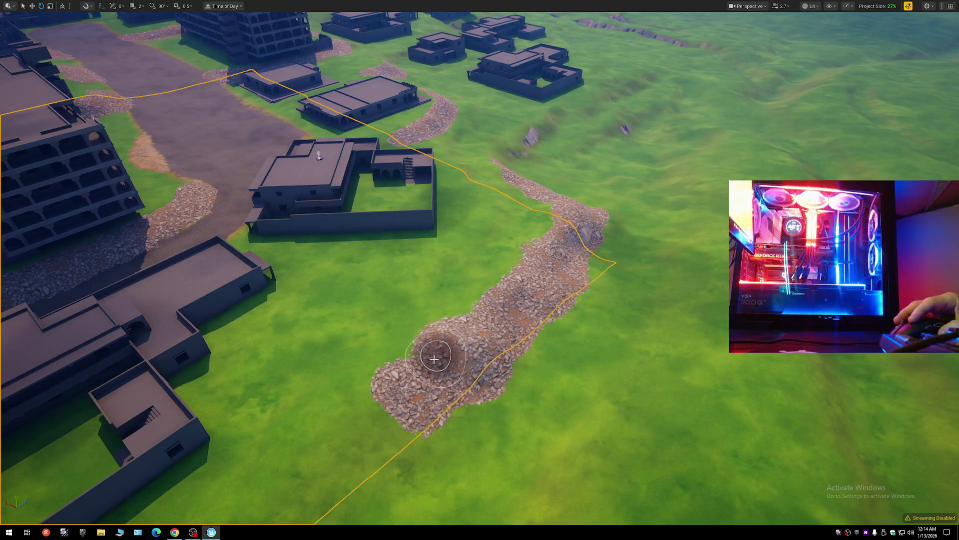
{"action": "key", "text": "q"}
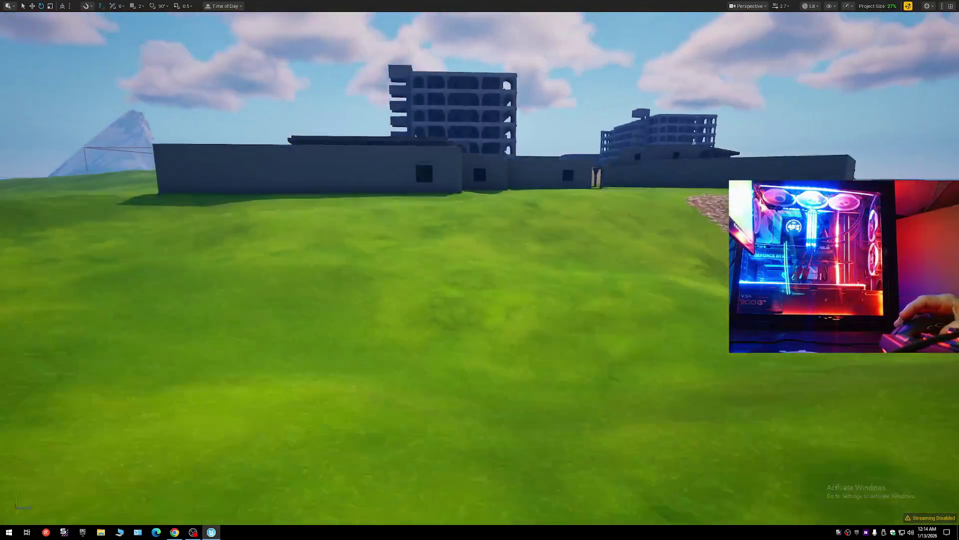
{"action": "key", "text": "e"}
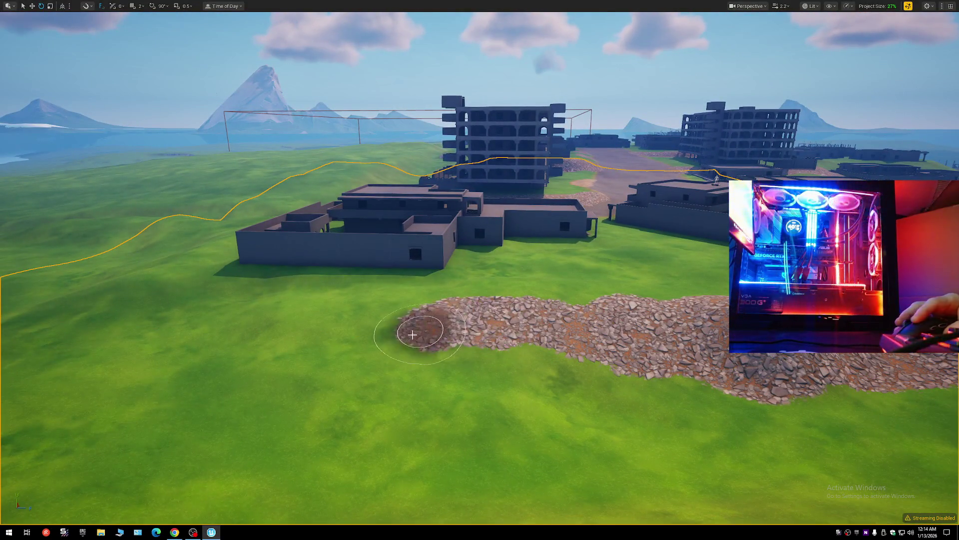
Widen the cobblestone patch before the walled house with another Layer6 rock stroke.
{"action": "left_click_drag", "start_coordinate": [396, 389], "coordinate": [494, 376]}
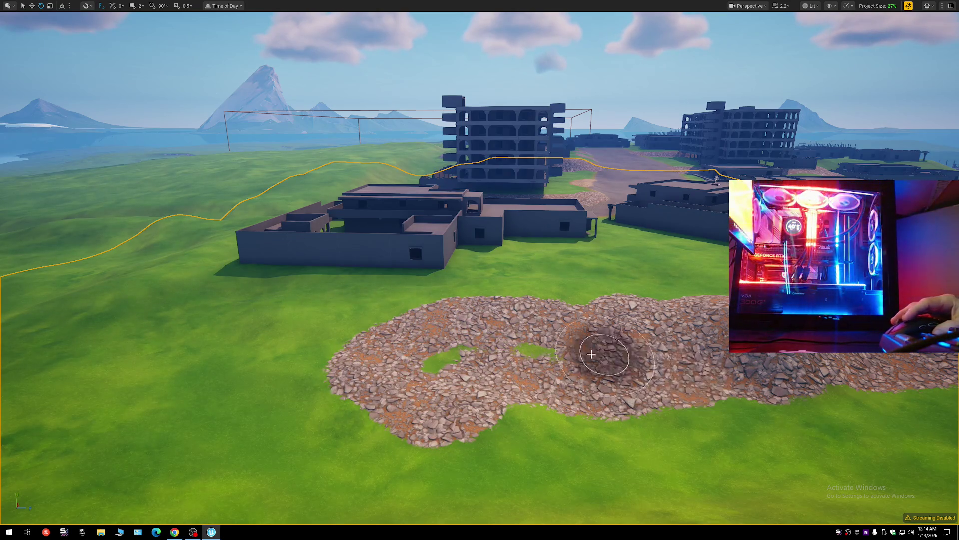
{"action": "key", "text": "w"}
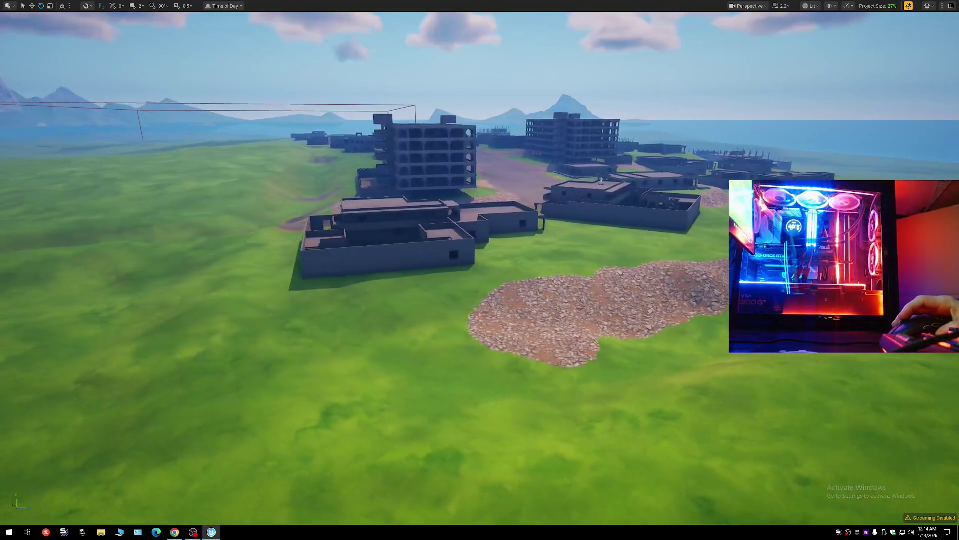
{"action": "key", "text": "s"}
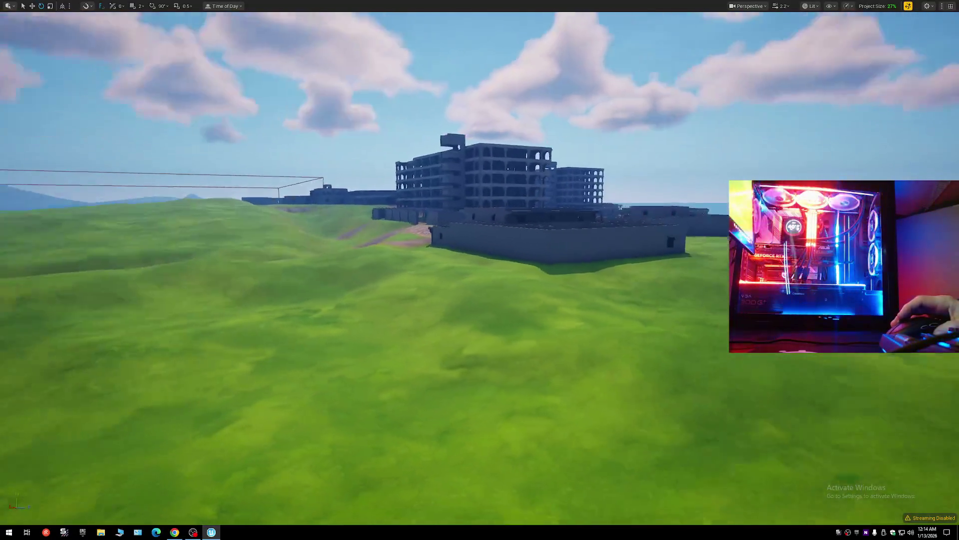
{"action": "key", "text": "e"}
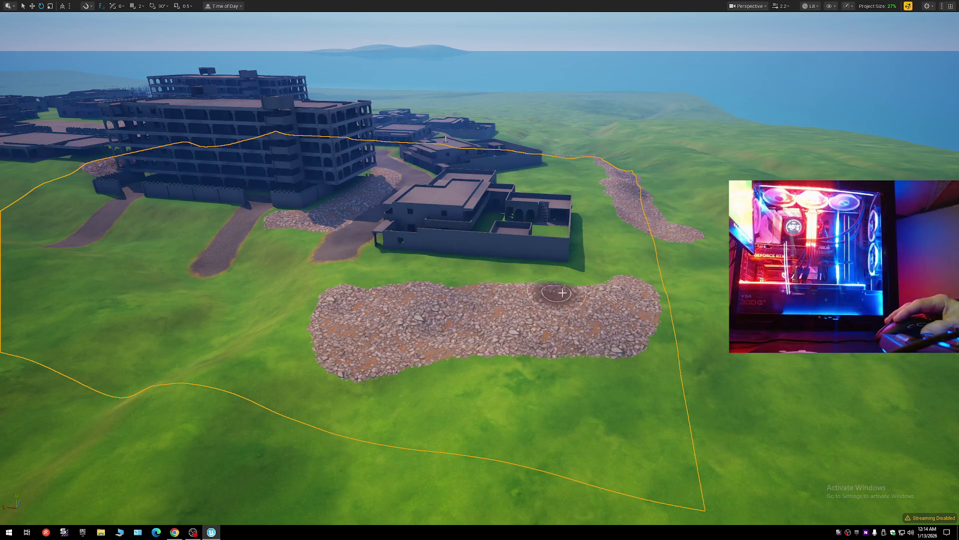
{"action": "key", "text": "s"}
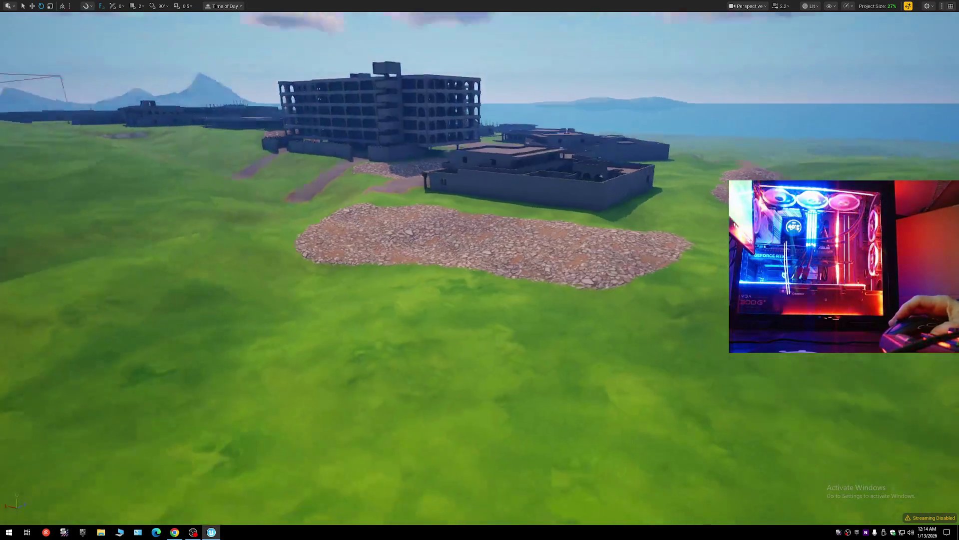
{"action": "key", "text": "e"}
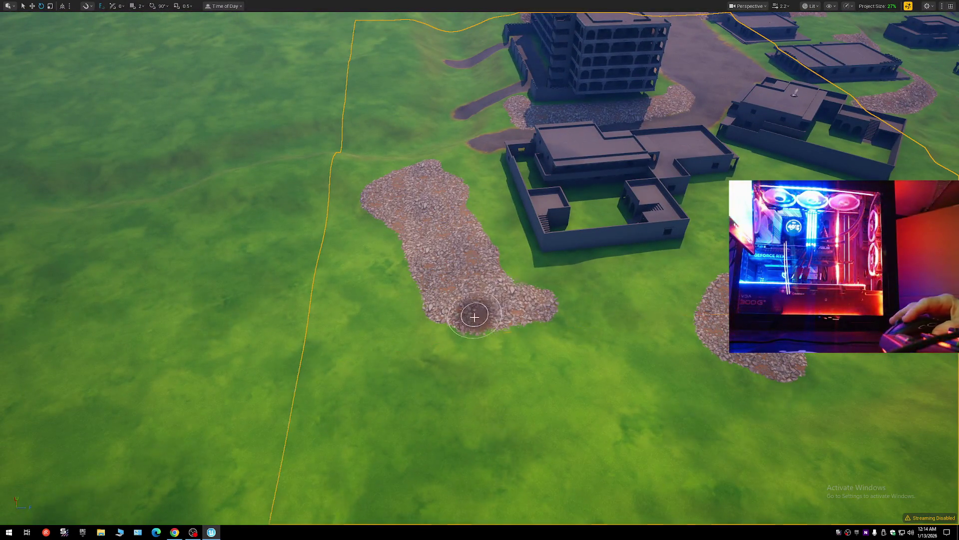
{"action": "key", "text": "w"}
{"action": "scroll", "coordinate": [521, 291], "scroll_direction": "up", "scroll_amount": 2}
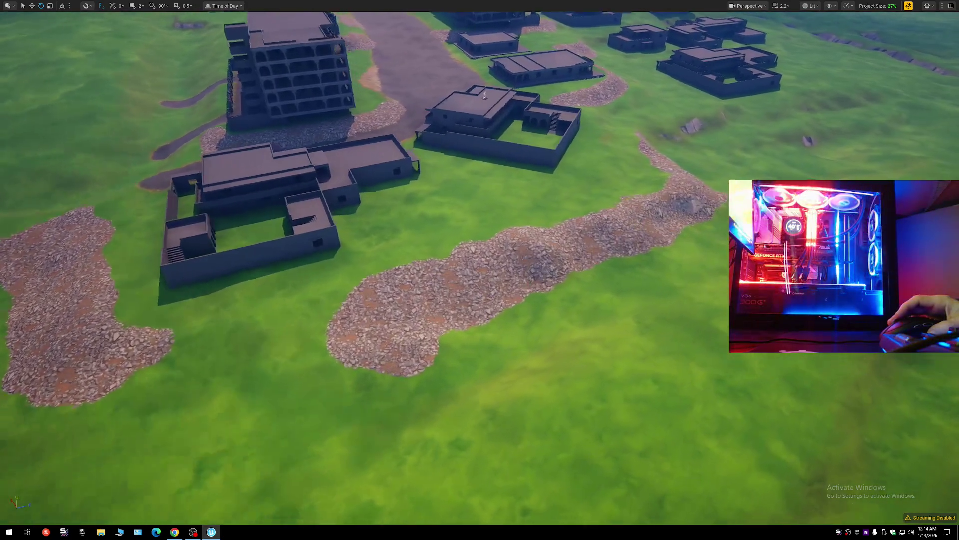
{"action": "key", "text": "w"}
{"action": "scroll", "coordinate": [480, 270], "scroll_direction": "up", "scroll_amount": 1}
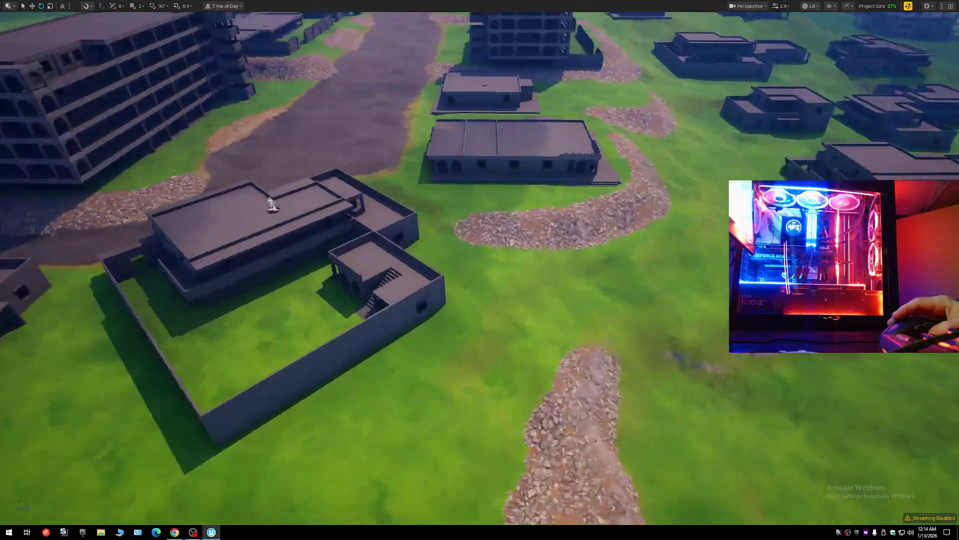
Widen the upper edge of the gravel path with Layer6 rock.
{"action": "key", "text": "e"}
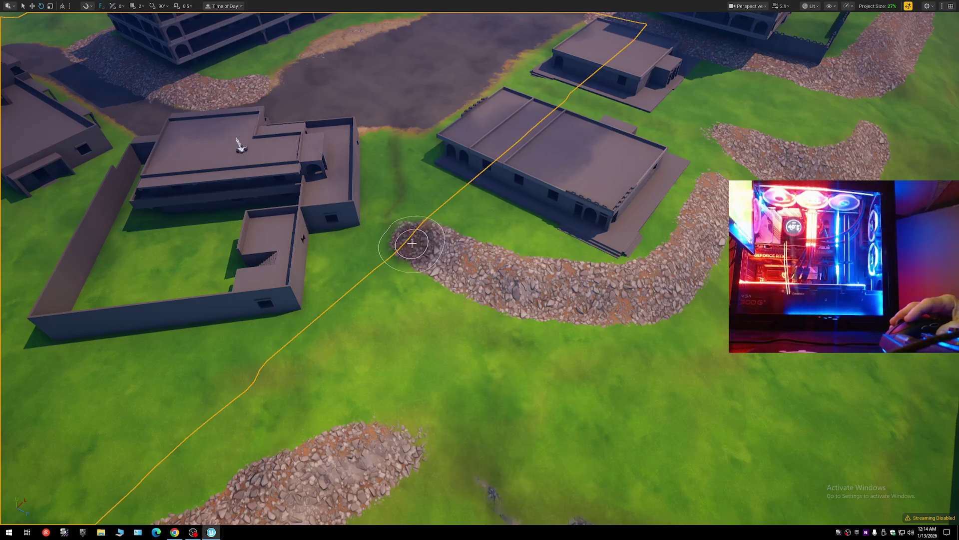
{"action": "left_click_drag", "start_coordinate": [455, 241], "coordinate": [517, 267]}
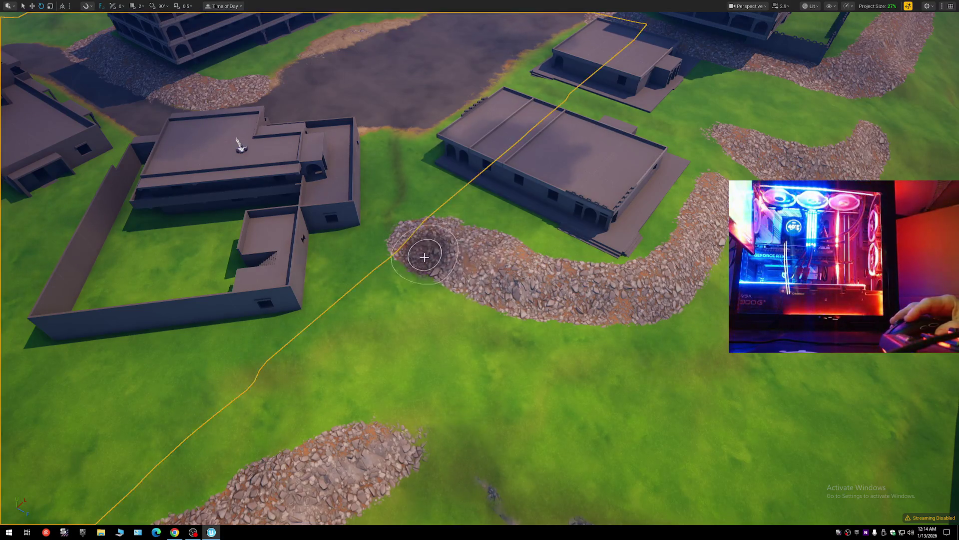
{"action": "key", "text": "w"}
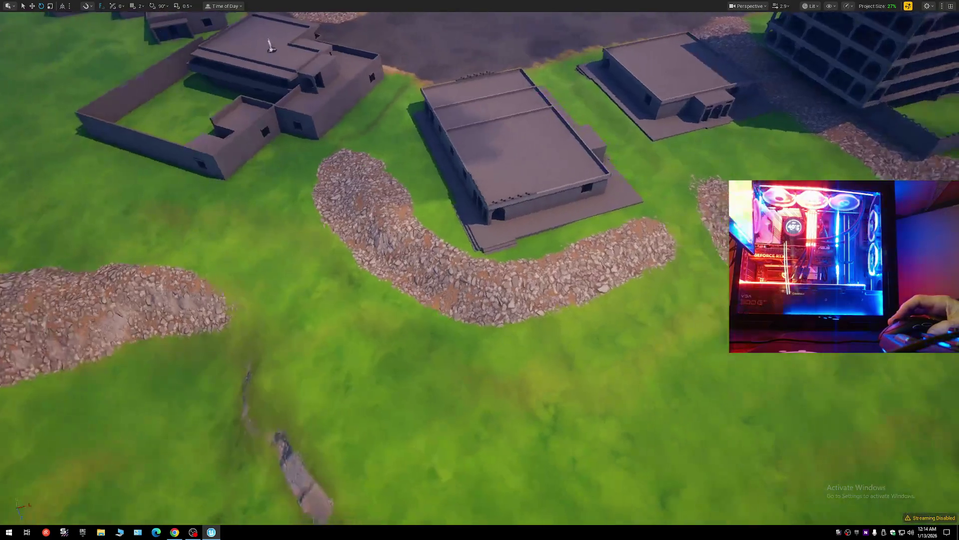
{"action": "key", "text": "d"}
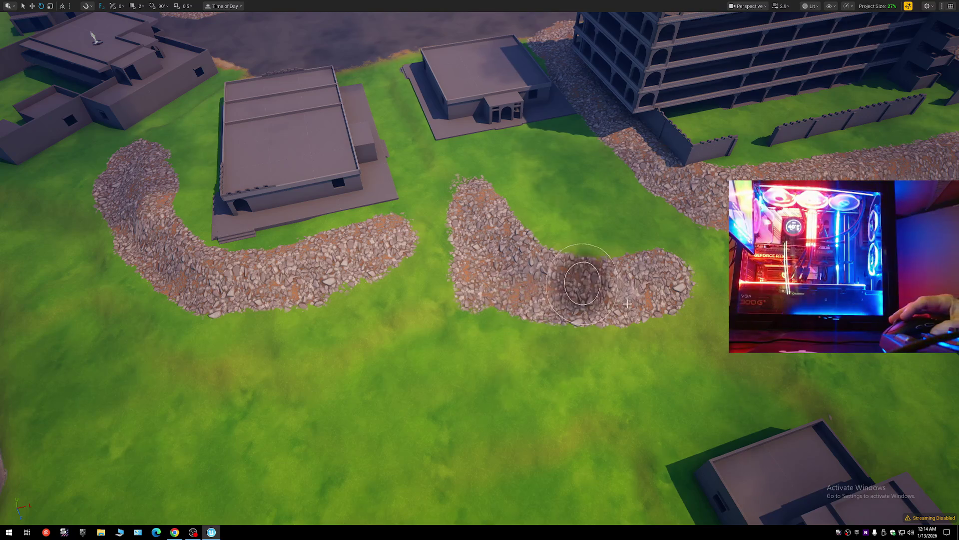
{"action": "key", "text": "s"}
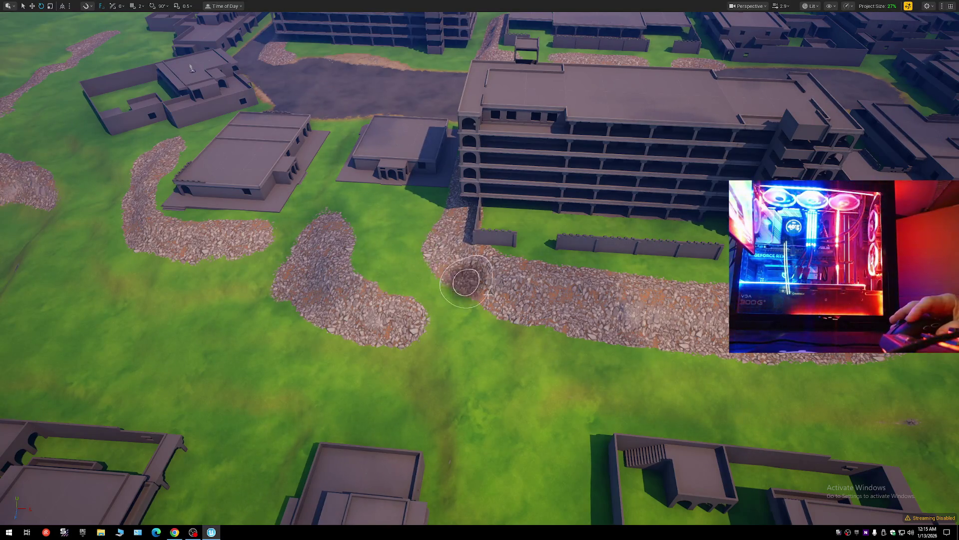
{"action": "key", "text": "w"}
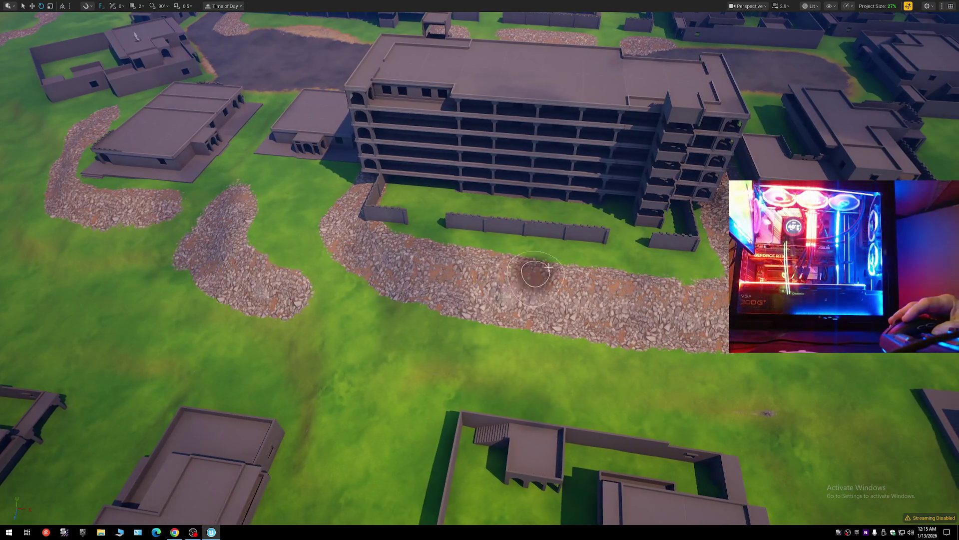
Survey the gravel paths, buildings and sea from several angles.
{"action": "mouse_move", "coordinate": [719, 295]}
{"action": "left_mouse_down"}
{"action": "mouse_move", "coordinate": [685, 306]}
{"action": "mouse_move", "coordinate": [472, 281]}
{"action": "left_mouse_up"}
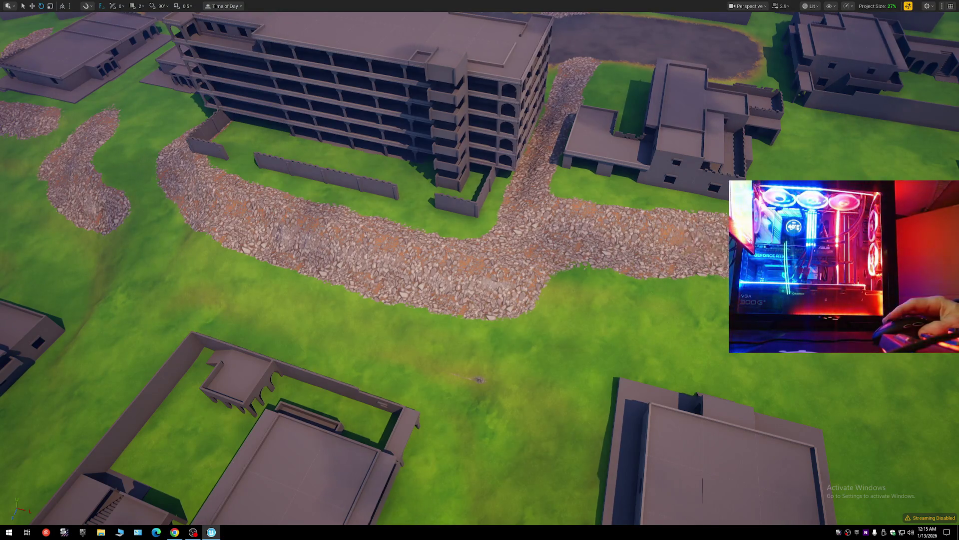
{"action": "key", "text": "w"}
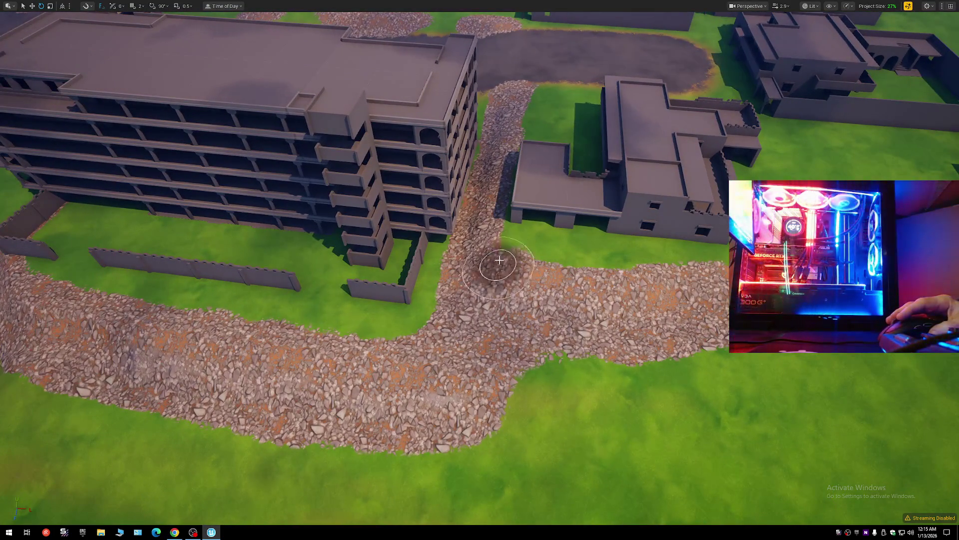
{"action": "key", "text": "s"}
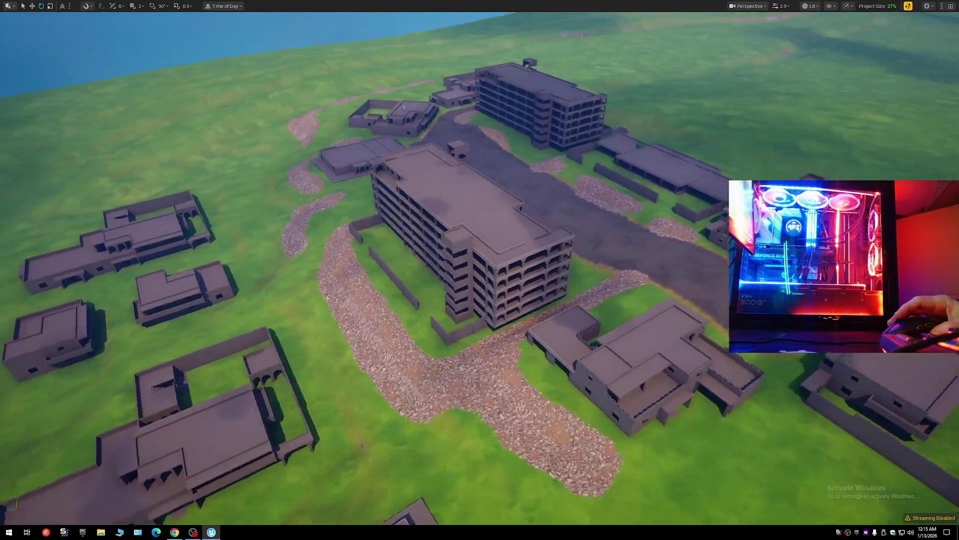
{"action": "key", "text": "w"}
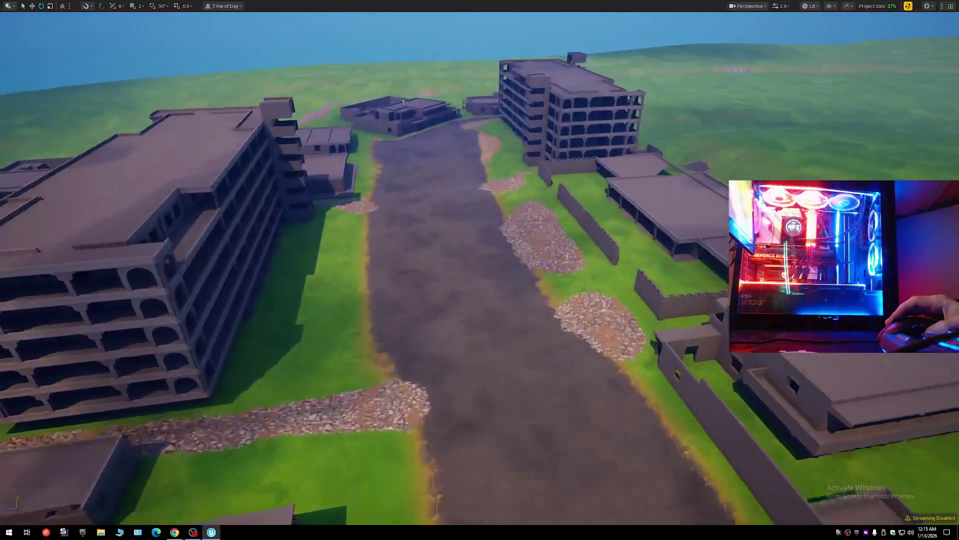
{"action": "key", "text": "w"}
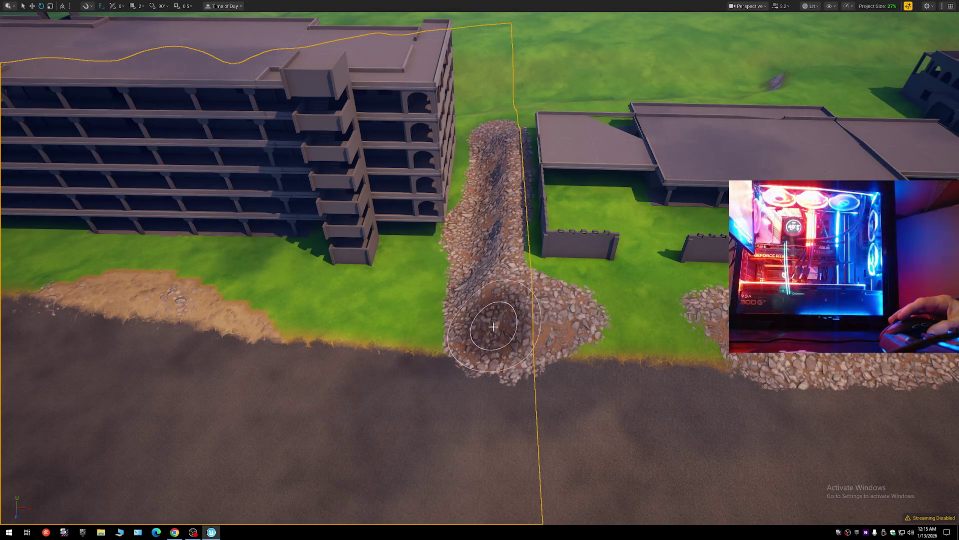
{"action": "key", "text": "s"}
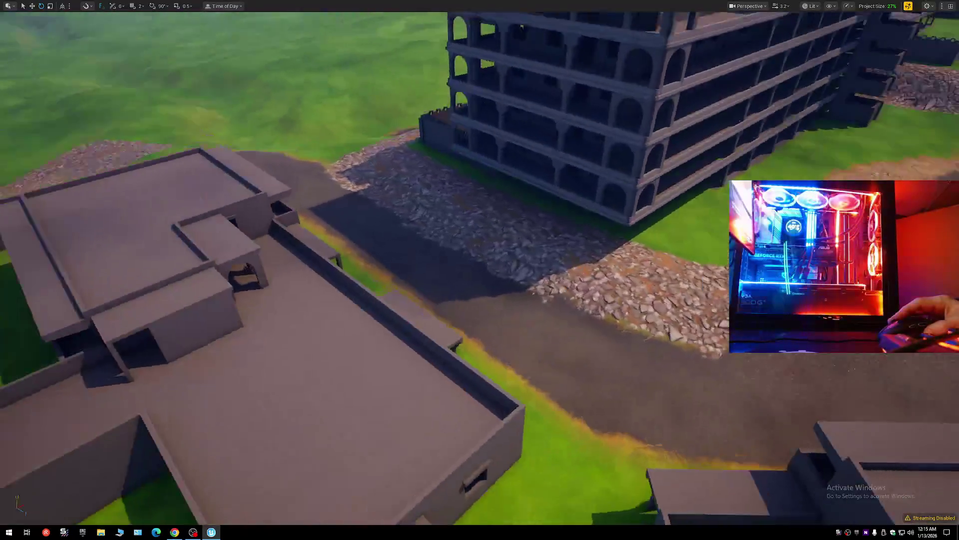
{"action": "key", "text": "w"}
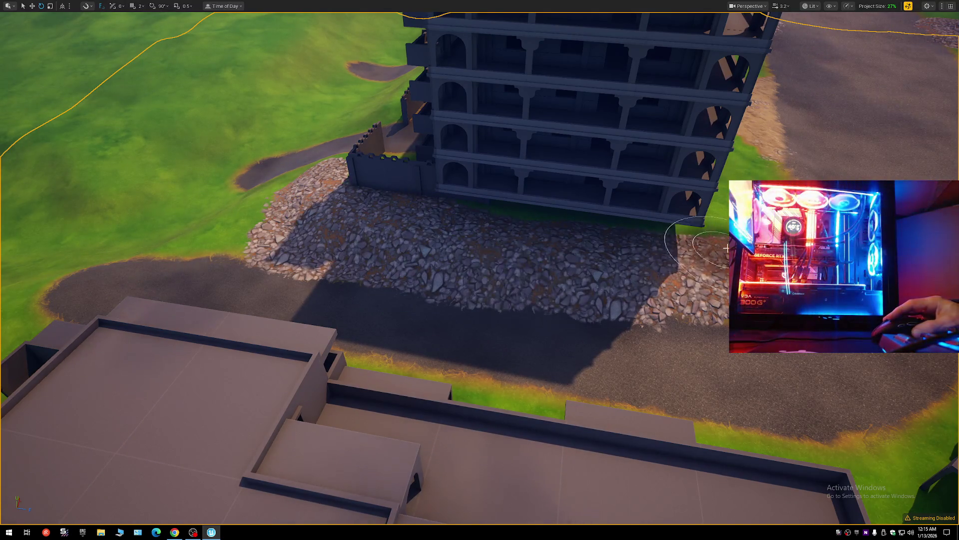
Fly from the tower over to the left gravel patch and rise above the buildings.
{"action": "key", "text": "s"}
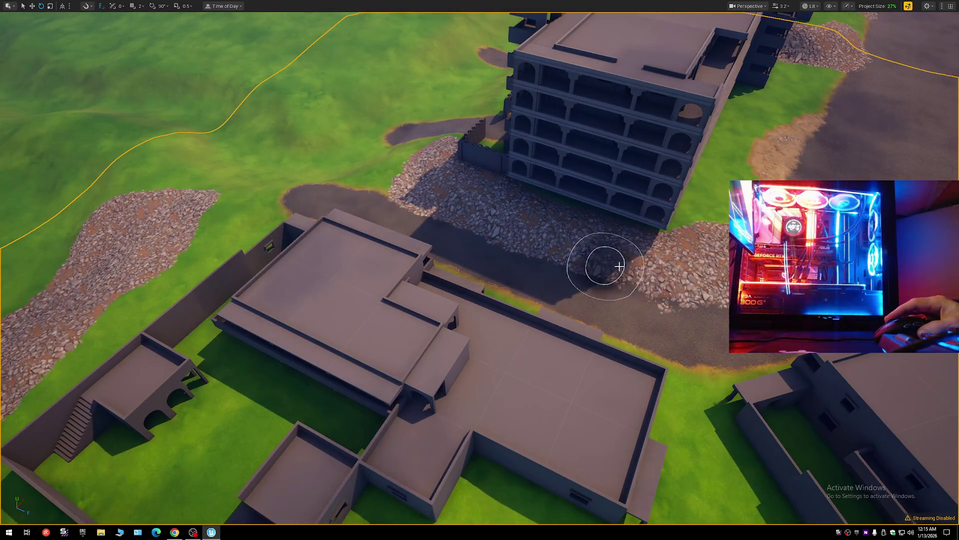
{"action": "key", "text": "a"}
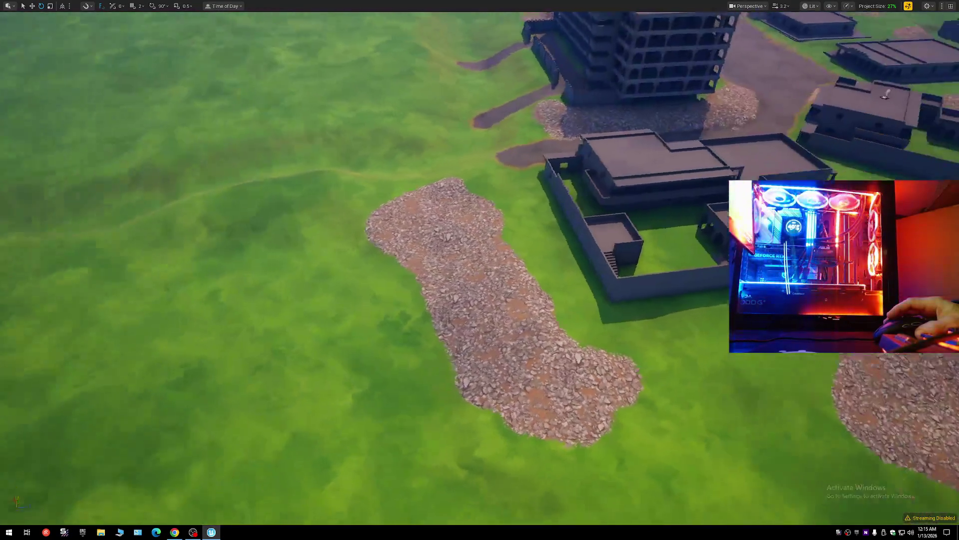
{"action": "key", "text": "w"}
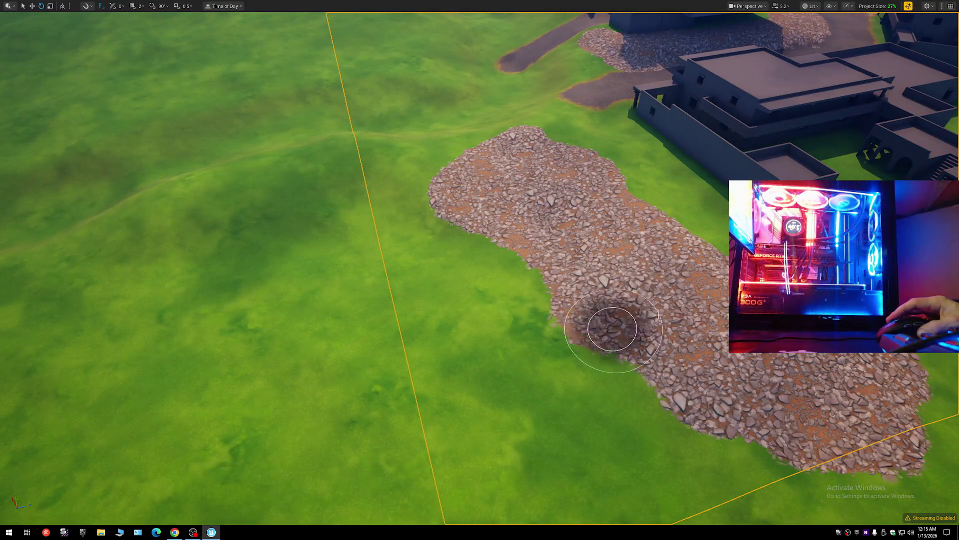
{"action": "key", "text": "s"}
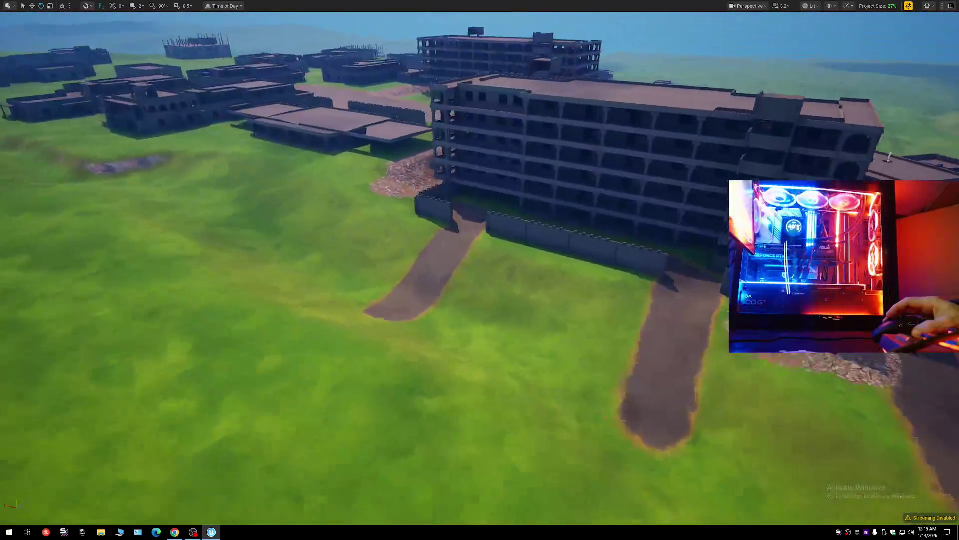
{"action": "key", "text": "w"}
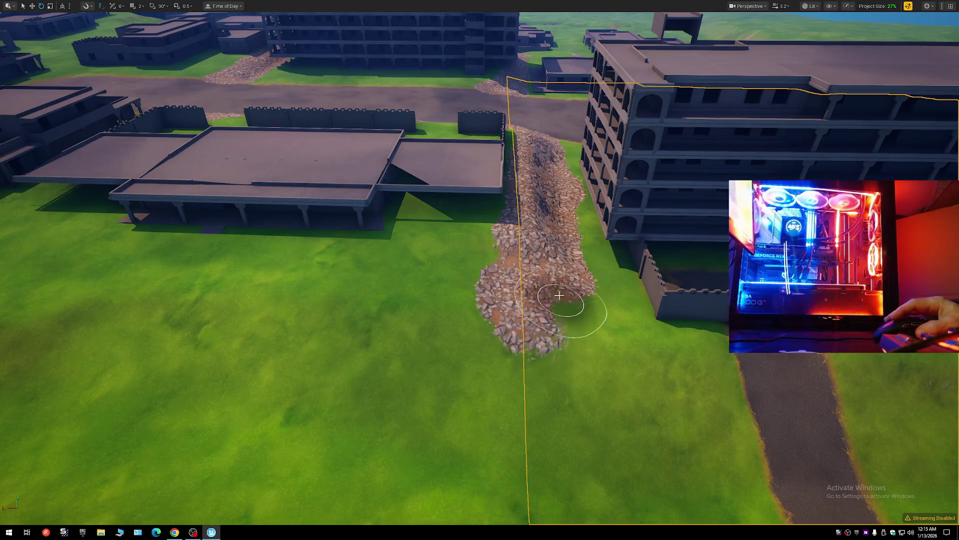
{"action": "key", "text": "s"}
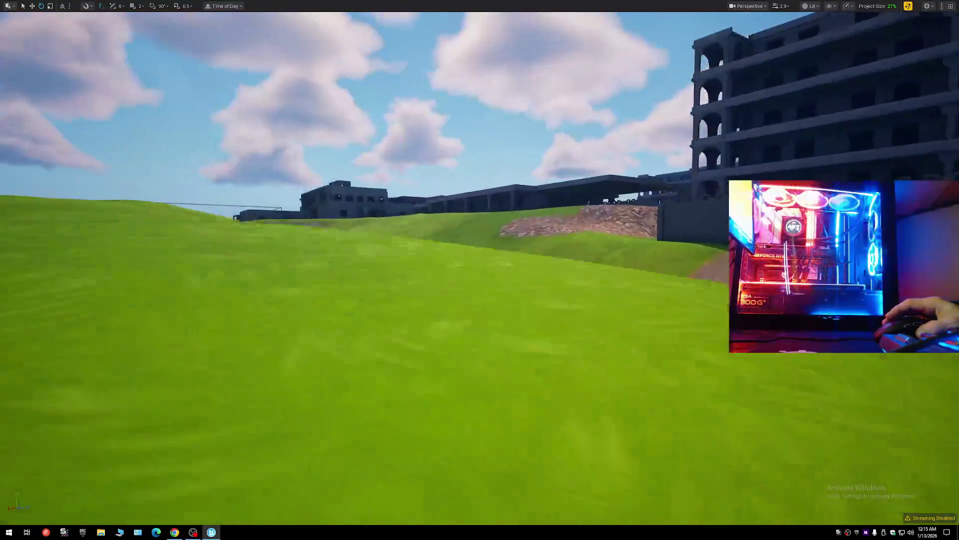
{"action": "key", "text": "e"}
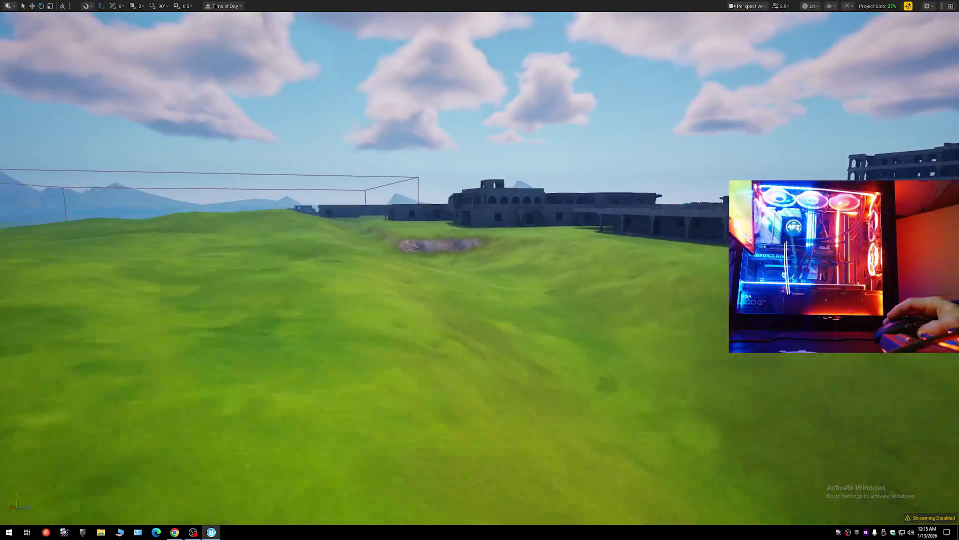
{"action": "key", "text": "w"}
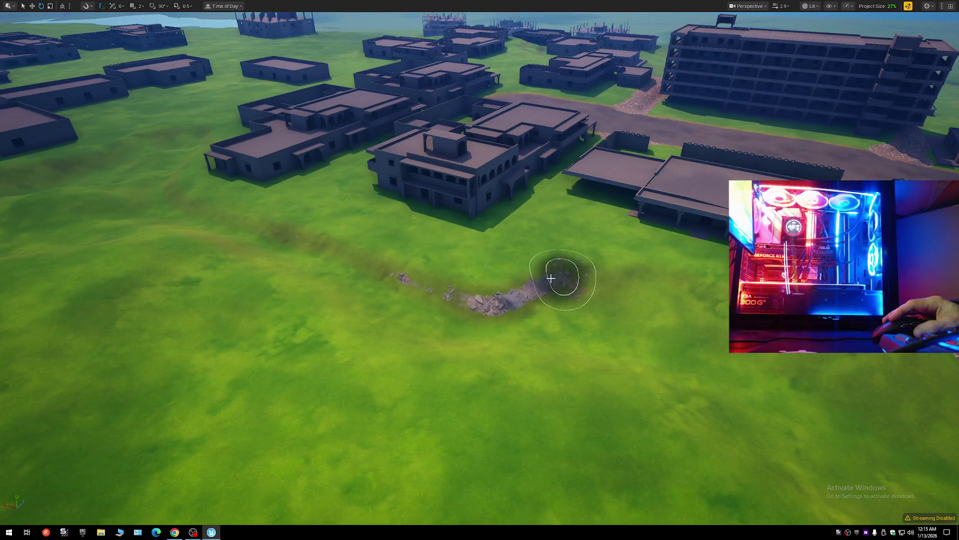
Paint a wide rock strip across the grass and widen it toward the lower right.
{"action": "left_click_drag", "start_coordinate": [465, 282], "coordinate": [255, 228]}
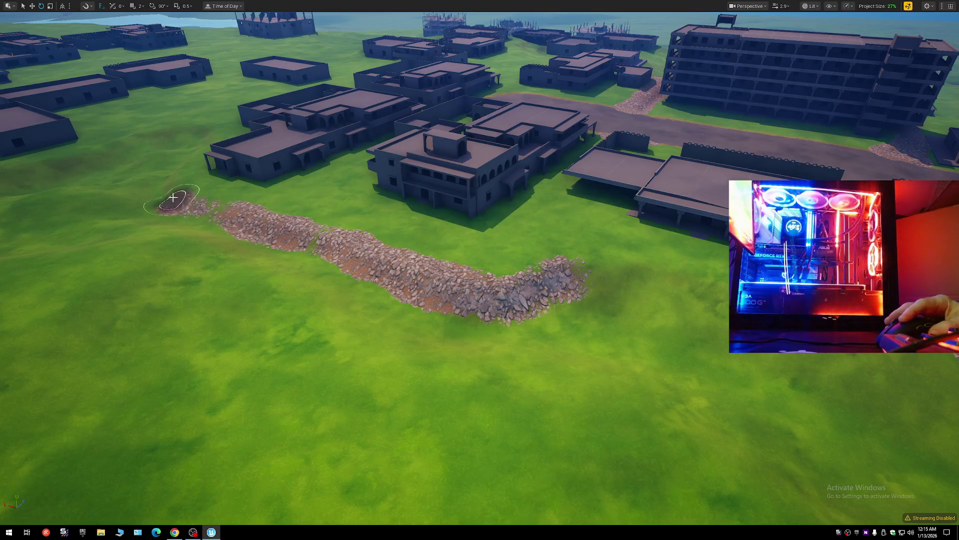
{"action": "mouse_move", "coordinate": [220, 209]}
{"action": "left_mouse_down"}
{"action": "mouse_move", "coordinate": [293, 223]}
{"action": "mouse_move", "coordinate": [473, 295]}
{"action": "left_mouse_up"}
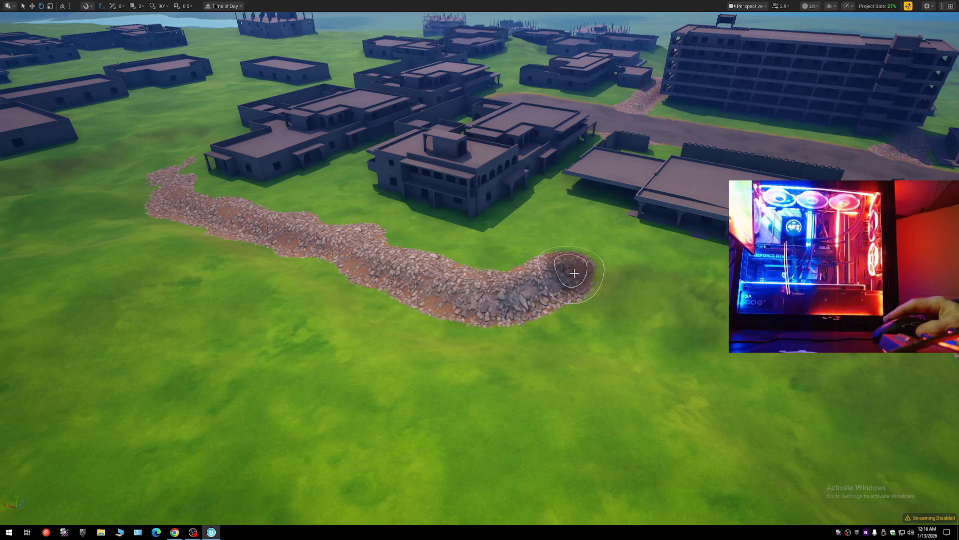
{"action": "key", "text": "s"}
{"action": "key", "text": "w"}
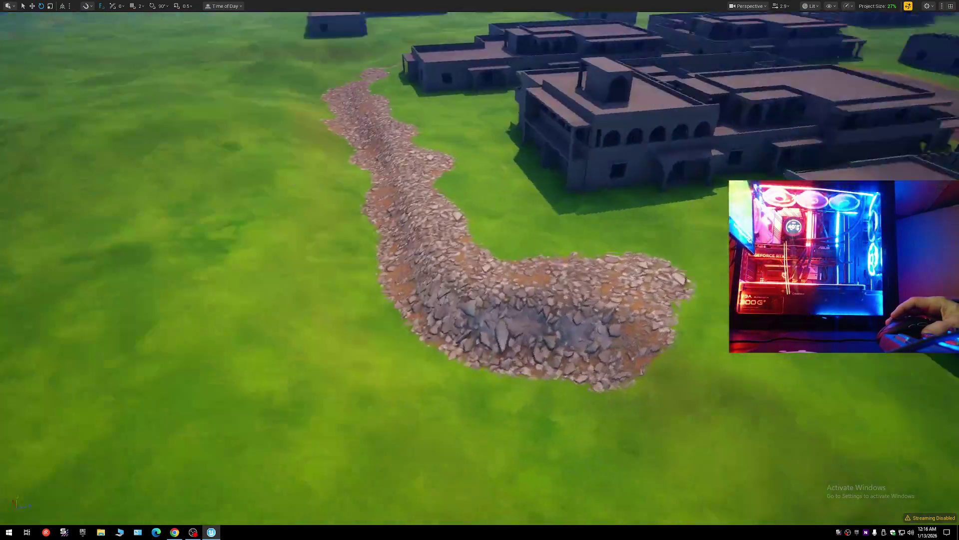
{"action": "key", "text": "w"}
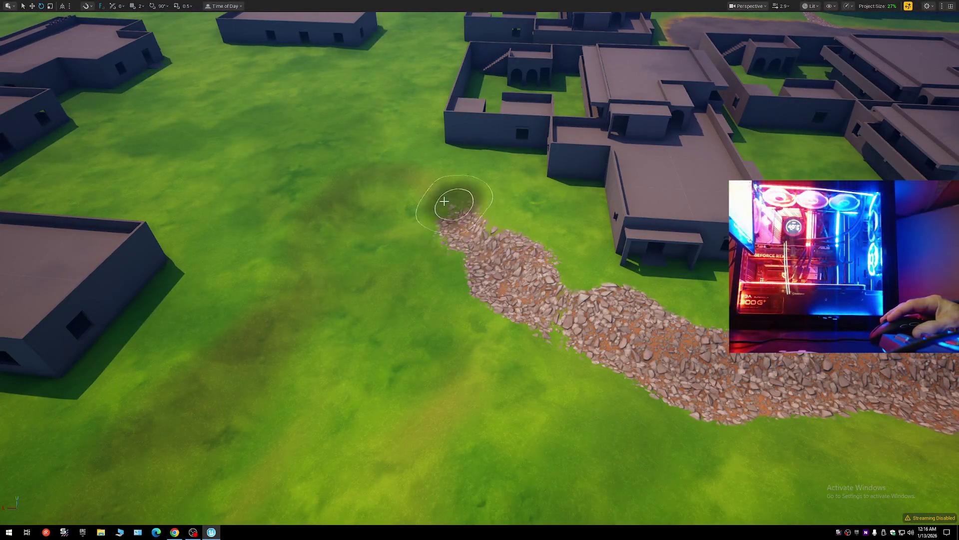
Paint a curving rock strip beside the buildings, widen its top, and extend it leftward.
{"action": "mouse_move", "coordinate": [409, 190]}
{"action": "left_mouse_down"}
{"action": "mouse_move", "coordinate": [332, 182]}
{"action": "mouse_move", "coordinate": [311, 275]}
{"action": "mouse_move", "coordinate": [191, 416]}
{"action": "mouse_move", "coordinate": [306, 215]}
{"action": "mouse_move", "coordinate": [368, 171]}
{"action": "mouse_move", "coordinate": [449, 214]}
{"action": "left_mouse_up"}
{"action": "key", "text": "s"}
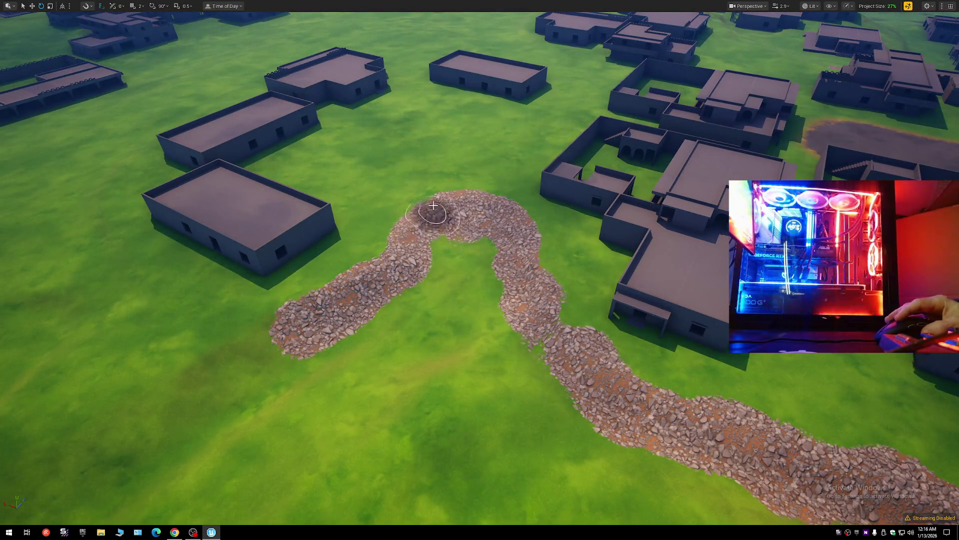
{"action": "left_click_drag", "start_coordinate": [433, 205], "coordinate": [500, 193]}
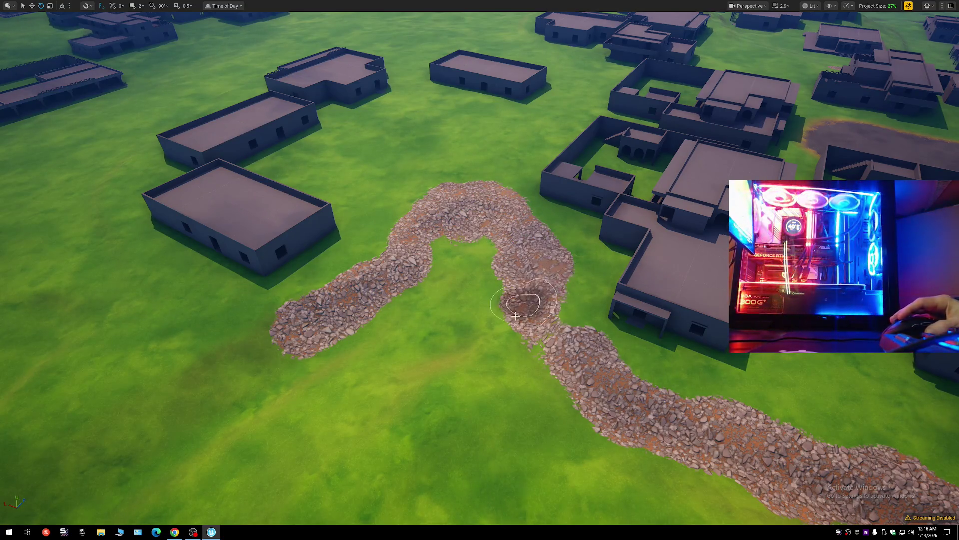
{"action": "key", "text": "s"}
{"action": "key", "text": "a"}
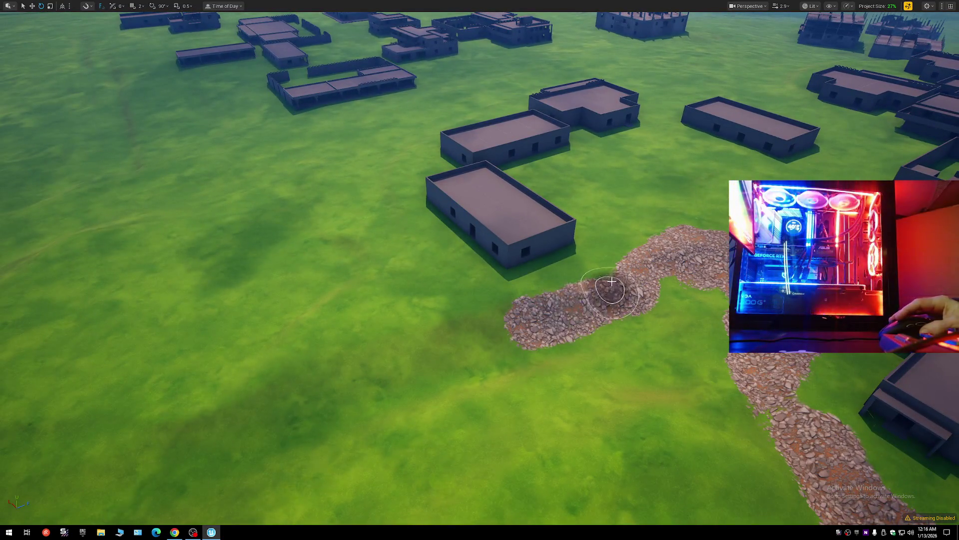
{"action": "key", "text": "s"}
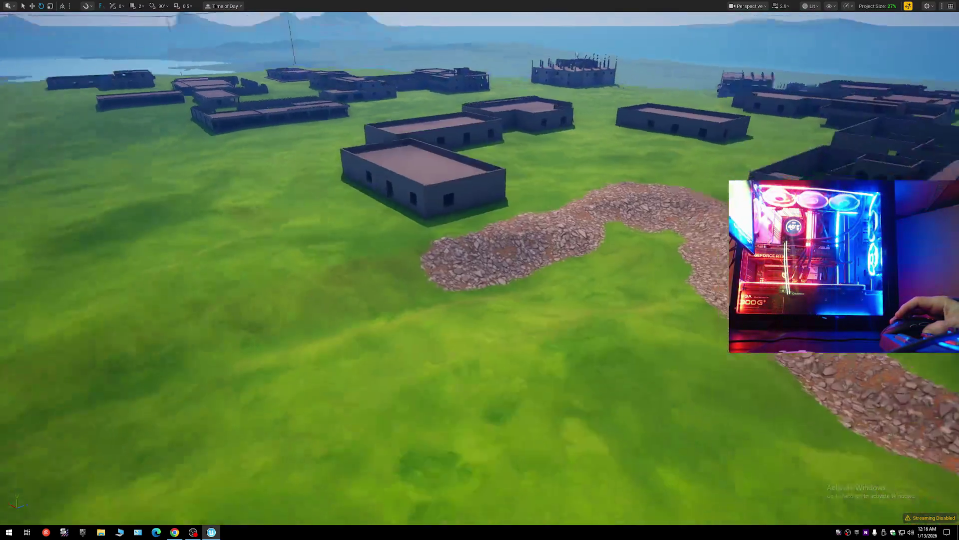
{"action": "key", "text": "s"}
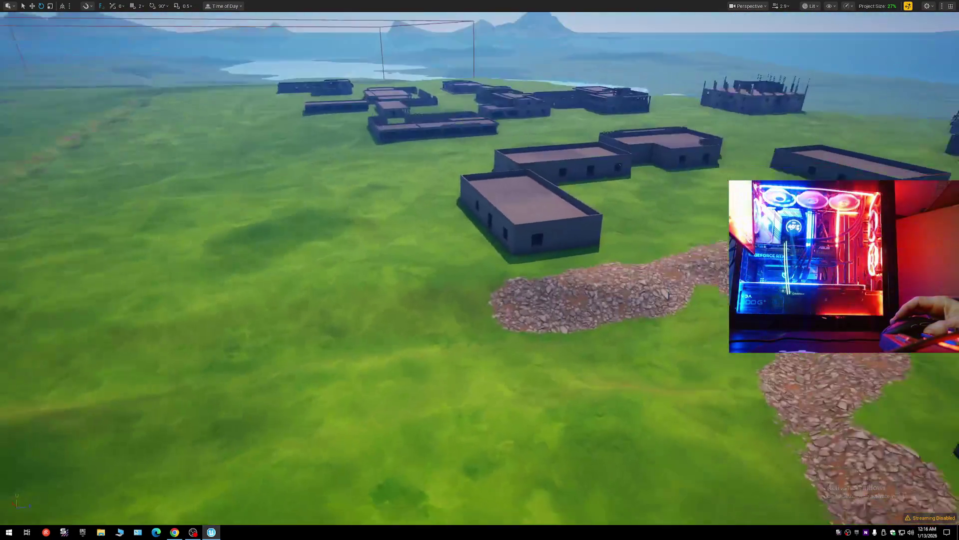
{"action": "mouse_move", "coordinate": [447, 296]}
{"action": "left_mouse_down"}
{"action": "mouse_move", "coordinate": [313, 306]}
{"action": "mouse_move", "coordinate": [267, 289]}
{"action": "mouse_move", "coordinate": [545, 279]}
{"action": "left_mouse_up"}
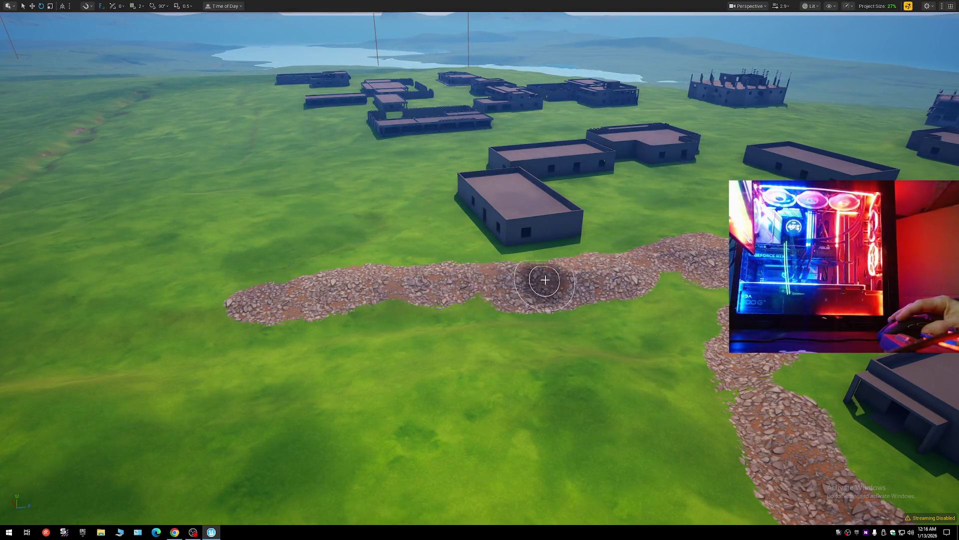
Fill the green gap at the rock path fork with the Layer6 rock layer.
{"action": "key", "text": "w"}
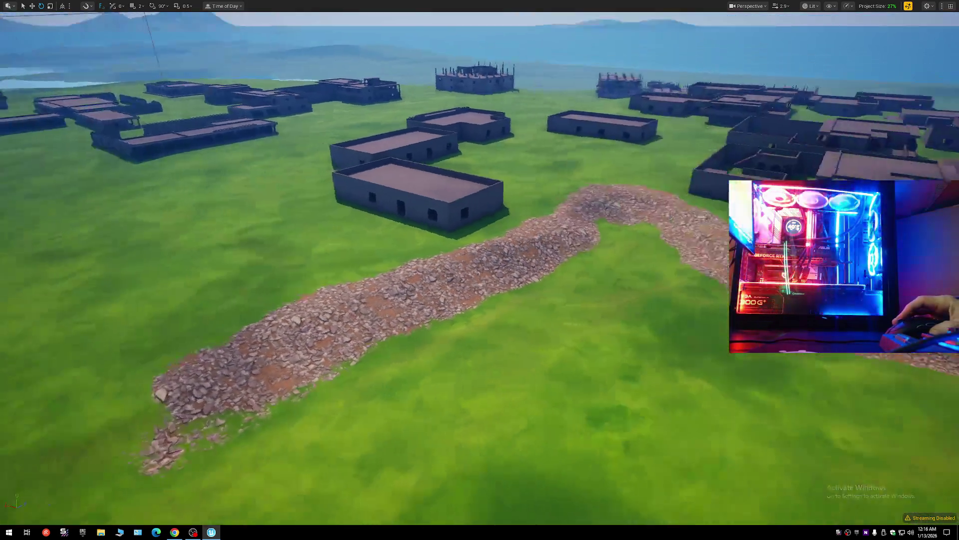
{"action": "key", "text": "w"}
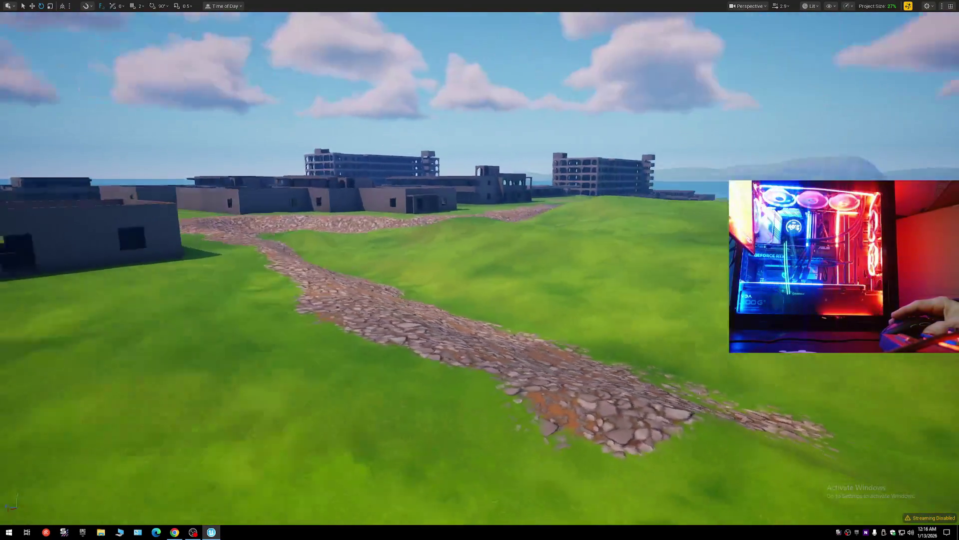
{"action": "key", "text": "w"}
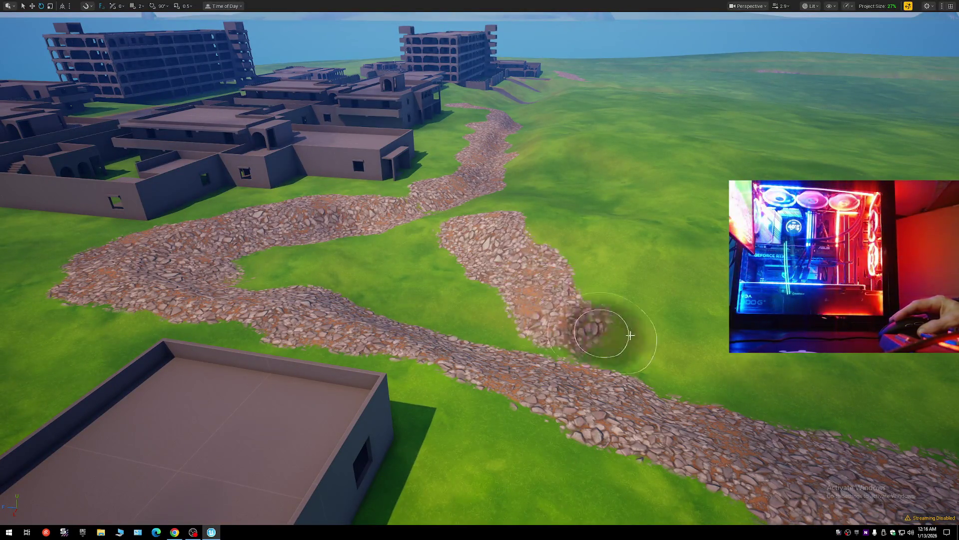
{"action": "key", "text": "w"}
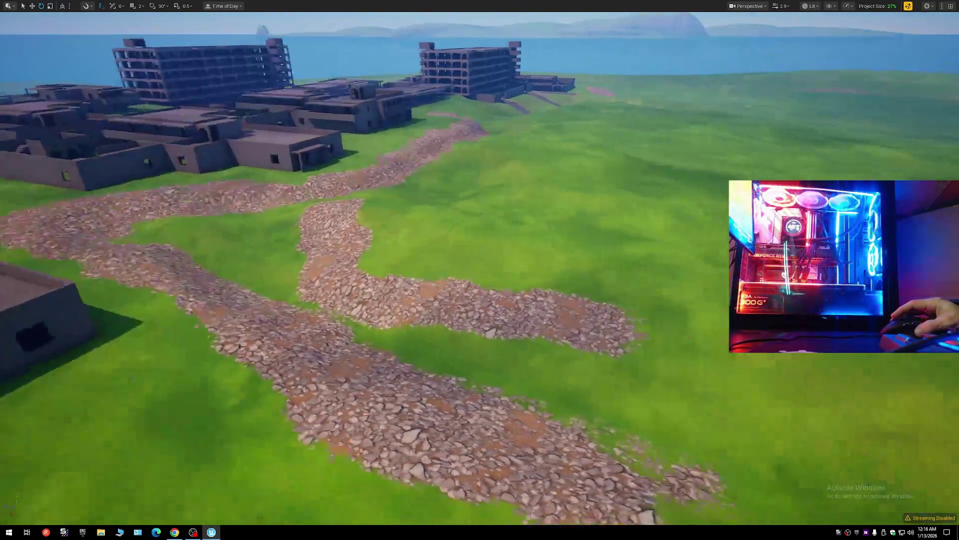
{"action": "key", "text": "s"}
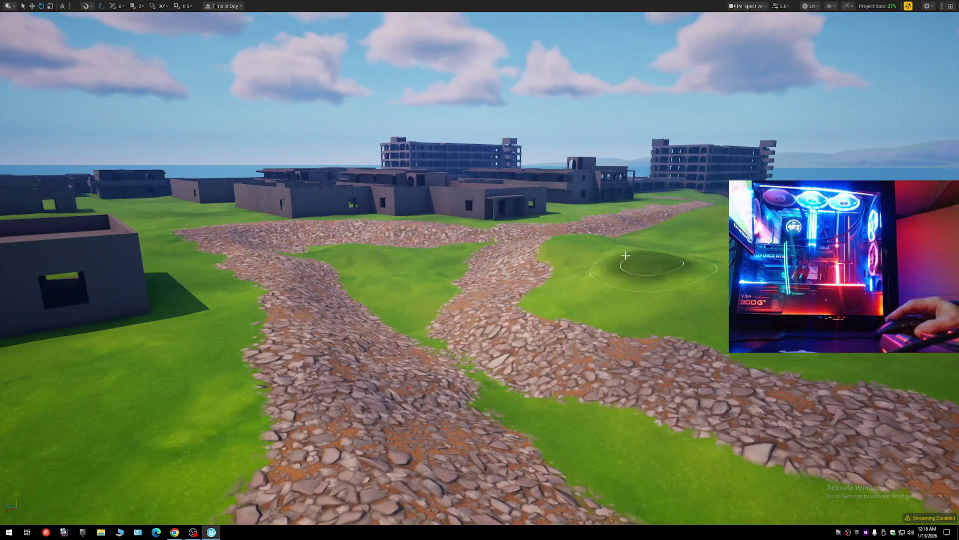
{"action": "mouse_move", "coordinate": [625, 256]}
{"action": "left_mouse_down"}
{"action": "mouse_move", "coordinate": [570, 245]}
{"action": "mouse_move", "coordinate": [846, 365]}
{"action": "left_mouse_up"}
Paint a second rock strip up the grassy field toward the large ruined building.
{"action": "key", "text": "s"}
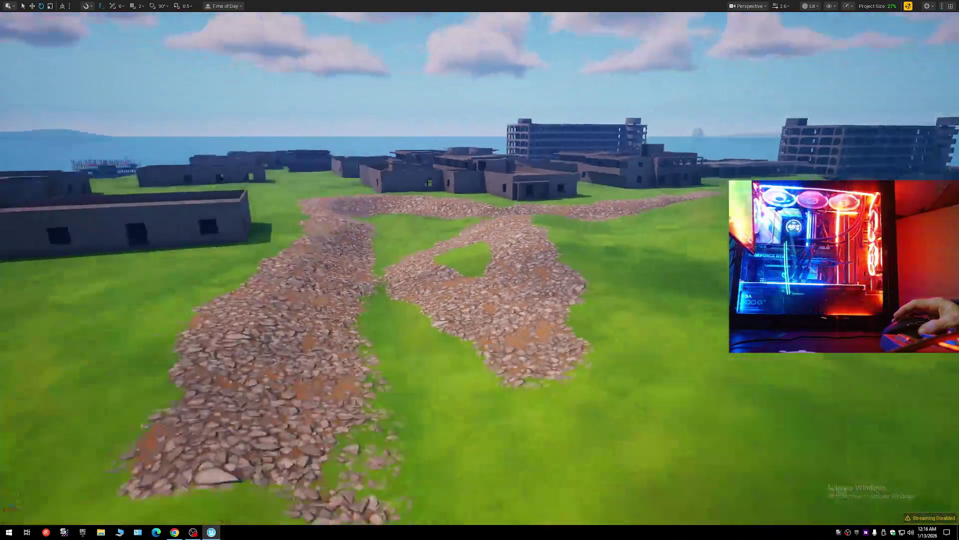
{"action": "key", "text": "w"}
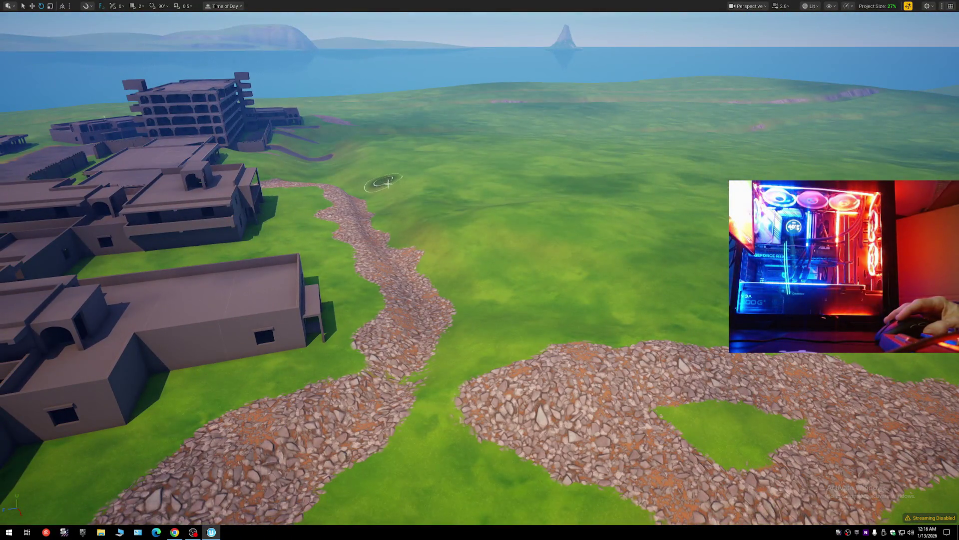
{"action": "mouse_move", "coordinate": [425, 217]}
{"action": "left_mouse_down"}
{"action": "mouse_move", "coordinate": [467, 250]}
{"action": "mouse_move", "coordinate": [521, 401]}
{"action": "mouse_move", "coordinate": [532, 363]}
{"action": "left_mouse_up"}
{"action": "key", "text": "w"}
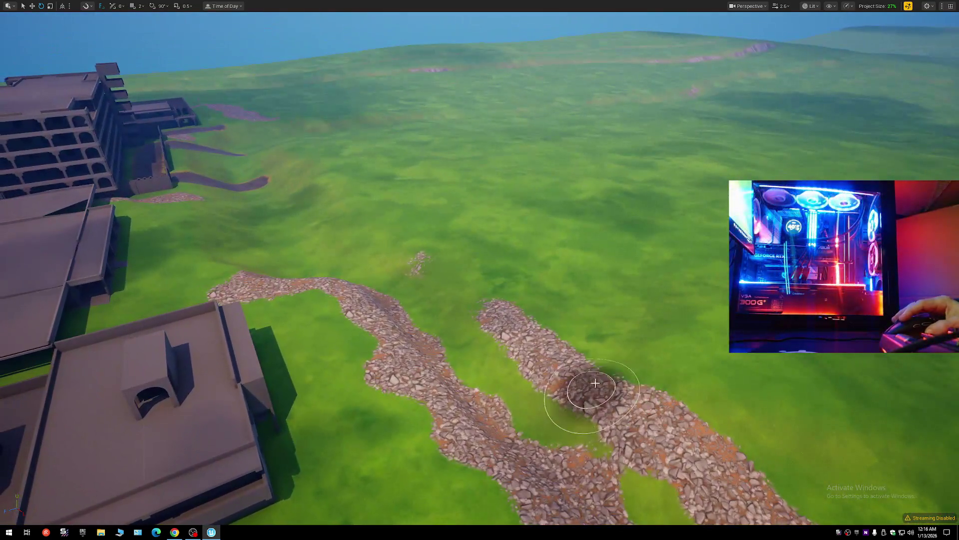
{"action": "left_click_drag", "start_coordinate": [582, 390], "coordinate": [392, 239]}
{"action": "left_click_drag", "start_coordinate": [341, 187], "coordinate": [336, 196]}
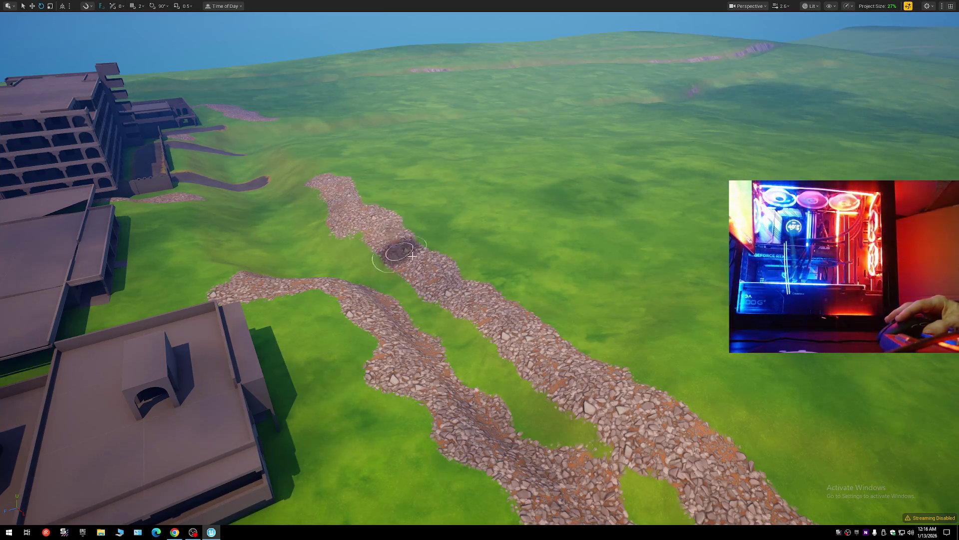
{"action": "key", "text": "w"}
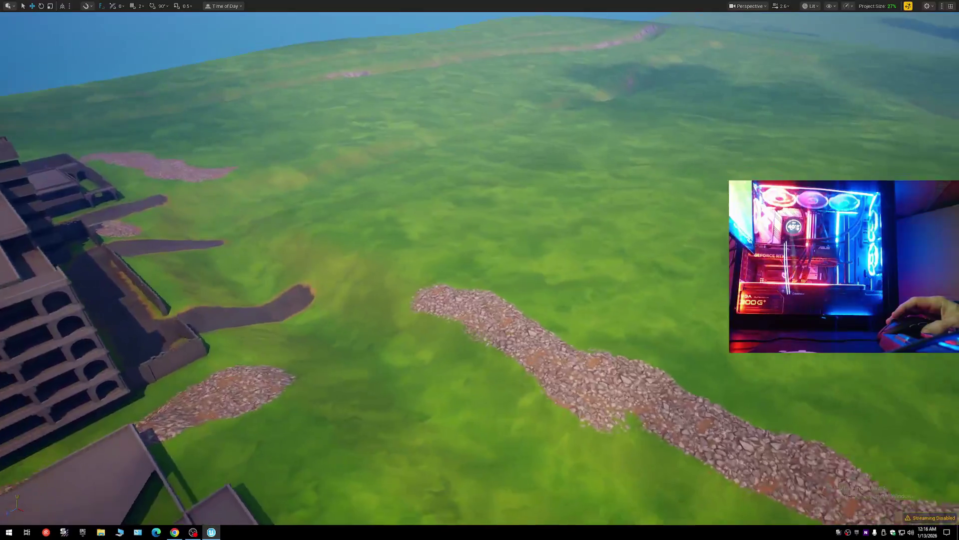
Paint a rock patch near the large building and join the two rock strips into one path.
{"action": "left_click_drag", "start_coordinate": [467, 289], "coordinate": [397, 257]}
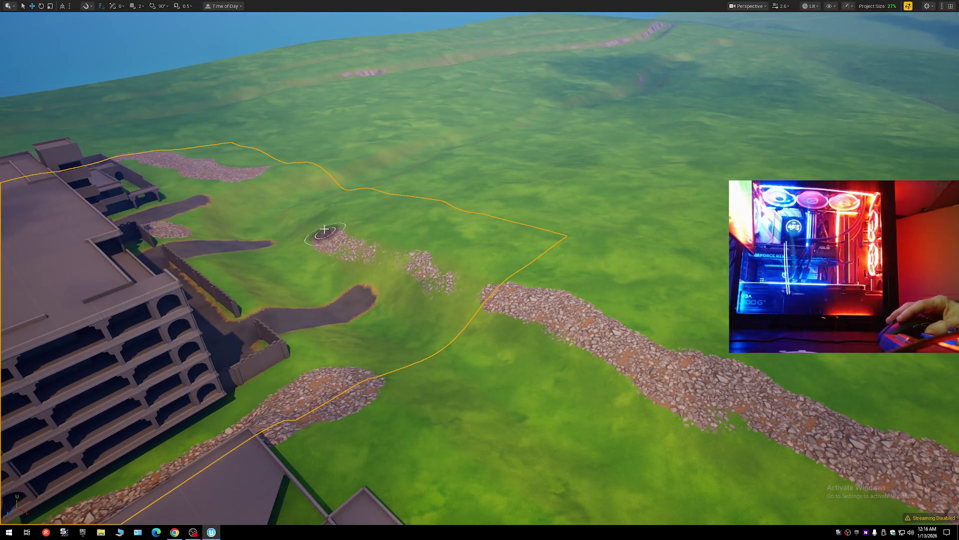
{"action": "mouse_move", "coordinate": [338, 261]}
{"action": "left_mouse_down"}
{"action": "mouse_move", "coordinate": [535, 321]}
{"action": "mouse_move", "coordinate": [515, 315]}
{"action": "left_mouse_up"}
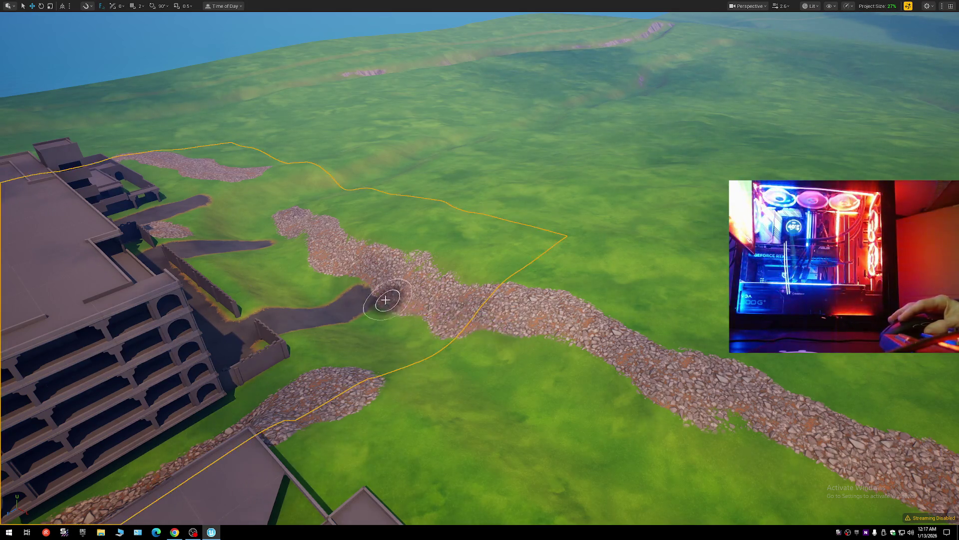
{"action": "mouse_move", "coordinate": [420, 260]}
{"action": "left_mouse_down"}
{"action": "mouse_move", "coordinate": [563, 306]}
{"action": "mouse_move", "coordinate": [664, 358]}
{"action": "mouse_move", "coordinate": [574, 338]}
{"action": "left_mouse_up"}
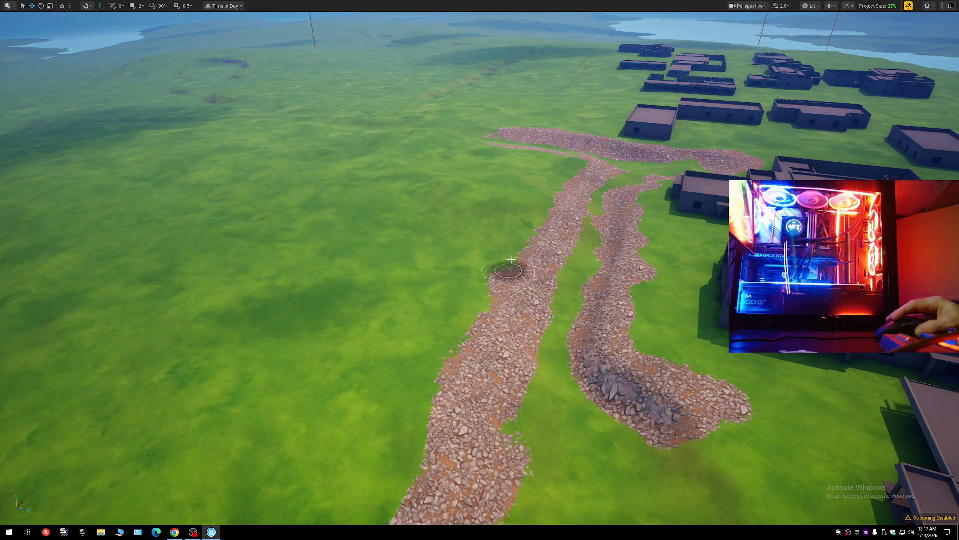
{"action": "mouse_move", "coordinate": [550, 278]}
{"action": "left_mouse_down"}
{"action": "mouse_move", "coordinate": [765, 270]}
{"action": "mouse_move", "coordinate": [779, 260]}
{"action": "mouse_move", "coordinate": [634, 307]}
{"action": "mouse_move", "coordinate": [861, 517]}
{"action": "mouse_move", "coordinate": [824, 389]}
{"action": "mouse_move", "coordinate": [371, 249]}
{"action": "left_mouse_up"}
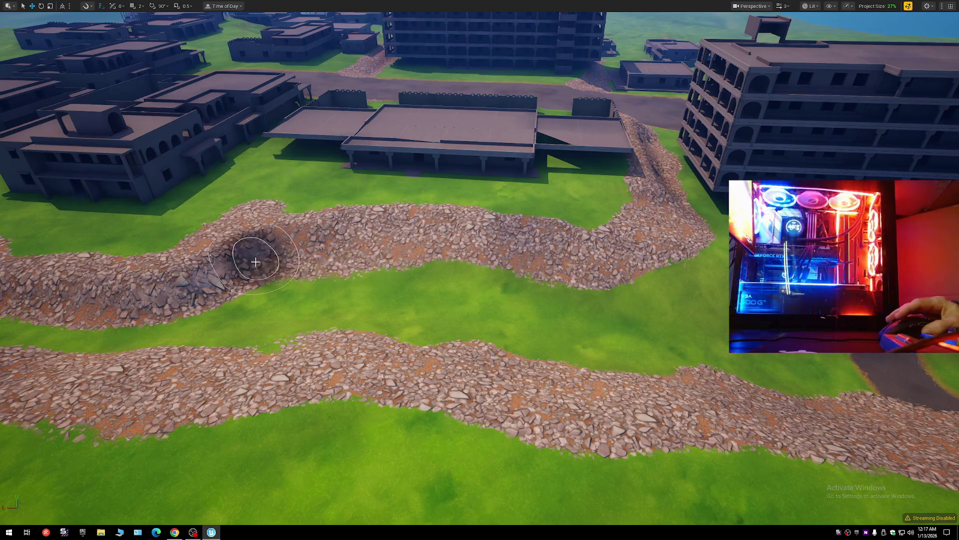
{"action": "left_click_drag", "start_coordinate": [394, 219], "coordinate": [368, 243]}
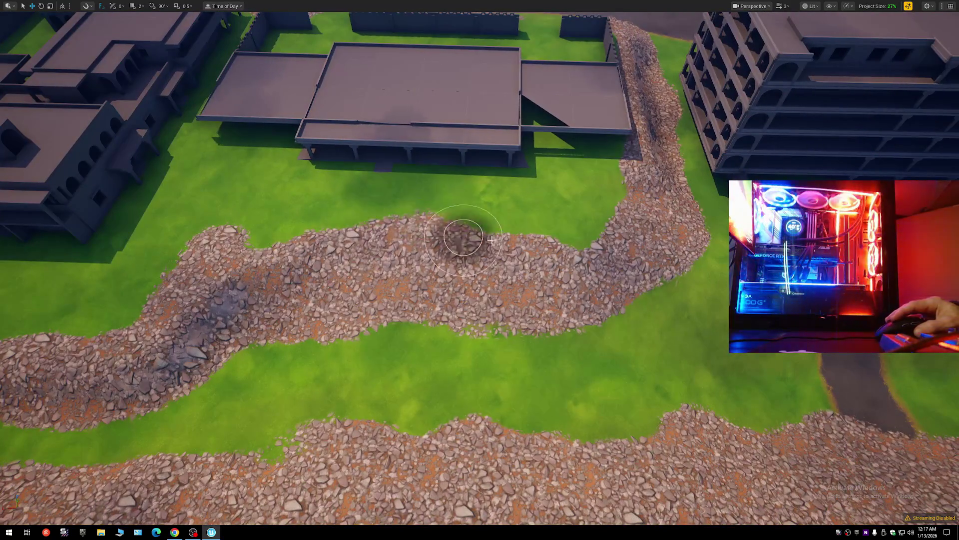
{"action": "left_click_drag", "start_coordinate": [579, 259], "coordinate": [569, 300]}
Paint a new rock strip down from the patch and thicken it to meet the upper-left patch.
{"action": "mouse_move", "coordinate": [480, 270]}
{"action": "left_mouse_down"}
{"action": "mouse_move", "coordinate": [472, 340]}
{"action": "mouse_move", "coordinate": [476, 280]}
{"action": "mouse_move", "coordinate": [344, 309]}
{"action": "mouse_move", "coordinate": [486, 321]}
{"action": "left_mouse_up"}
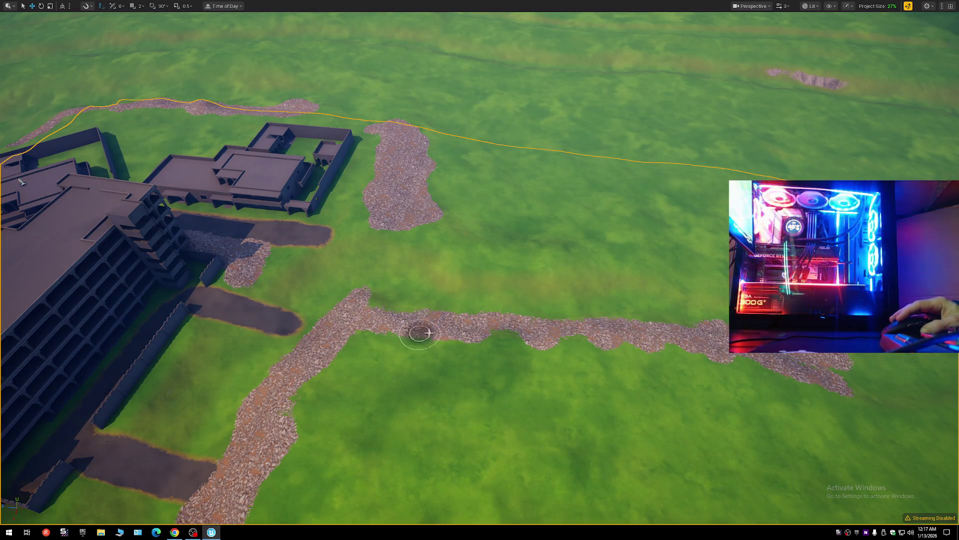
{"action": "mouse_move", "coordinate": [603, 339]}
{"action": "left_mouse_down"}
{"action": "mouse_move", "coordinate": [470, 345]}
{"action": "mouse_move", "coordinate": [497, 300]}
{"action": "left_mouse_up"}
{"action": "mouse_move", "coordinate": [479, 234]}
{"action": "left_mouse_down"}
{"action": "mouse_move", "coordinate": [507, 293]}
{"action": "mouse_move", "coordinate": [574, 345]}
{"action": "left_mouse_up"}
{"action": "left_click_drag", "start_coordinate": [707, 428], "coordinate": [707, 424]}
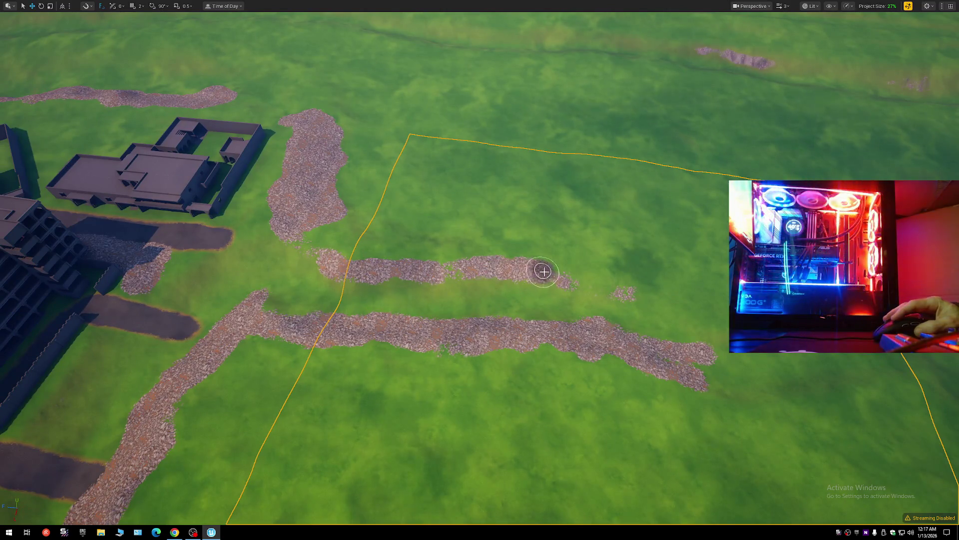
{"action": "scroll", "coordinate": [609, 294], "scroll_direction": "up", "scroll_amount": 5}
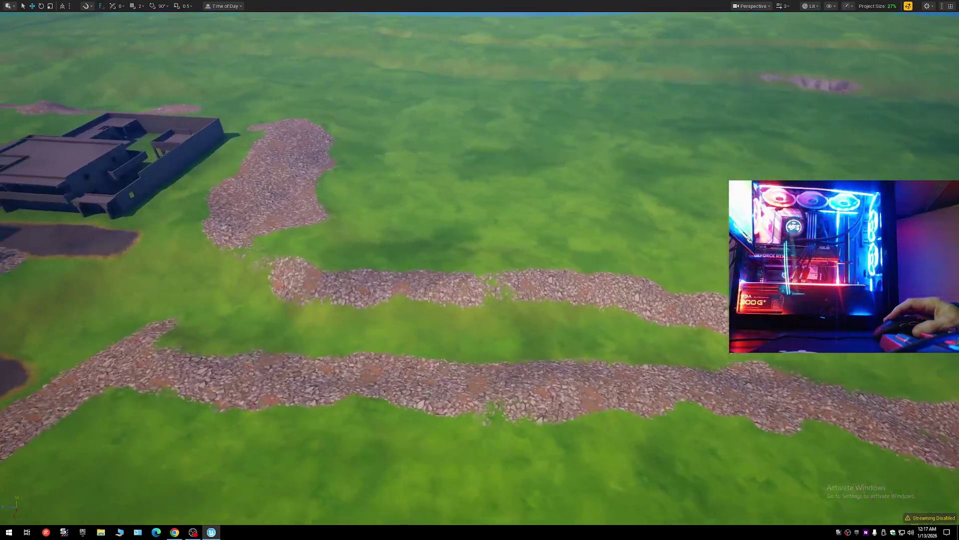
{"action": "mouse_move", "coordinate": [579, 307]}
{"action": "left_mouse_down"}
{"action": "mouse_move", "coordinate": [343, 293]}
{"action": "mouse_move", "coordinate": [259, 261]}
{"action": "left_mouse_up"}
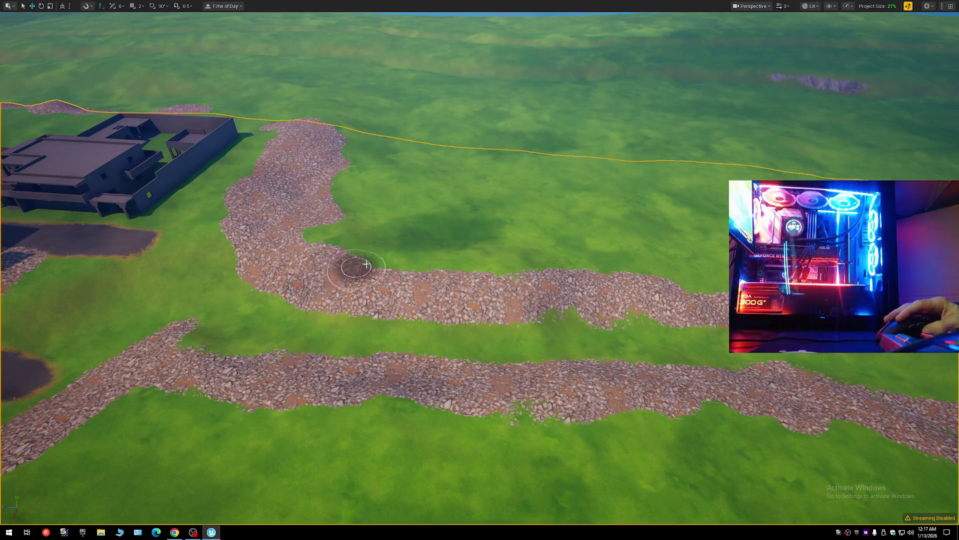
{"action": "left_click_drag", "start_coordinate": [538, 304], "coordinate": [539, 240]}
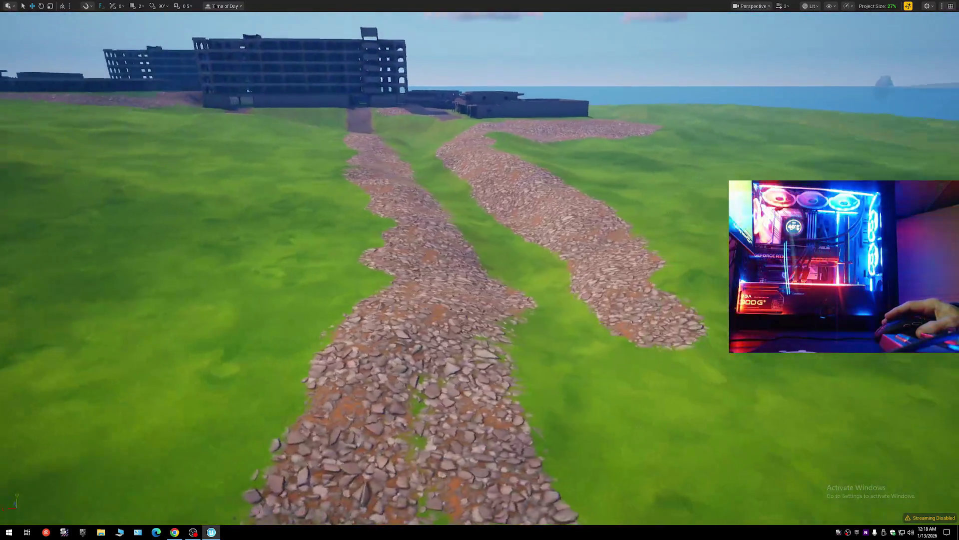
{"action": "scroll", "coordinate": [480, 270], "scroll_direction": "down", "scroll_amount": 10}
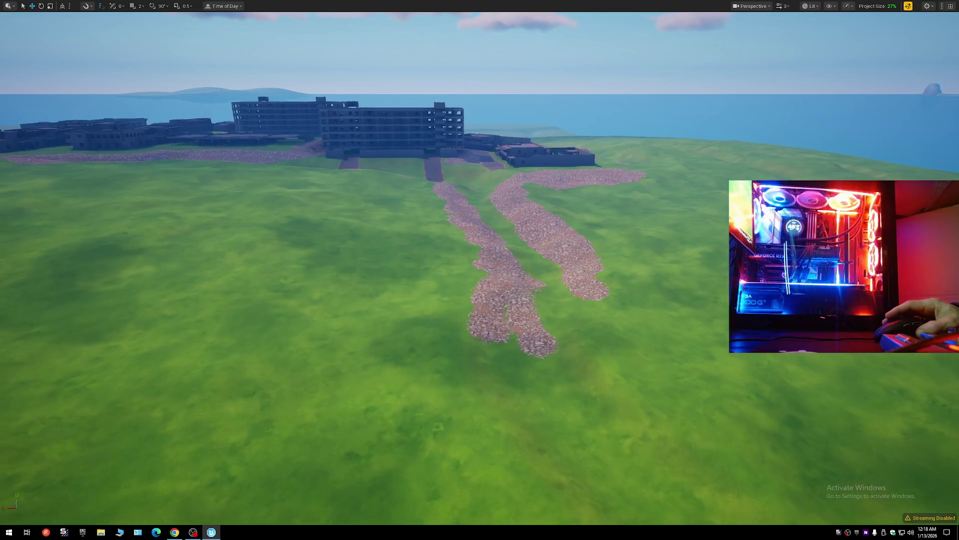
{"action": "scroll", "coordinate": [479, 270], "scroll_direction": "up", "scroll_amount": 15}
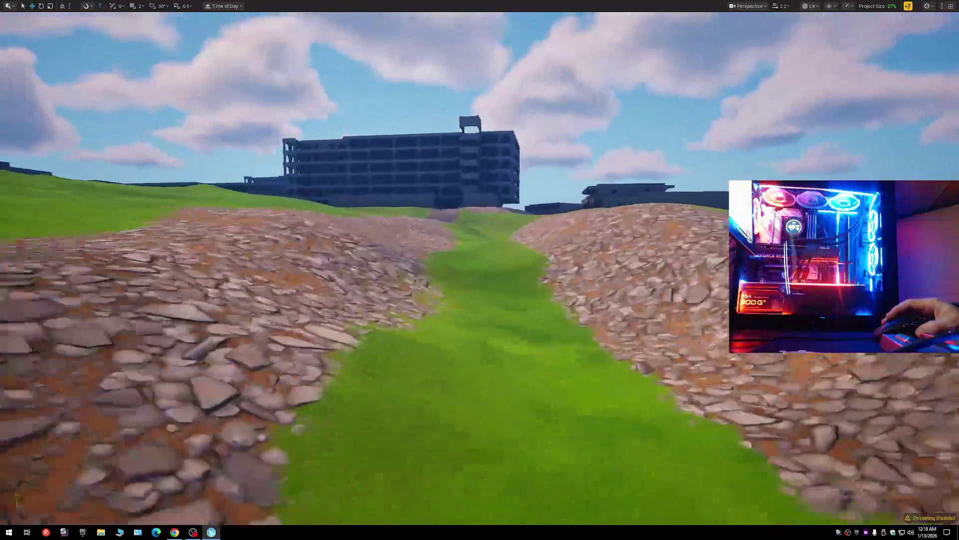
{"action": "mouse_move", "coordinate": [538, 239]}
{"action": "left_mouse_down"}
{"action": "mouse_move", "coordinate": [560, 200]}
{"action": "mouse_move", "coordinate": [519, 179]}
{"action": "mouse_move", "coordinate": [506, 144]}
{"action": "mouse_move", "coordinate": [682, 322]}
{"action": "left_mouse_up"}
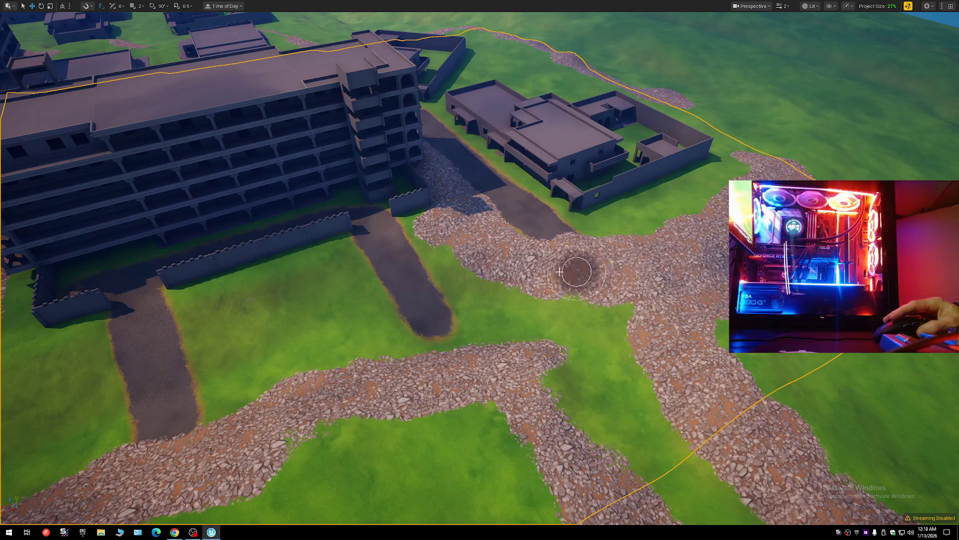
{"action": "left_click_drag", "start_coordinate": [657, 299], "coordinate": [670, 225]}
{"action": "left_click_drag", "start_coordinate": [533, 299], "coordinate": [533, 283]}
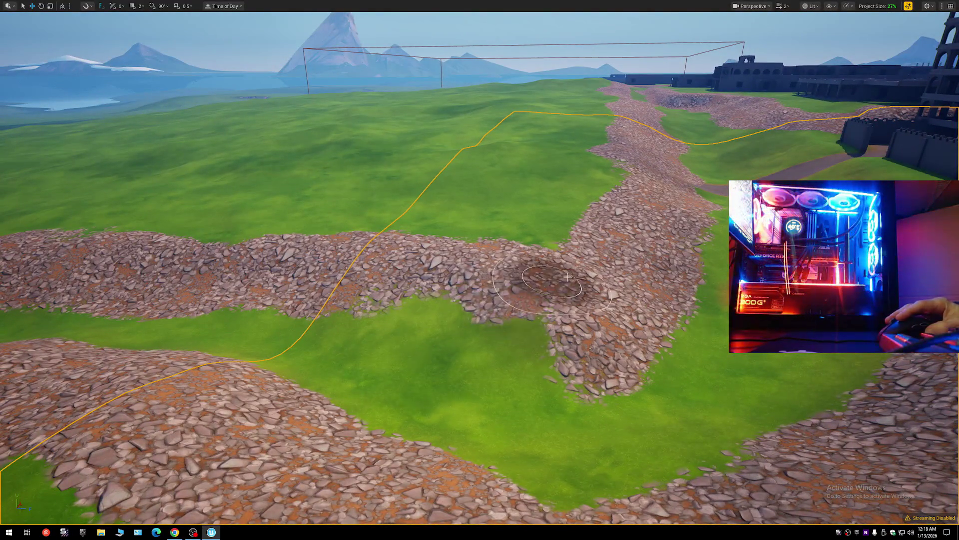
{"action": "mouse_move", "coordinate": [466, 260]}
{"action": "left_mouse_down"}
{"action": "mouse_move", "coordinate": [492, 263]}
{"action": "mouse_move", "coordinate": [510, 278]}
{"action": "mouse_move", "coordinate": [500, 235]}
{"action": "mouse_move", "coordinate": [520, 233]}
{"action": "mouse_move", "coordinate": [490, 231]}
{"action": "mouse_move", "coordinate": [520, 231]}
{"action": "mouse_move", "coordinate": [530, 233]}
{"action": "mouse_move", "coordinate": [543, 276]}
{"action": "left_mouse_up"}
{"action": "scroll", "coordinate": [502, 231], "scroll_direction": "down", "scroll_amount": 2}
{"action": "scroll", "coordinate": [490, 230], "scroll_direction": "down", "scroll_amount": 1}
{"action": "scroll", "coordinate": [529, 232], "scroll_direction": "down", "scroll_amount": 1}
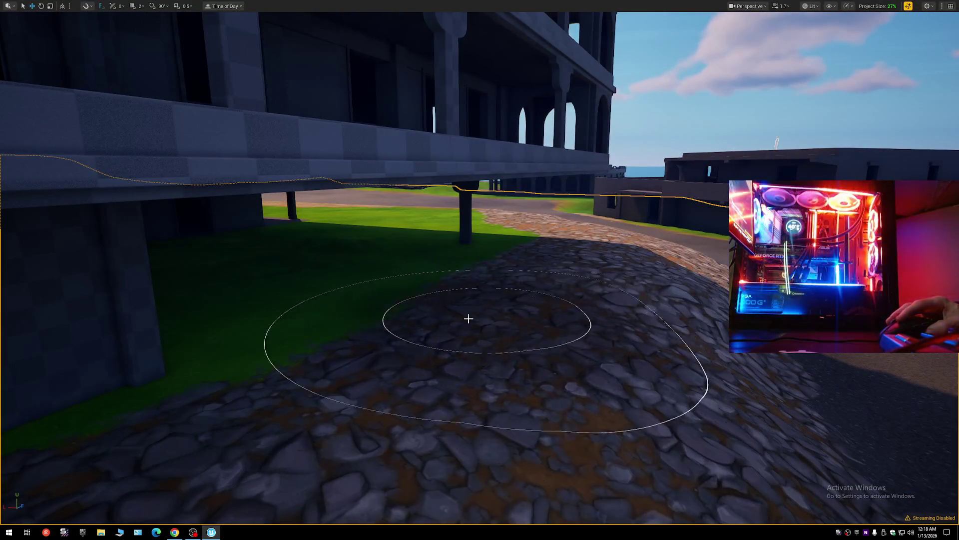
{"action": "mouse_move", "coordinate": [575, 228]}
{"action": "left_mouse_down"}
{"action": "mouse_move", "coordinate": [532, 231]}
{"action": "mouse_move", "coordinate": [580, 241]}
{"action": "left_mouse_up"}
{"action": "mouse_move", "coordinate": [760, 285]}
{"action": "left_mouse_down"}
{"action": "mouse_move", "coordinate": [790, 284]}
{"action": "mouse_move", "coordinate": [727, 286]}
{"action": "mouse_move", "coordinate": [727, 302]}
{"action": "left_mouse_up"}
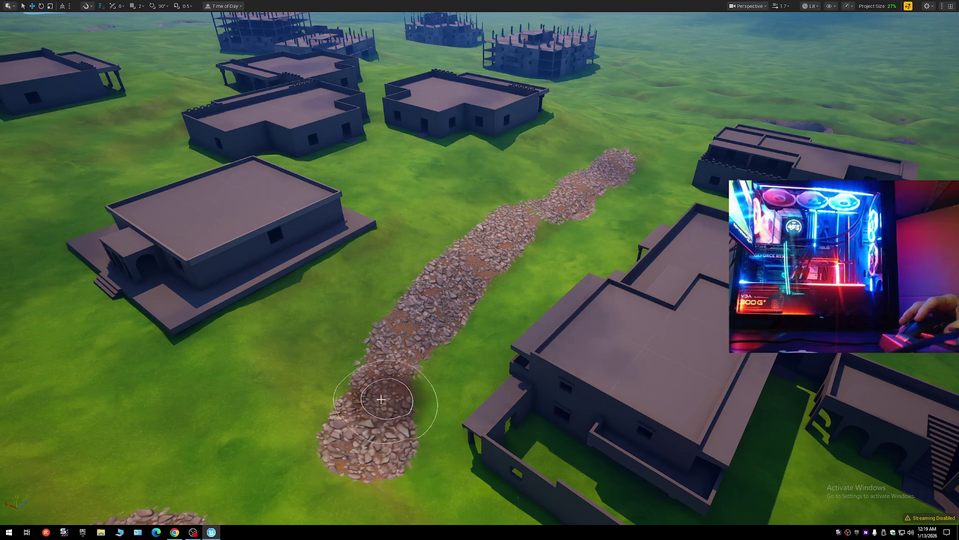
Fly over the village to the open grass and paint a forked Layer6 rock trail across it.
{"action": "left_click_drag", "start_coordinate": [621, 159], "coordinate": [520, 189]}
{"action": "left_click_drag", "start_coordinate": [574, 246], "coordinate": [574, 205]}
{"action": "left_click_drag", "start_coordinate": [457, 235], "coordinate": [456, 267]}
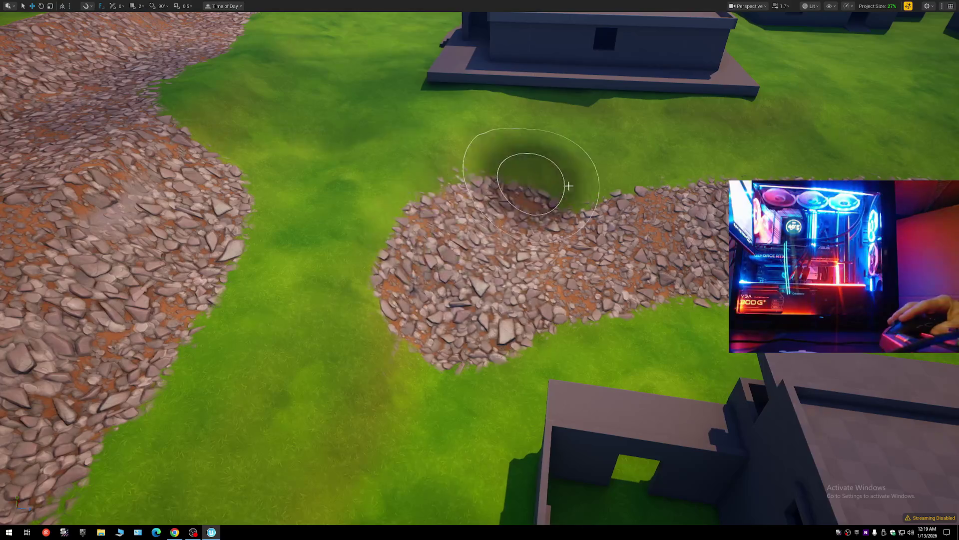
{"action": "left_click_drag", "start_coordinate": [892, 168], "coordinate": [674, 225]}
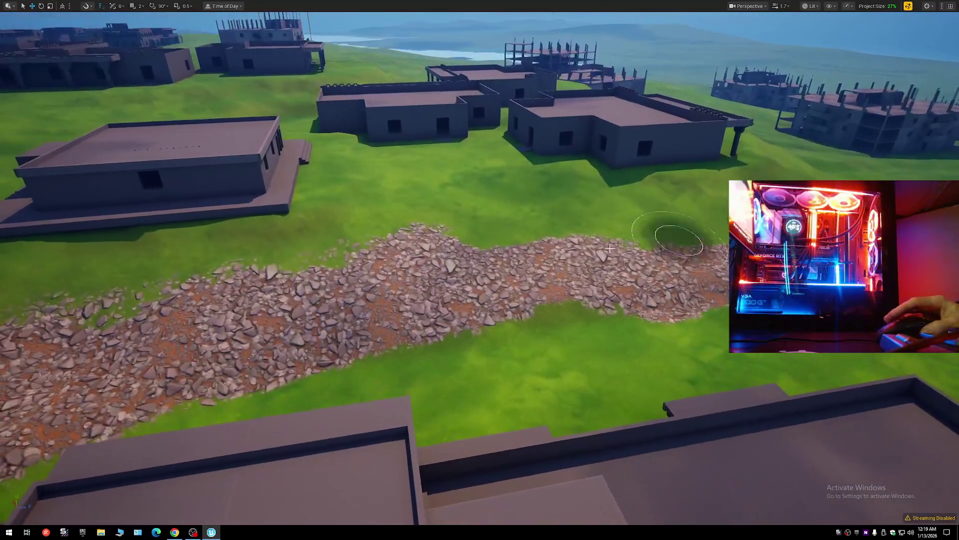
{"action": "mouse_move", "coordinate": [480, 269]}
{"action": "left_mouse_down"}
{"action": "mouse_move", "coordinate": [480, 250]}
{"action": "mouse_move", "coordinate": [430, 255]}
{"action": "left_mouse_up"}
{"action": "left_click_drag", "start_coordinate": [595, 171], "coordinate": [594, 196]}
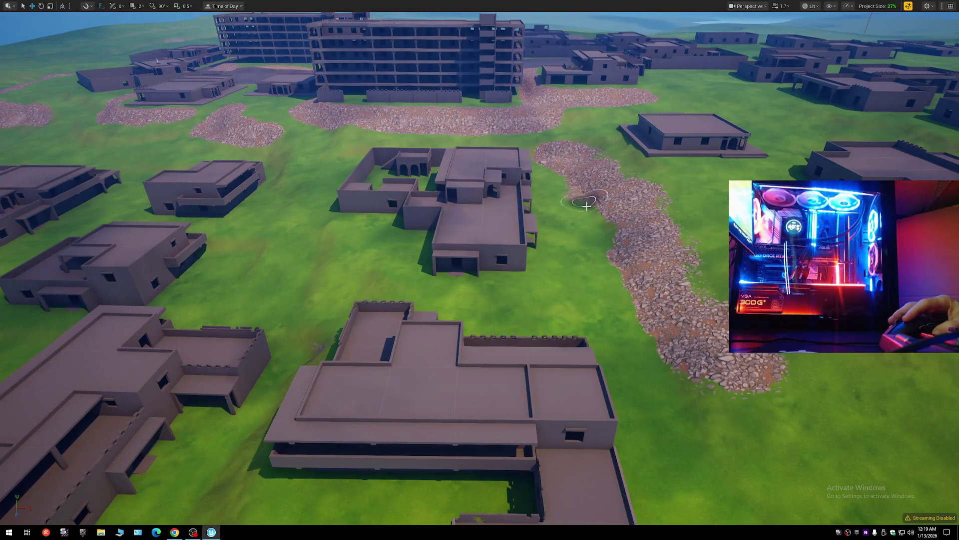
{"action": "left_click_drag", "start_coordinate": [697, 315], "coordinate": [629, 307]}
{"action": "left_click_drag", "start_coordinate": [480, 270], "coordinate": [540, 230]}
{"action": "scroll", "coordinate": [494, 260], "scroll_direction": "up", "scroll_amount": 2}
{"action": "left_click_drag", "start_coordinate": [340, 170], "coordinate": [340, 150]}
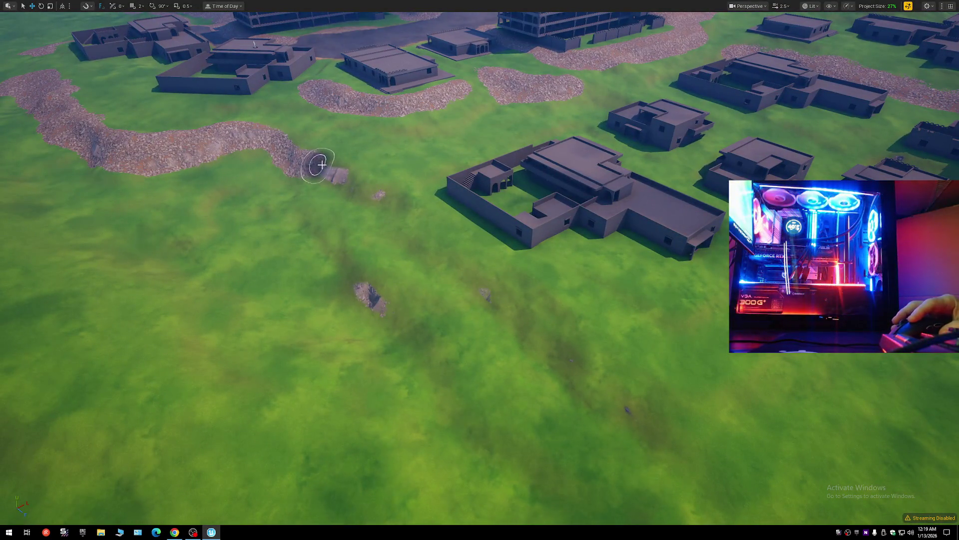
{"action": "mouse_move", "coordinate": [519, 342]}
{"action": "left_mouse_down"}
{"action": "mouse_move", "coordinate": [600, 403]}
{"action": "mouse_move", "coordinate": [621, 403]}
{"action": "mouse_move", "coordinate": [495, 282]}
{"action": "left_mouse_up"}
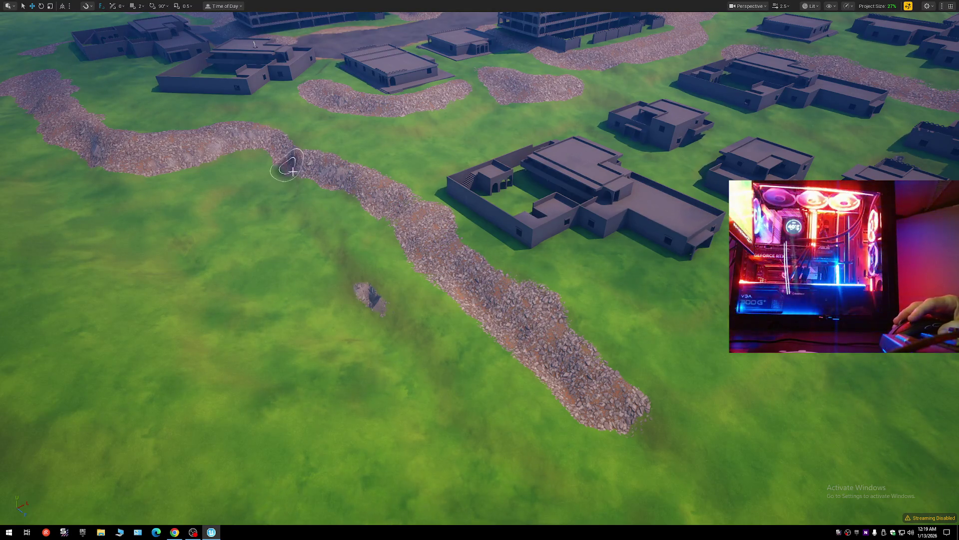
{"action": "scroll", "coordinate": [530, 359], "scroll_direction": "down", "scroll_amount": 5}
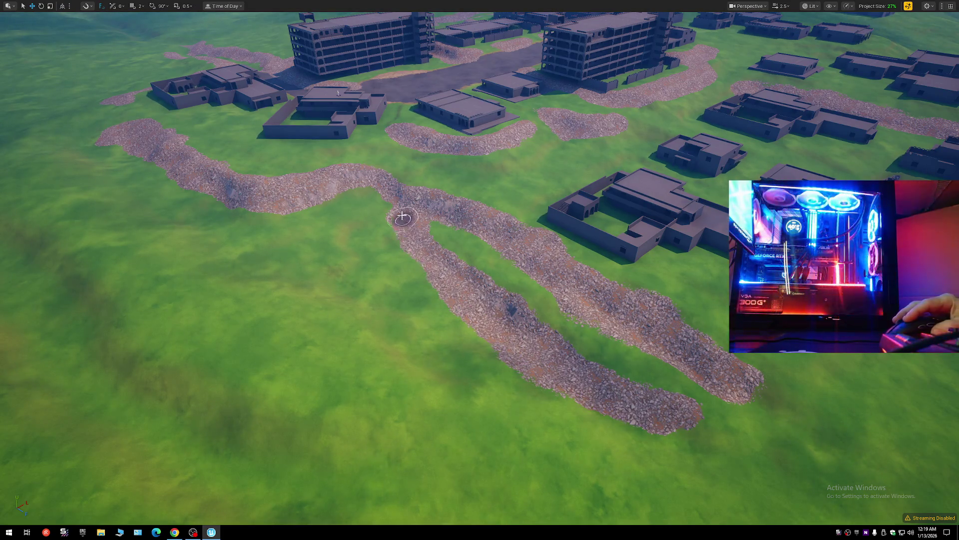
Fly around the village to inspect the rock paths from low and high angles.
{"action": "mouse_move", "coordinate": [412, 215]}
{"action": "left_mouse_down"}
{"action": "mouse_move", "coordinate": [412, 159]}
{"action": "mouse_move", "coordinate": [399, 236]}
{"action": "mouse_move", "coordinate": [398, 212]}
{"action": "left_mouse_up"}
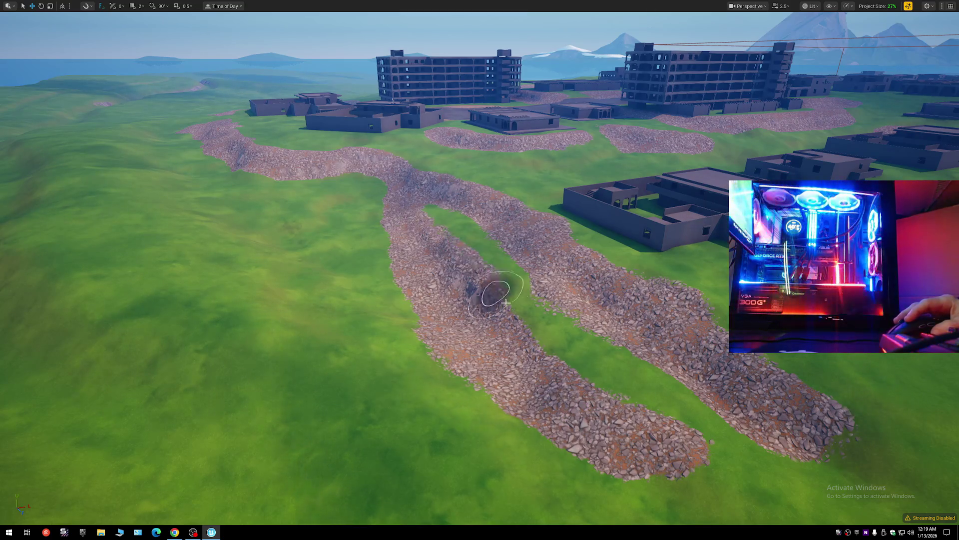
{"action": "left_click_drag", "start_coordinate": [632, 435], "coordinate": [631, 464]}
{"action": "left_click_drag", "start_coordinate": [479, 270], "coordinate": [480, 230]}
{"action": "mouse_move", "coordinate": [519, 352]}
{"action": "left_mouse_down"}
{"action": "mouse_move", "coordinate": [520, 332]}
{"action": "mouse_move", "coordinate": [519, 352]}
{"action": "left_mouse_up"}
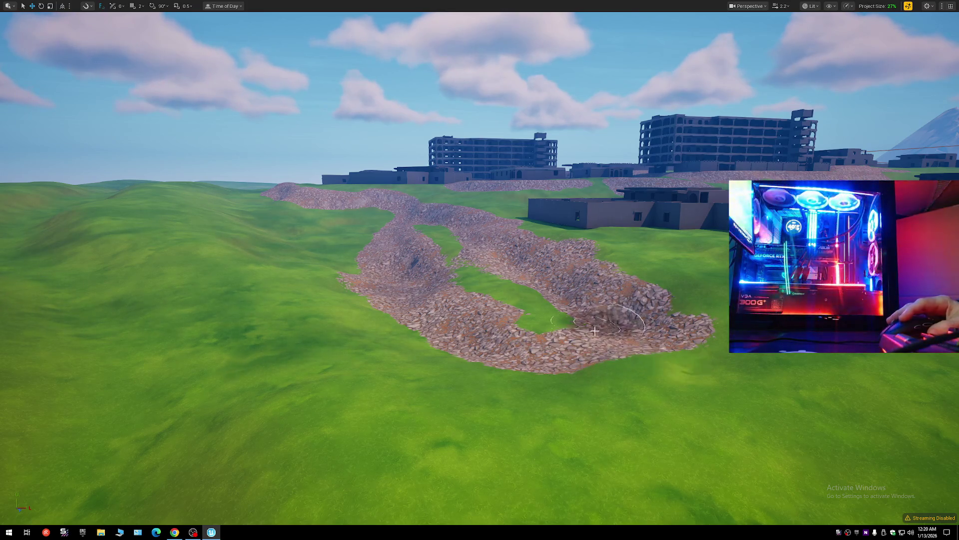
{"action": "left_click_drag", "start_coordinate": [673, 334], "coordinate": [665, 395]}
{"action": "scroll", "coordinate": [356, 256], "scroll_direction": "up", "scroll_amount": 1}
{"action": "left_click_drag", "start_coordinate": [459, 196], "coordinate": [255, 318]}
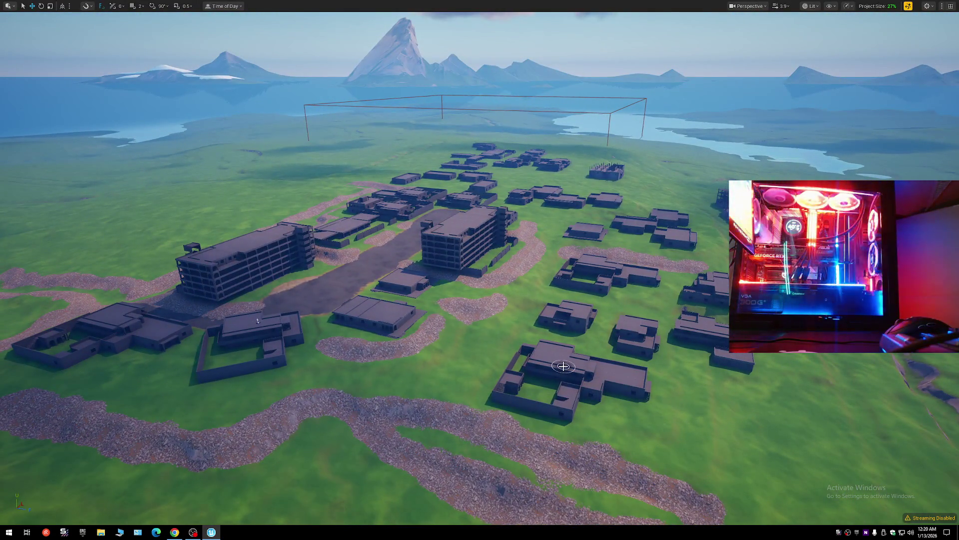
{"action": "mouse_move", "coordinate": [258, 321]}
{"action": "left_mouse_down"}
{"action": "mouse_move", "coordinate": [350, 280]}
{"action": "mouse_move", "coordinate": [369, 240]}
{"action": "mouse_move", "coordinate": [350, 255]}
{"action": "mouse_move", "coordinate": [360, 260]}
{"action": "mouse_move", "coordinate": [280, 250]}
{"action": "mouse_move", "coordinate": [359, 249]}
{"action": "mouse_move", "coordinate": [325, 250]}
{"action": "left_mouse_up"}
{"action": "scroll", "coordinate": [360, 250], "scroll_direction": "down", "scroll_amount": 1}
{"action": "scroll", "coordinate": [300, 250], "scroll_direction": "down", "scroll_amount": 1}
{"action": "scroll", "coordinate": [355, 250], "scroll_direction": "down", "scroll_amount": 2}
Fly out to the open field, hide the view helpers, and exit fullscreen to restore the editor panels.
{"action": "key", "text": "s"}
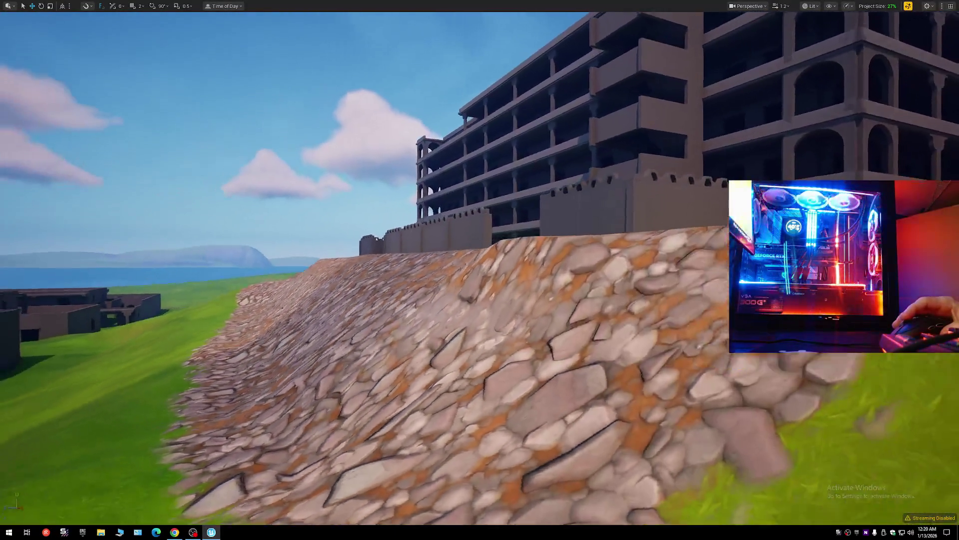
{"action": "key", "text": "w"}
{"action": "key", "text": "w"}
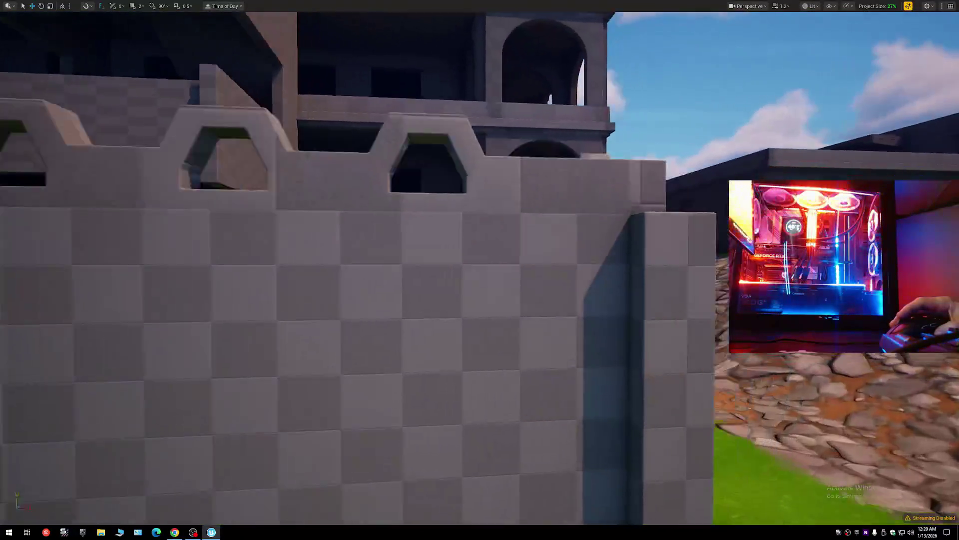
{"action": "key", "text": "w"}
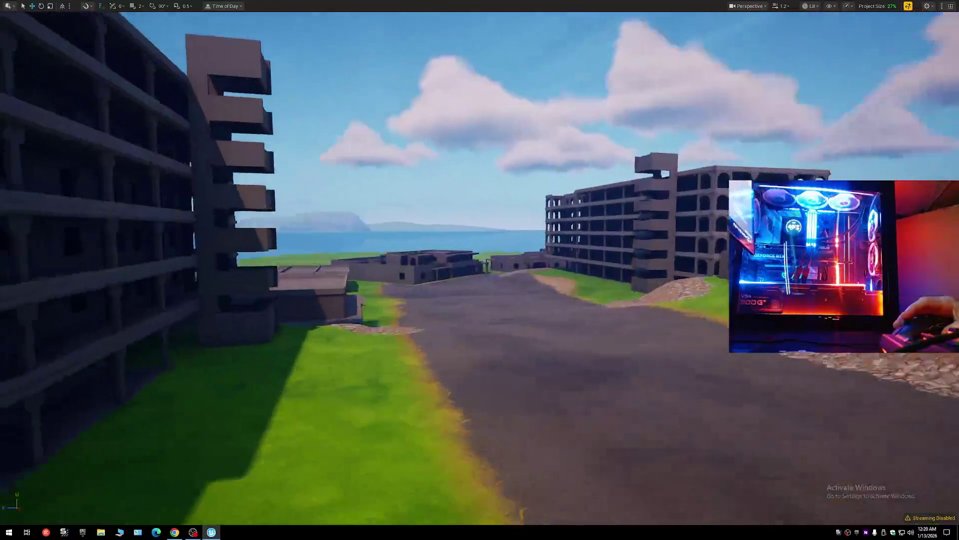
{"action": "key", "text": "shift+1"}
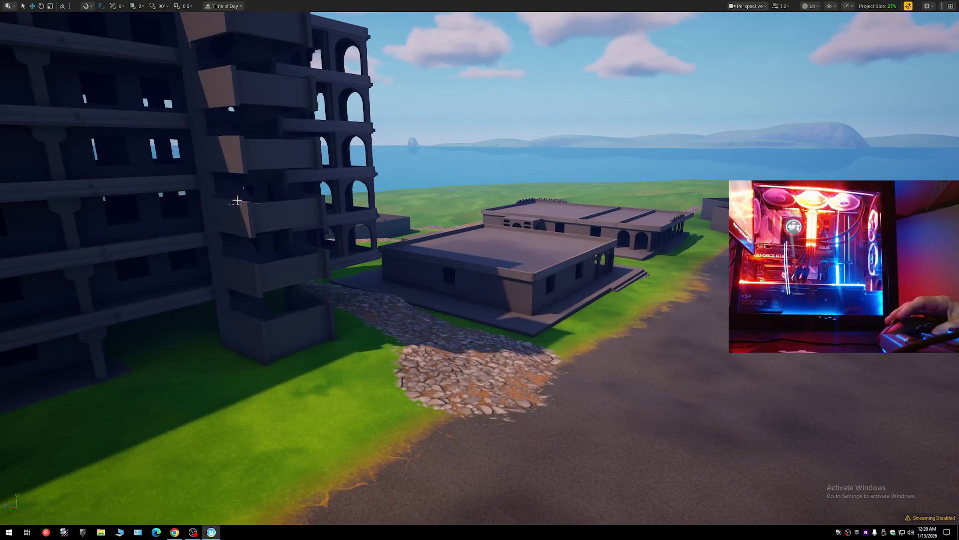
{"action": "key", "text": "F11"}
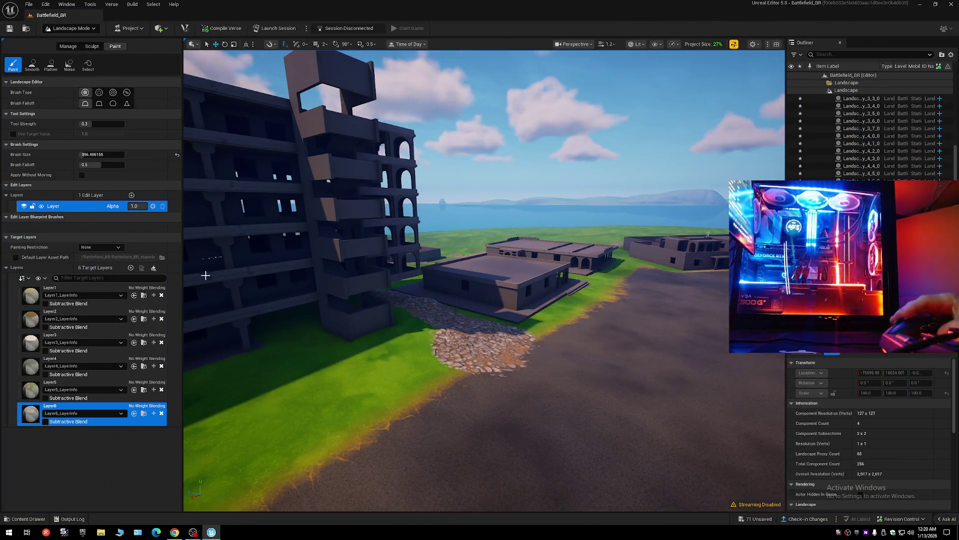
{"action": "left_click", "coordinate": [33, 313]}
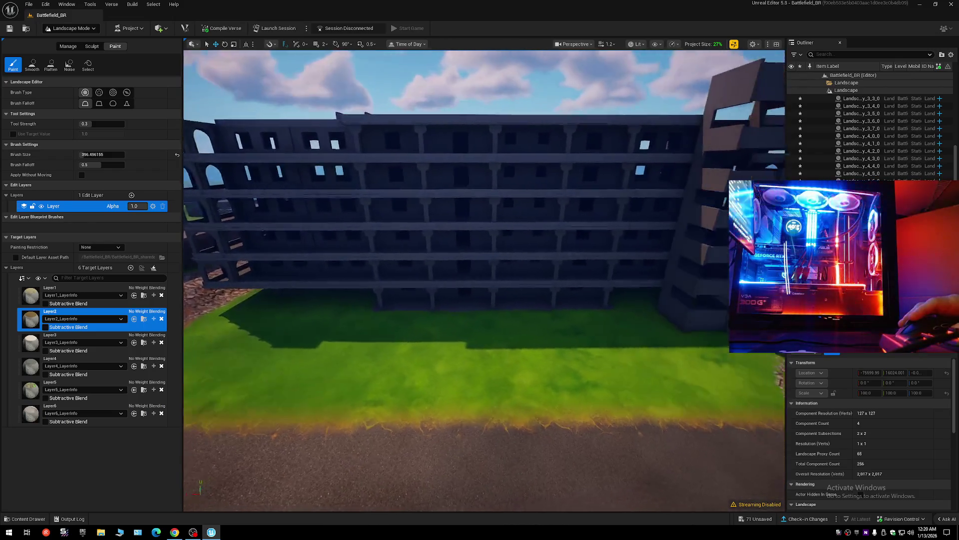
{"action": "key", "text": "w"}
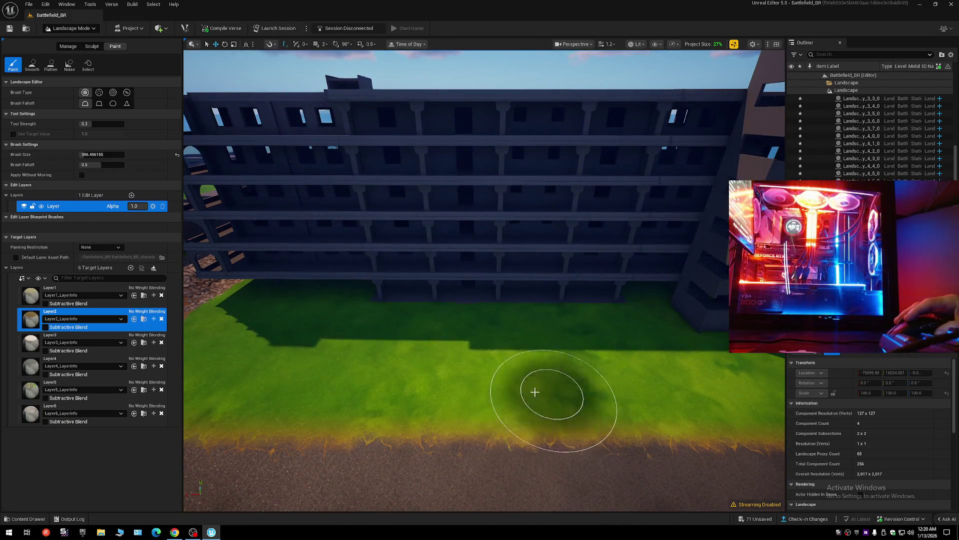
{"action": "left_click", "coordinate": [398, 311]}
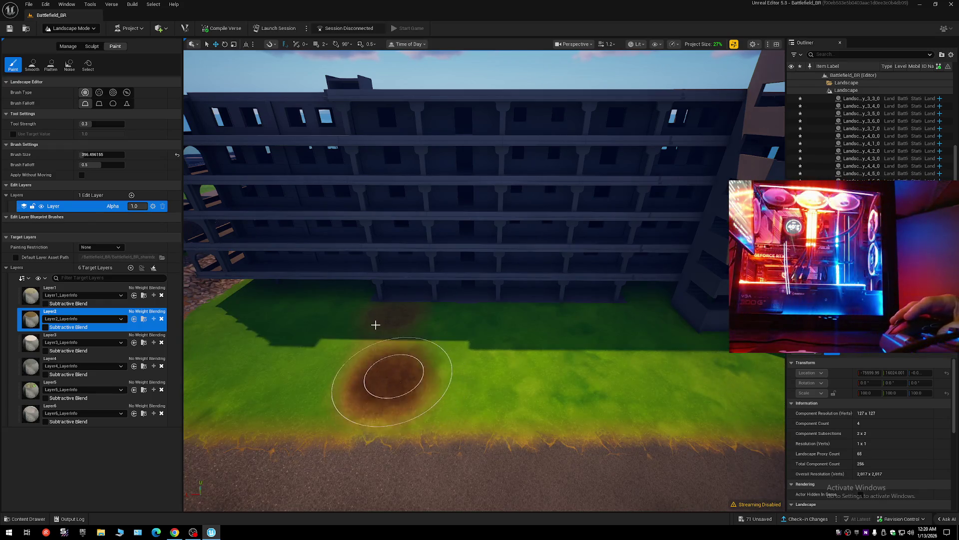
{"action": "mouse_move", "coordinate": [630, 345]}
{"action": "left_mouse_down"}
{"action": "mouse_move", "coordinate": [595, 415]}
{"action": "mouse_move", "coordinate": [435, 406]}
{"action": "left_mouse_up"}
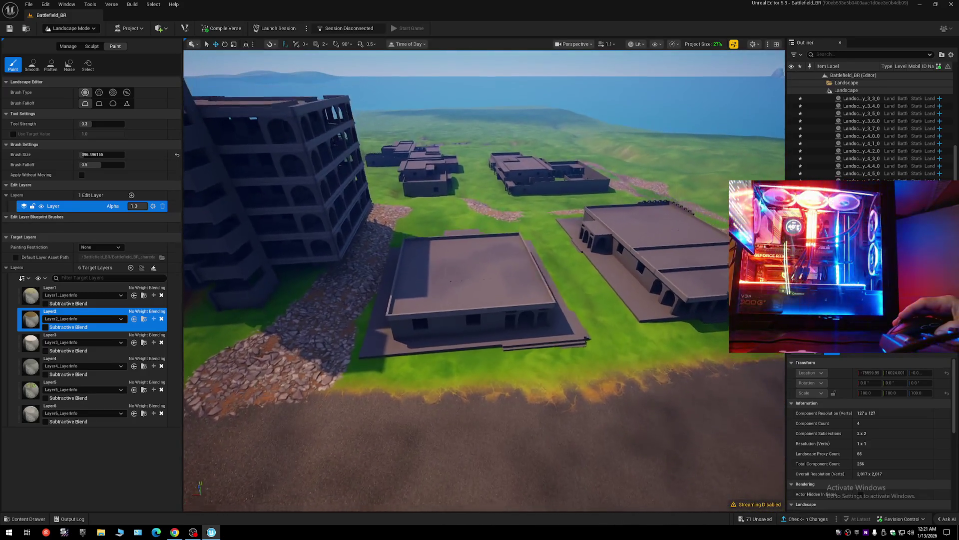
{"action": "left_click", "coordinate": [529, 358]}
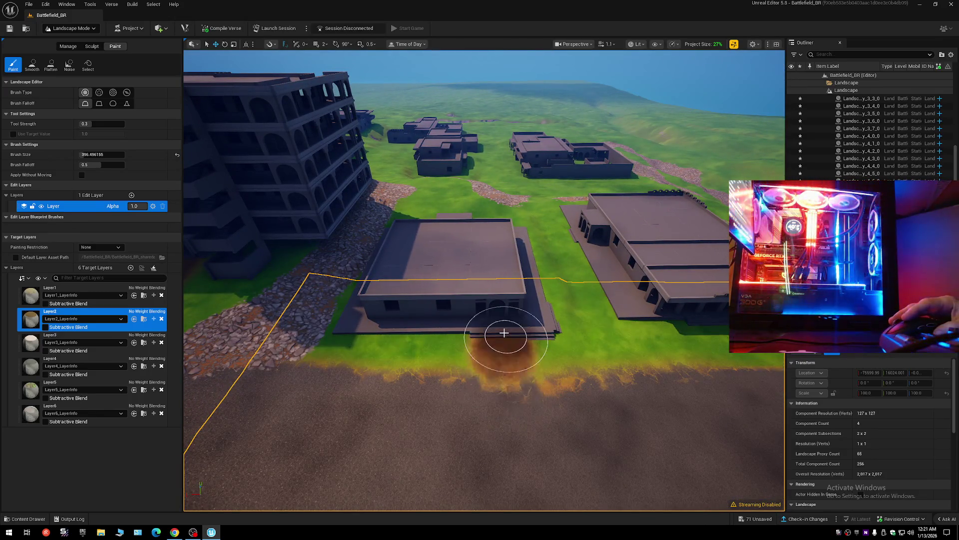
{"action": "key", "text": "w"}
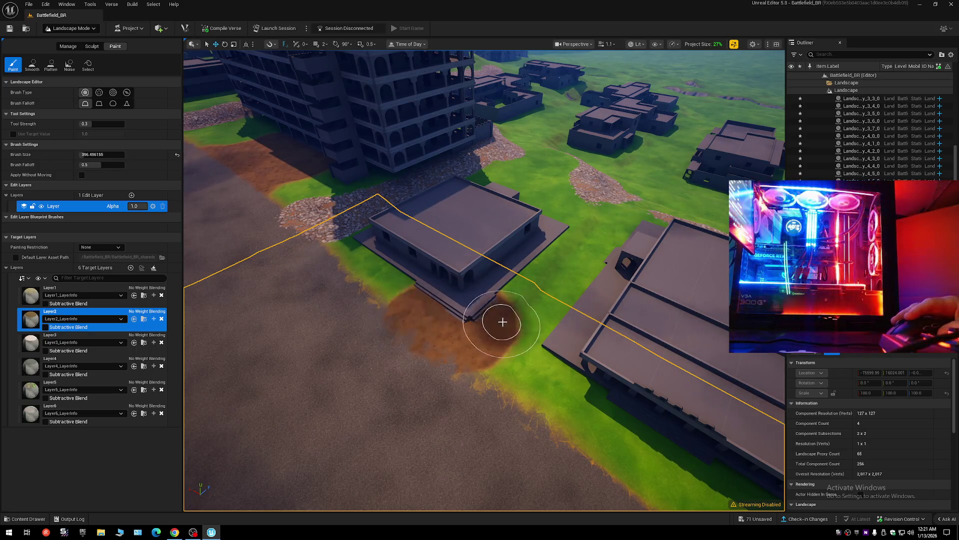
{"action": "key", "text": "s"}
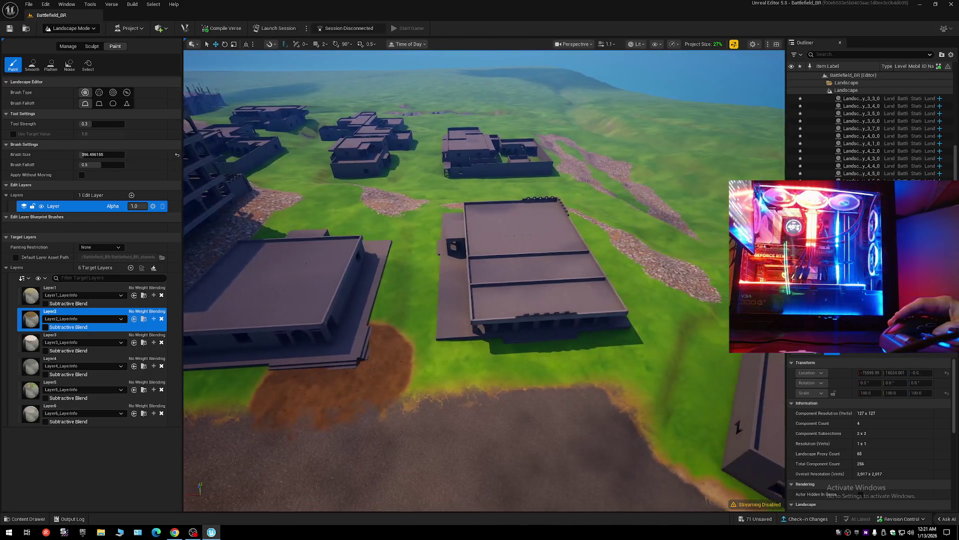
{"action": "key", "text": "w"}
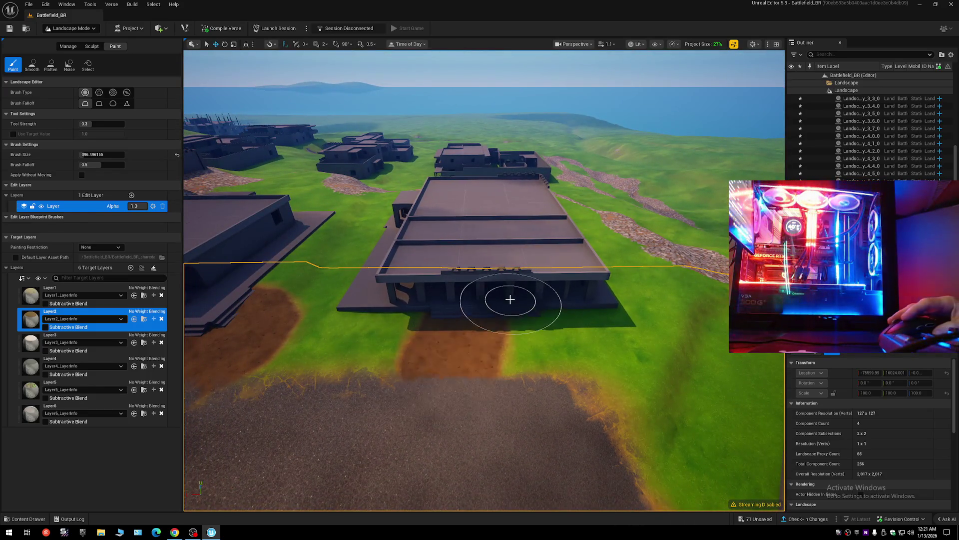
{"action": "key", "text": "w"}
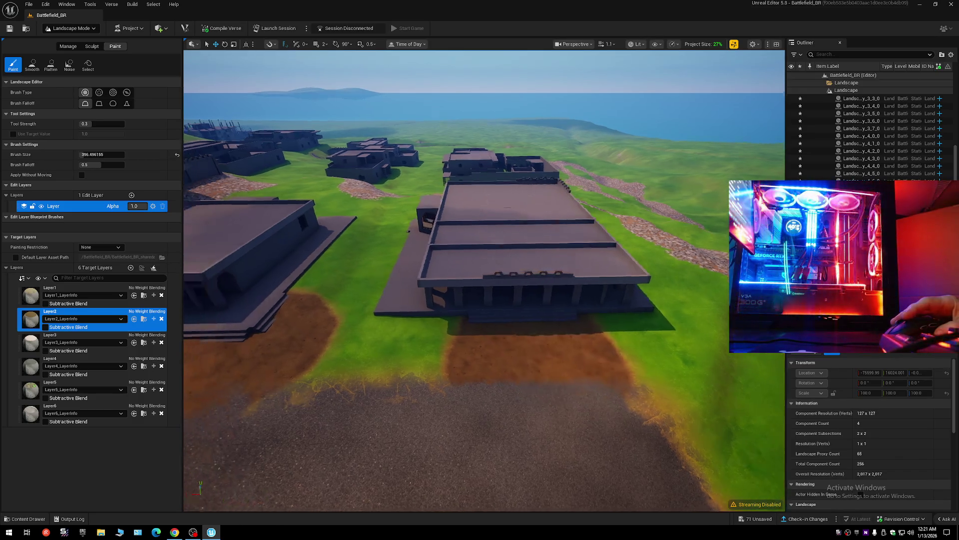
{"action": "key", "text": "w"}
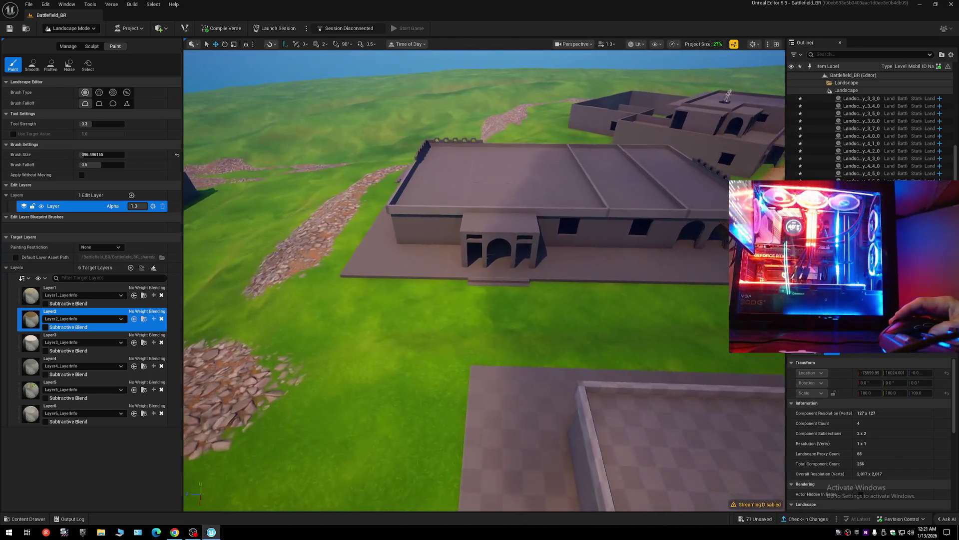
{"action": "left_click_drag", "start_coordinate": [492, 260], "coordinate": [493, 289]}
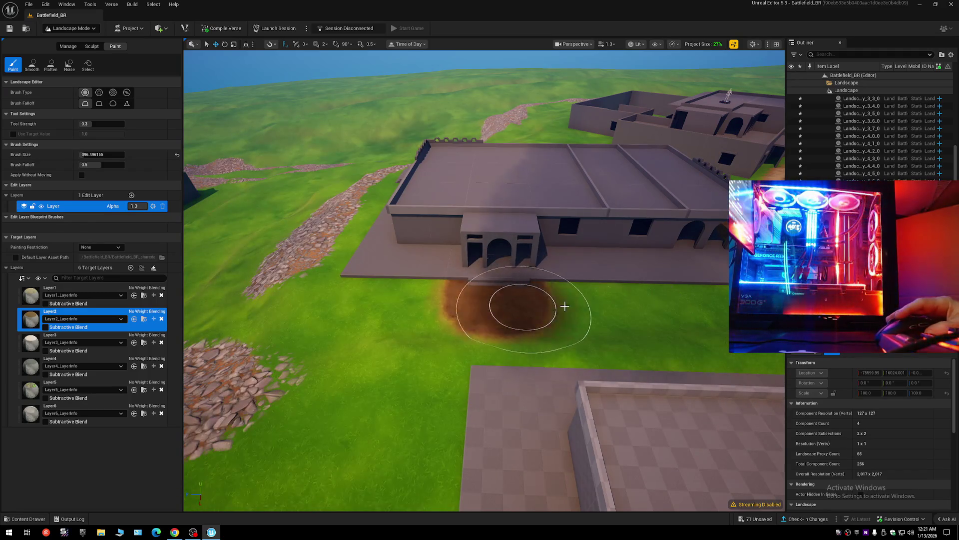
{"action": "key", "text": "w"}
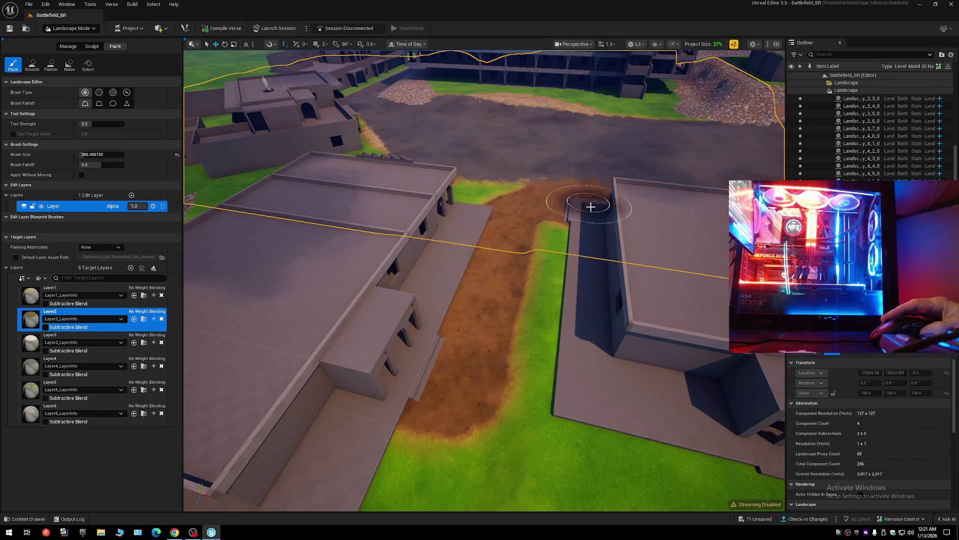
{"action": "key", "text": "s"}
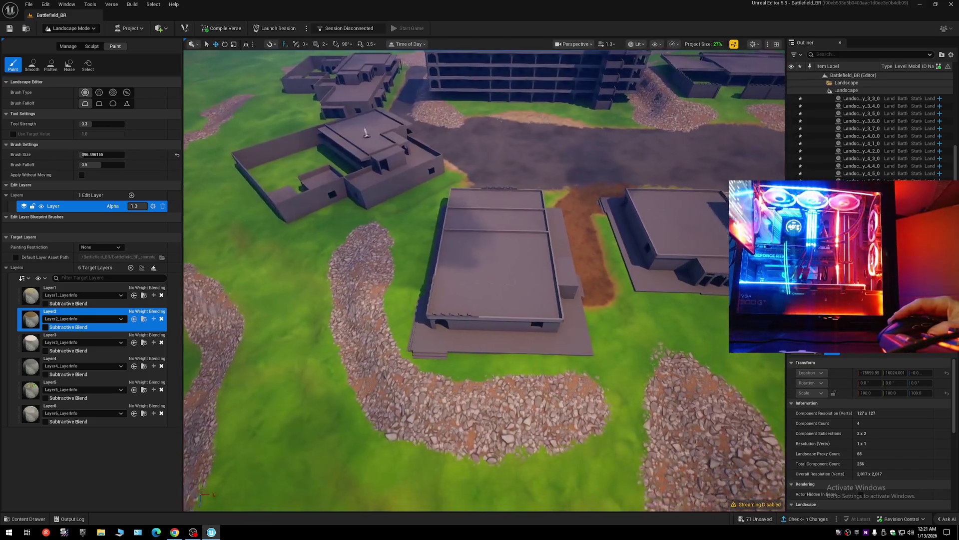
{"action": "key", "text": "w"}
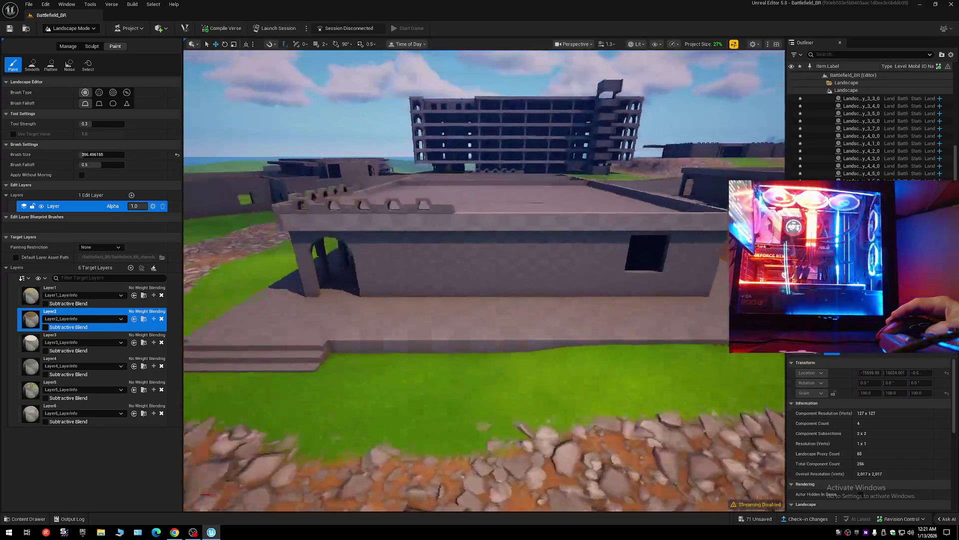
{"action": "key", "text": "s"}
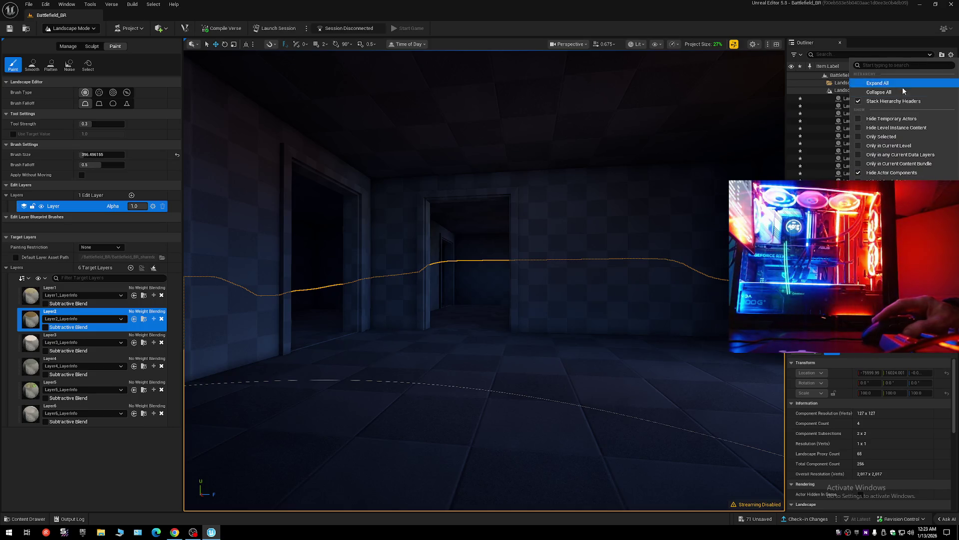
Collapse the Outliner item tree to its top-level folders.
{"action": "left_click", "coordinate": [819, 75]}
{"action": "left_click", "coordinate": [819, 75]}
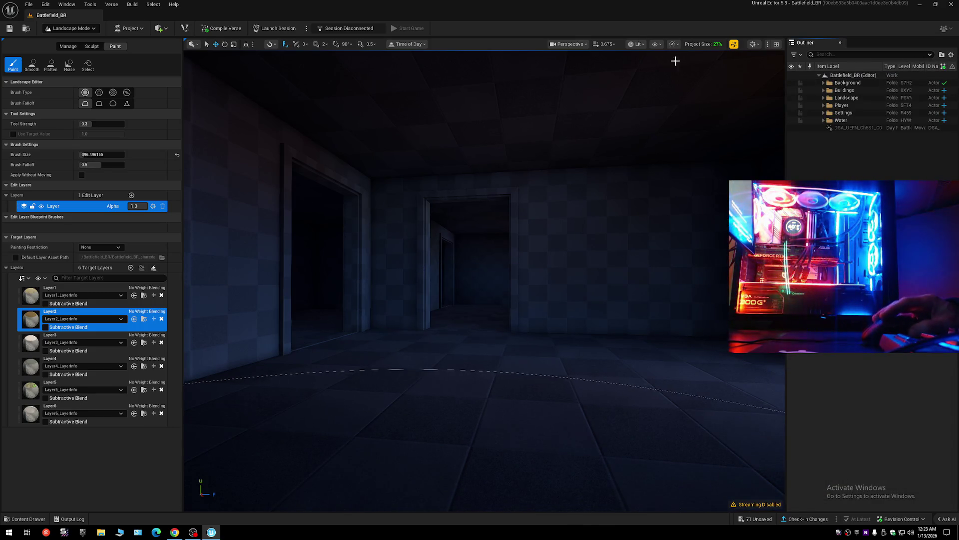
{"action": "left_click", "coordinate": [734, 44]}
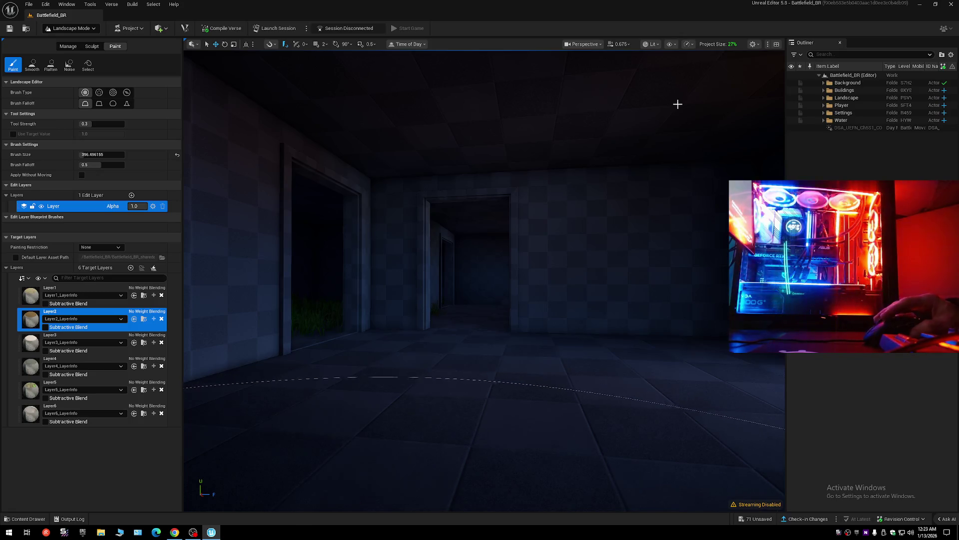
Fly the camera through the building's corridors, doorways and dark rooms.
{"action": "key", "text": "w"}
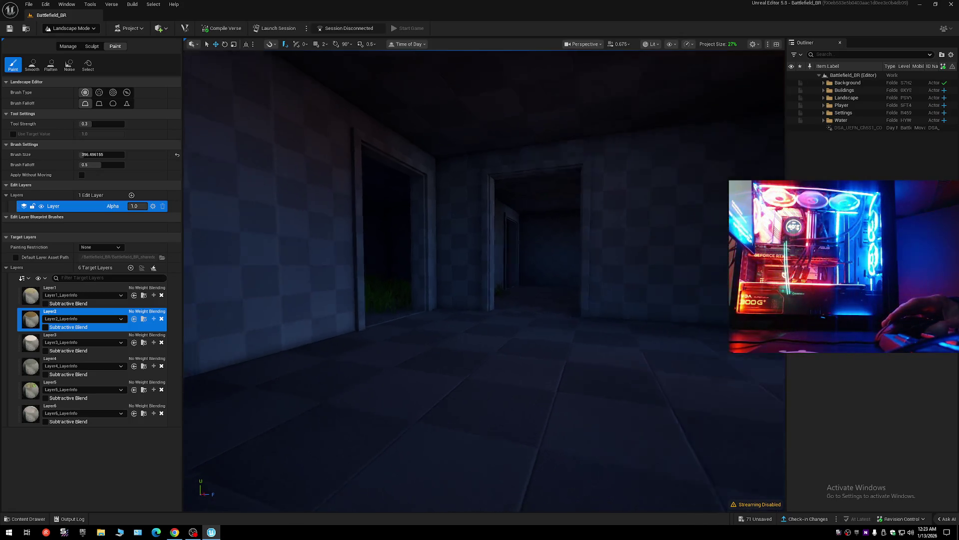
{"action": "key", "text": "s"}
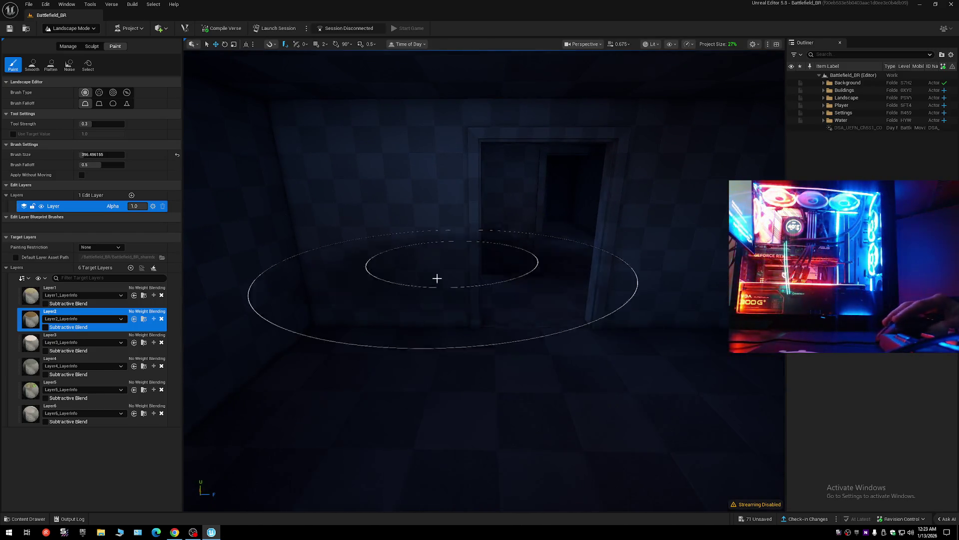
{"action": "scroll", "coordinate": [511, 309], "scroll_direction": "down", "scroll_amount": 2}
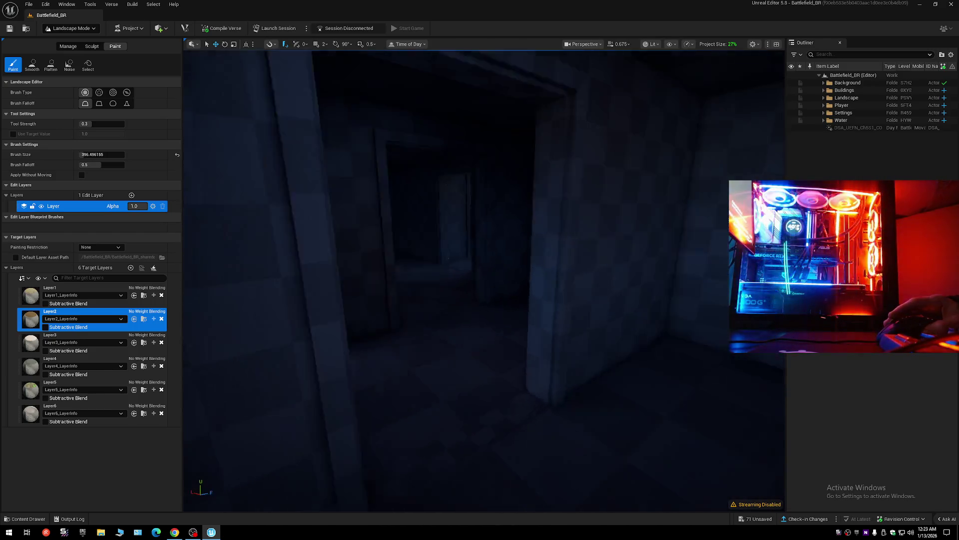
{"action": "key", "text": "w"}
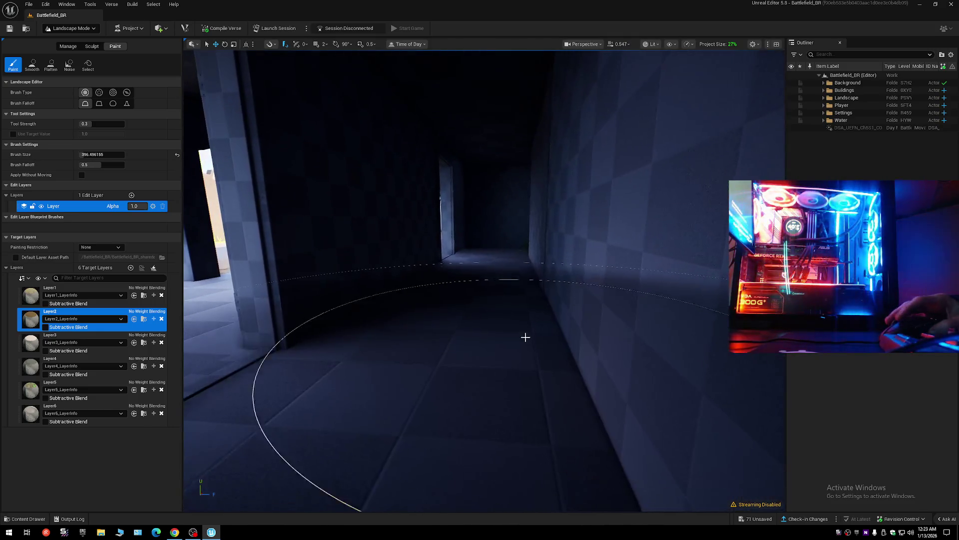
{"action": "key", "text": "w"}
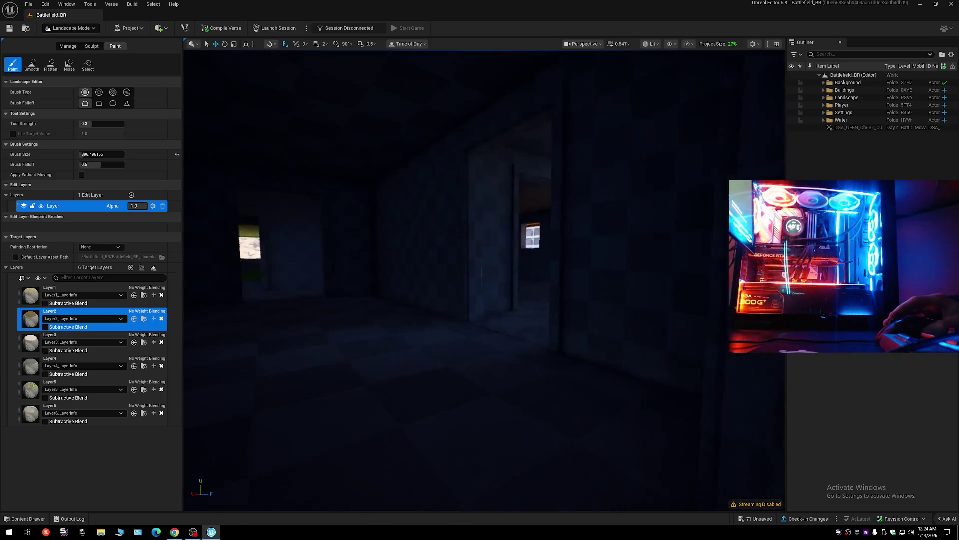
{"action": "key", "text": "w"}
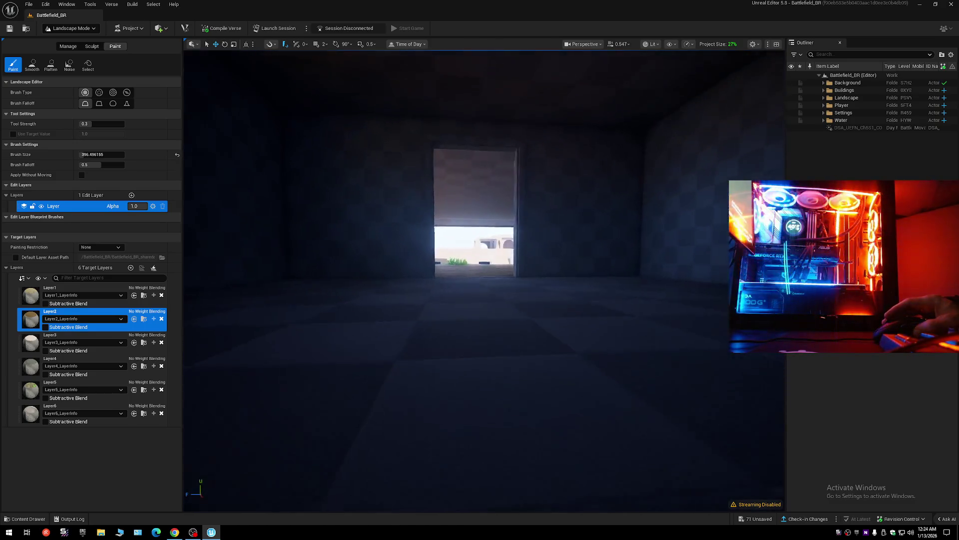
{"action": "key", "text": "w"}
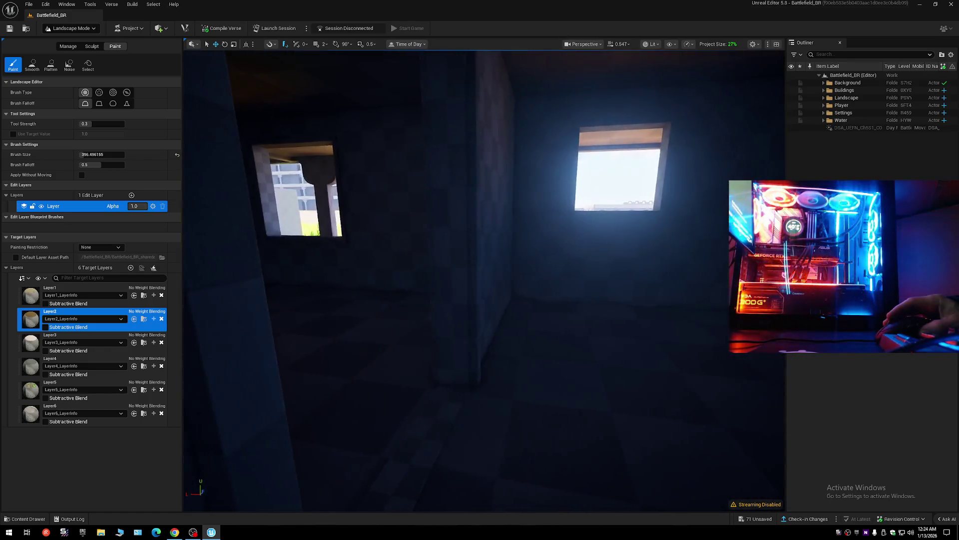
{"action": "key", "text": "w"}
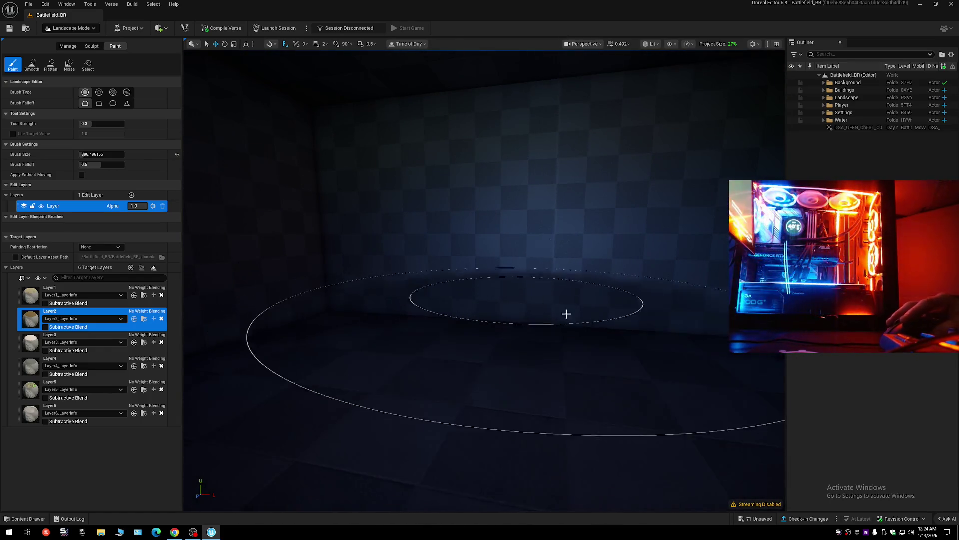
{"action": "key", "text": "w"}
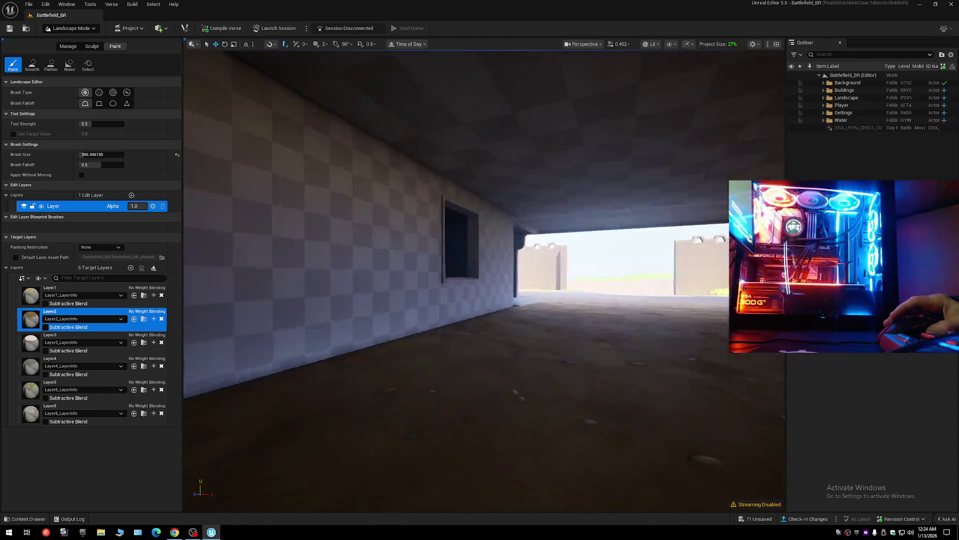
{"action": "key", "text": "s"}
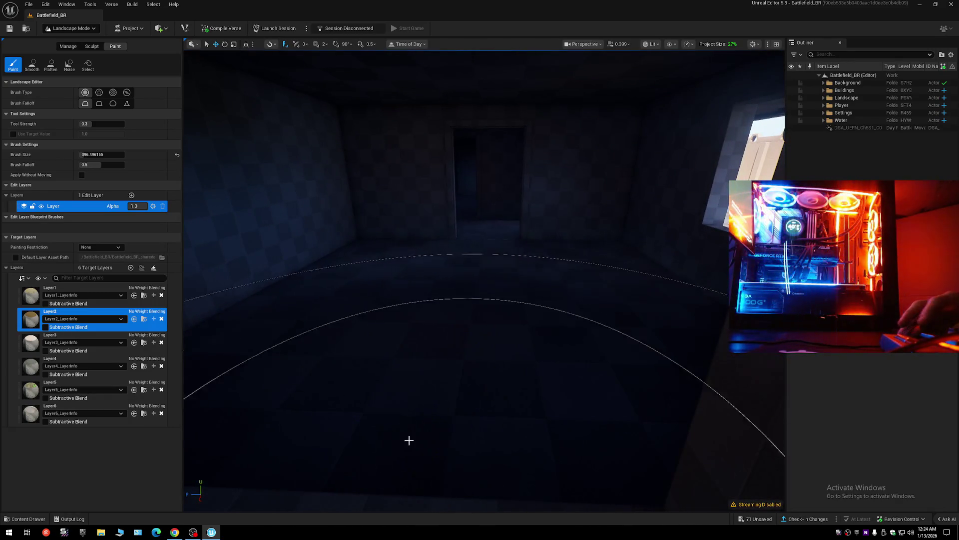
Fly outside under the building and along the paths to view the roof, grass strip and gravel.
{"action": "key", "text": "w"}
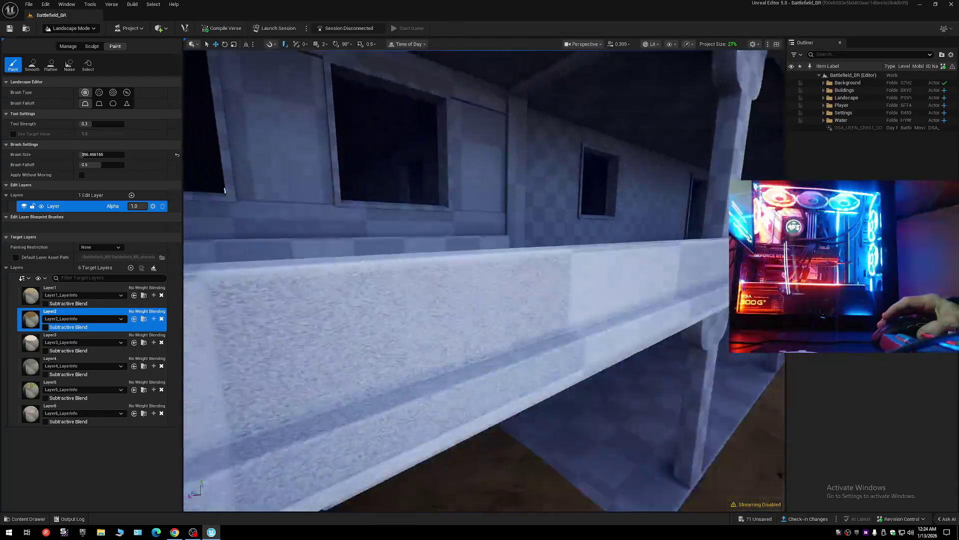
{"action": "key", "text": "s"}
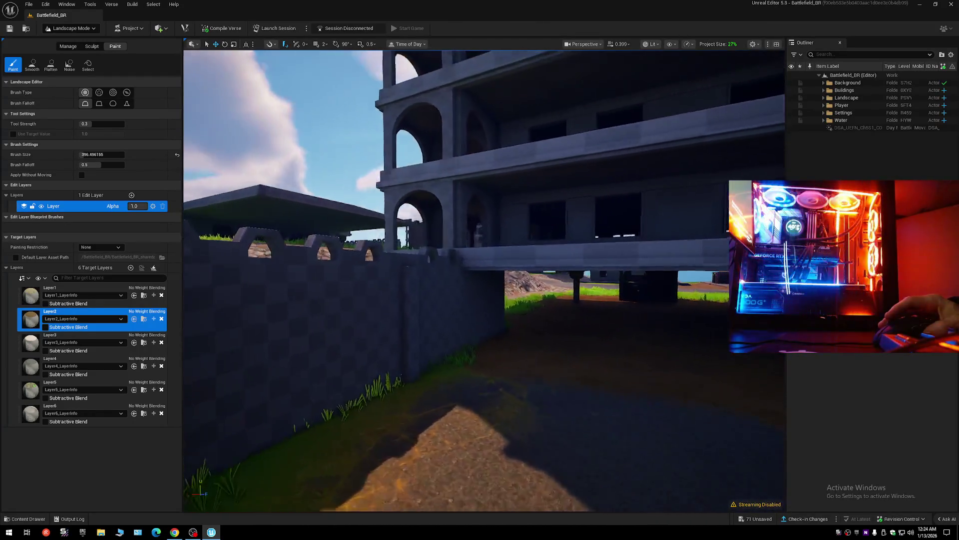
{"action": "key", "text": "w"}
{"action": "scroll", "coordinate": [485, 281], "scroll_direction": "up", "scroll_amount": 1}
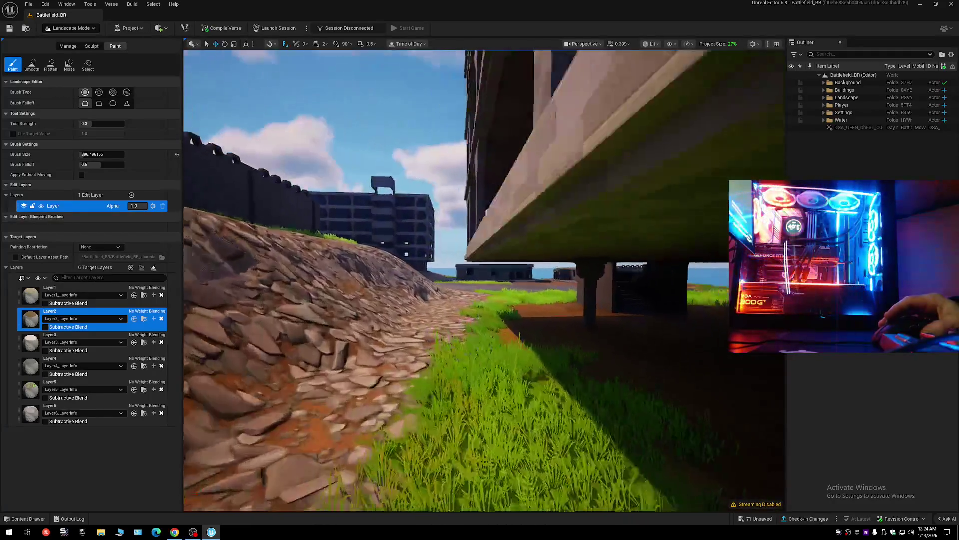
{"action": "key", "text": "w"}
{"action": "scroll", "coordinate": [485, 281], "scroll_direction": "up", "scroll_amount": 1}
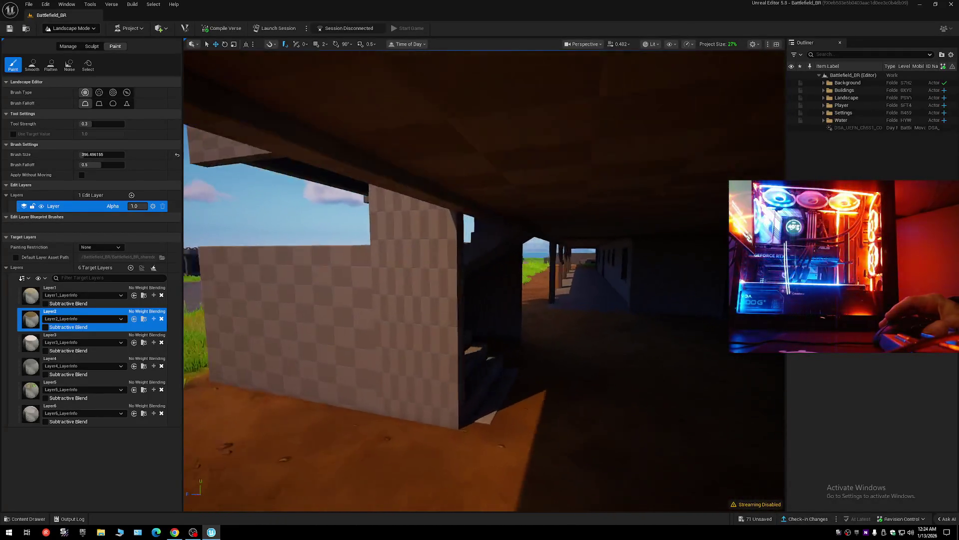
{"action": "scroll", "coordinate": [484, 281], "scroll_direction": "down", "scroll_amount": 1}
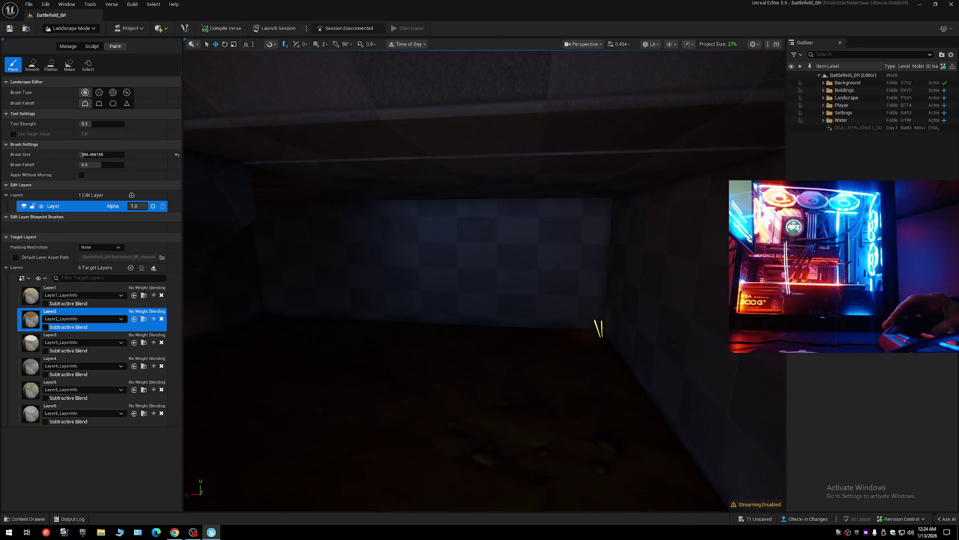
{"action": "key", "text": "w"}
{"action": "scroll", "coordinate": [484, 281], "scroll_direction": "up", "scroll_amount": 3}
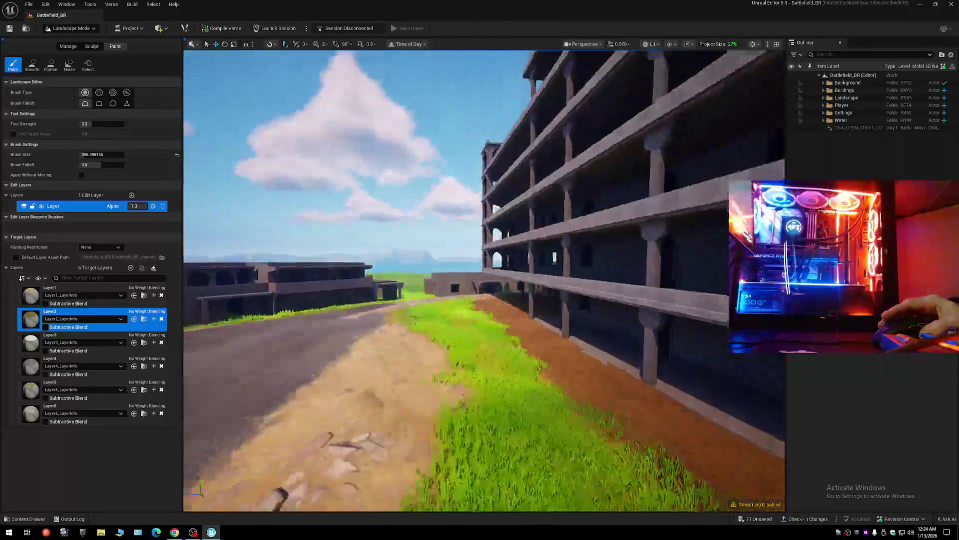
{"action": "key", "text": "w"}
{"action": "scroll", "coordinate": [484, 281], "scroll_direction": "up", "scroll_amount": 4}
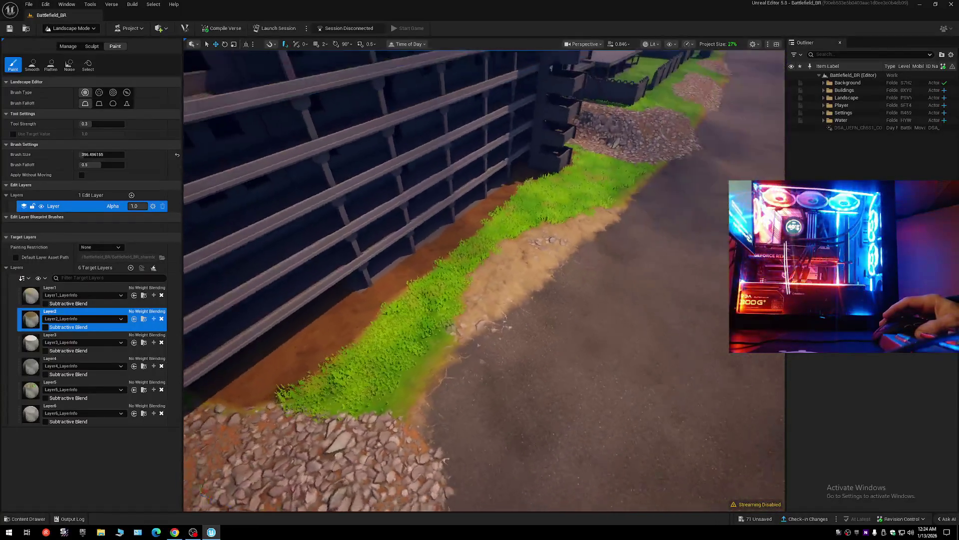
{"action": "key", "text": "s"}
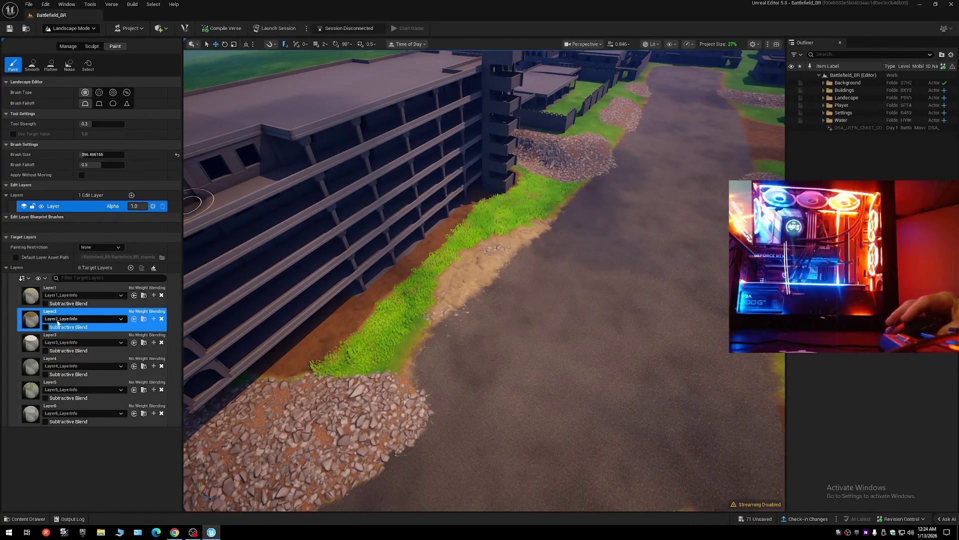
Select Layer1 and brush it over the grass strip along the road.
{"action": "left_click", "coordinate": [36, 300]}
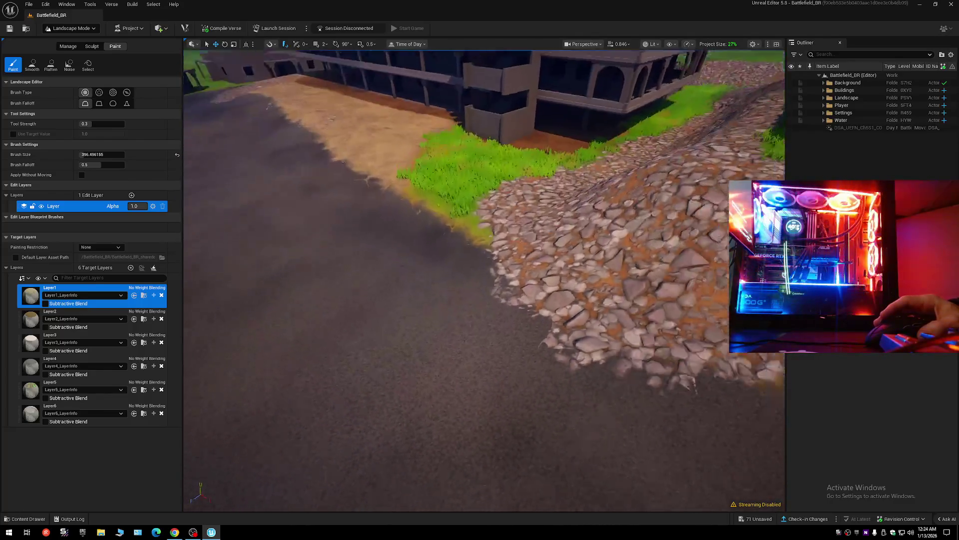
{"action": "mouse_move", "coordinate": [486, 219]}
{"action": "left_mouse_down"}
{"action": "mouse_move", "coordinate": [521, 280]}
{"action": "mouse_move", "coordinate": [662, 310]}
{"action": "left_mouse_up"}
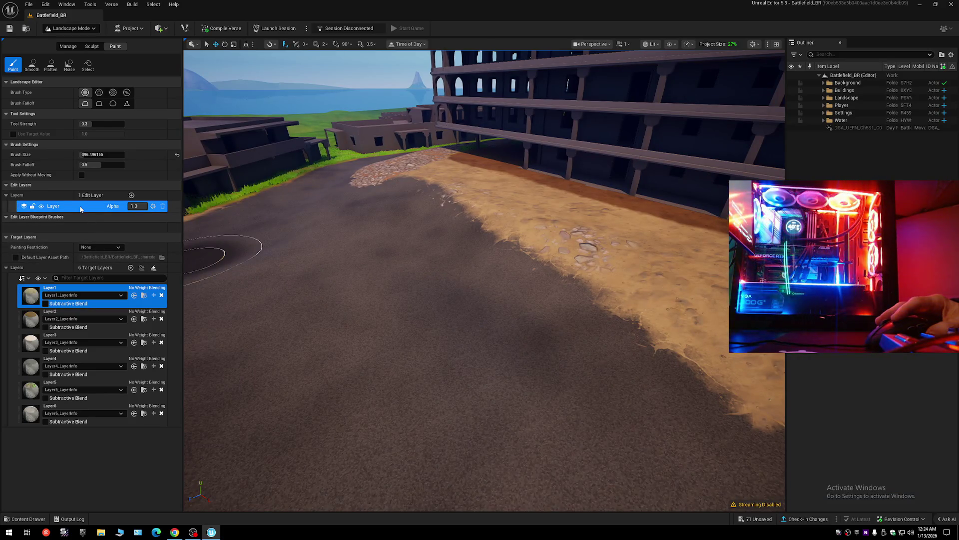
Toggle Layer1's subtractive blending on and off, leaving it off.
{"action": "left_click", "coordinate": [46, 303]}
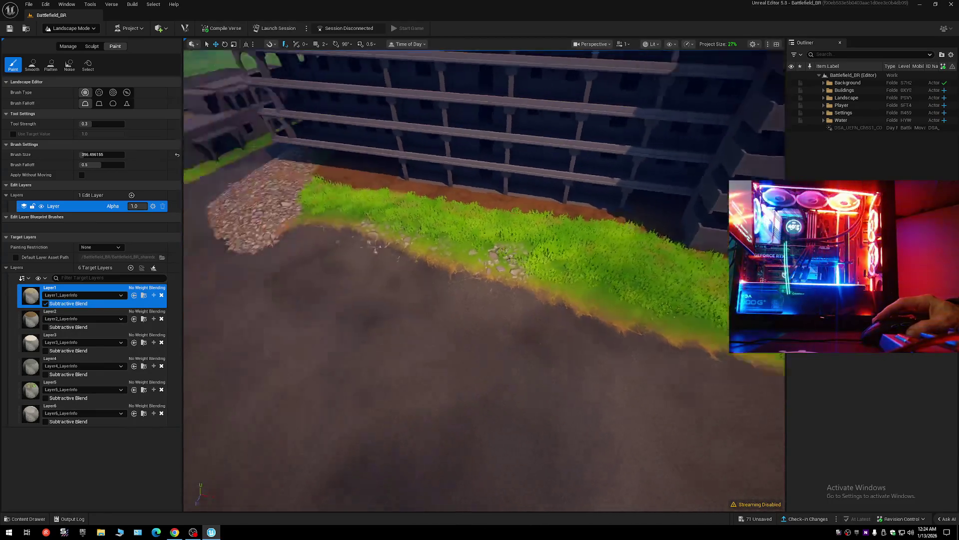
{"action": "left_click", "coordinate": [45, 304]}
{"action": "left_click", "coordinate": [45, 304]}
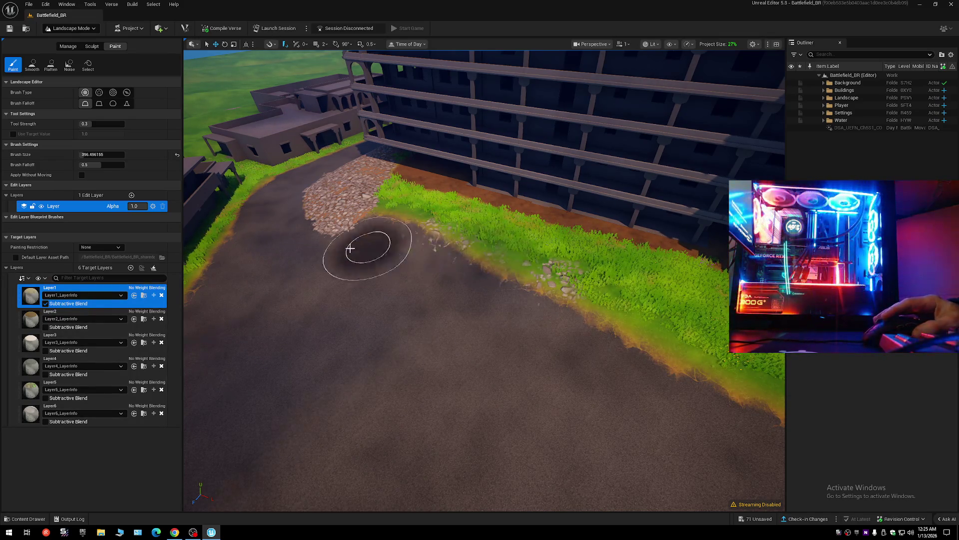
{"action": "left_click", "coordinate": [46, 304]}
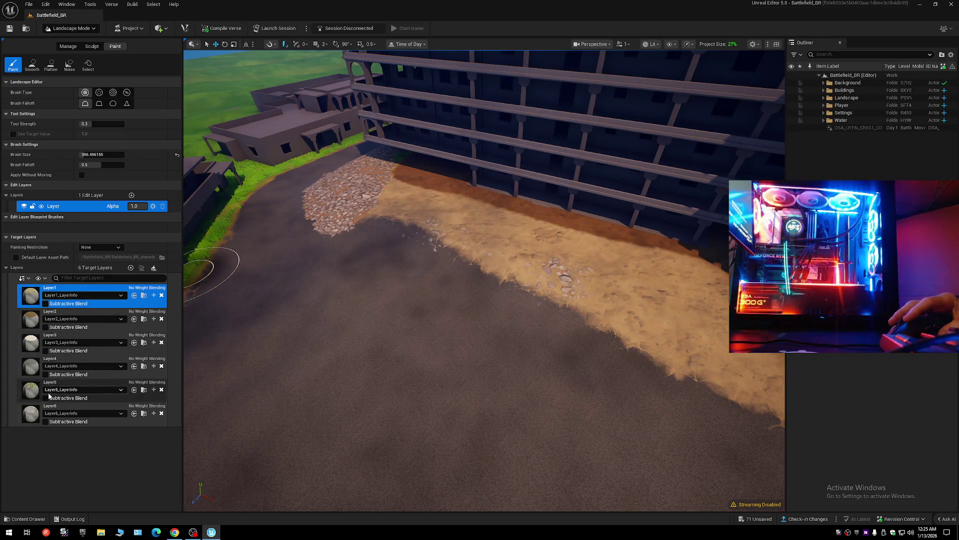
Try subtractive blending on Layer4, turn it off to restore the road, and zoom toward the building's wall.
{"action": "left_click", "coordinate": [45, 375]}
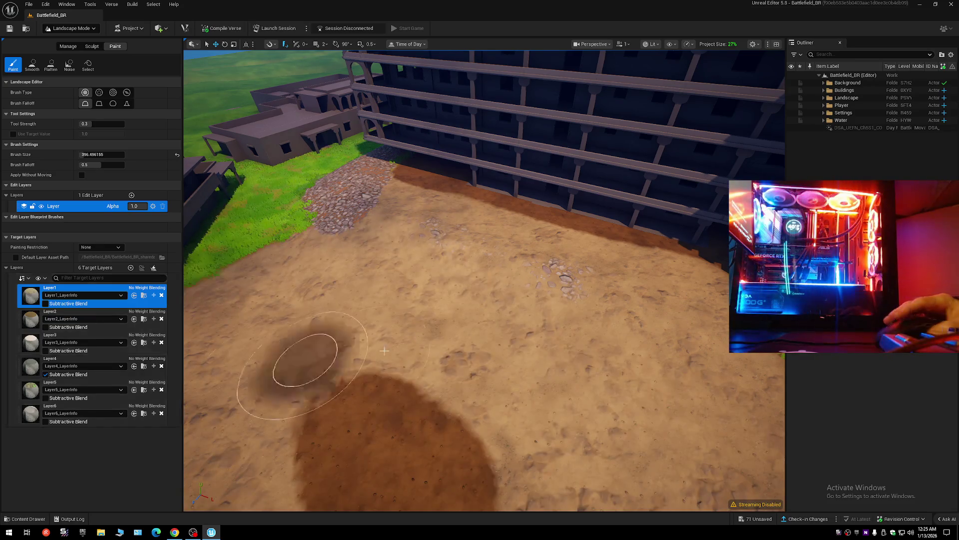
{"action": "scroll", "coordinate": [467, 350], "scroll_direction": "down", "scroll_amount": 5}
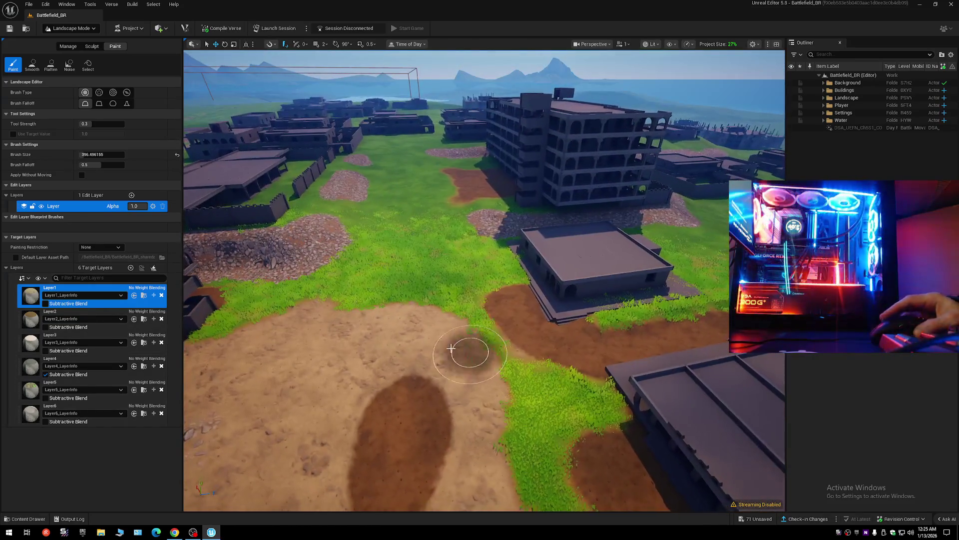
{"action": "left_click", "coordinate": [45, 375]}
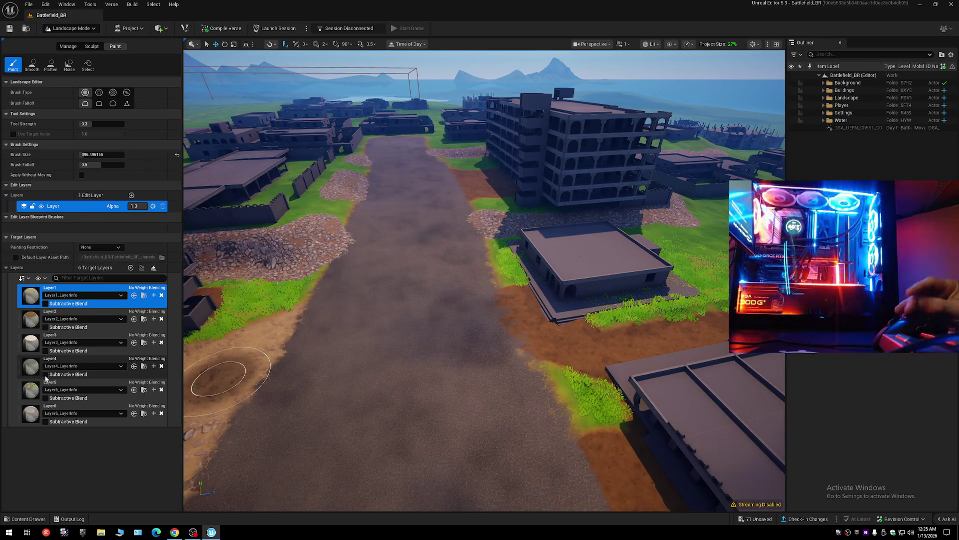
{"action": "scroll", "coordinate": [299, 368], "scroll_direction": "up", "scroll_amount": 5}
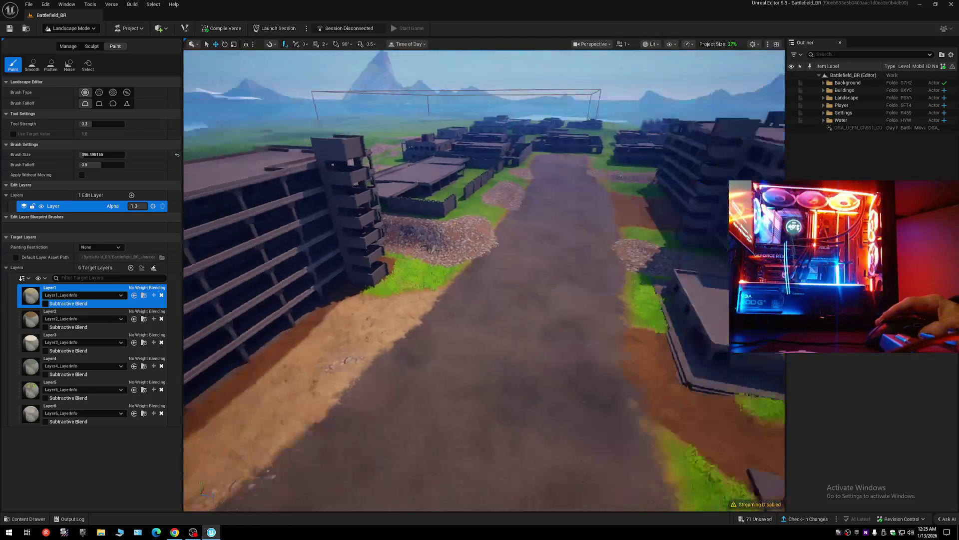
{"action": "scroll", "coordinate": [293, 406], "scroll_direction": "down", "scroll_amount": 5}
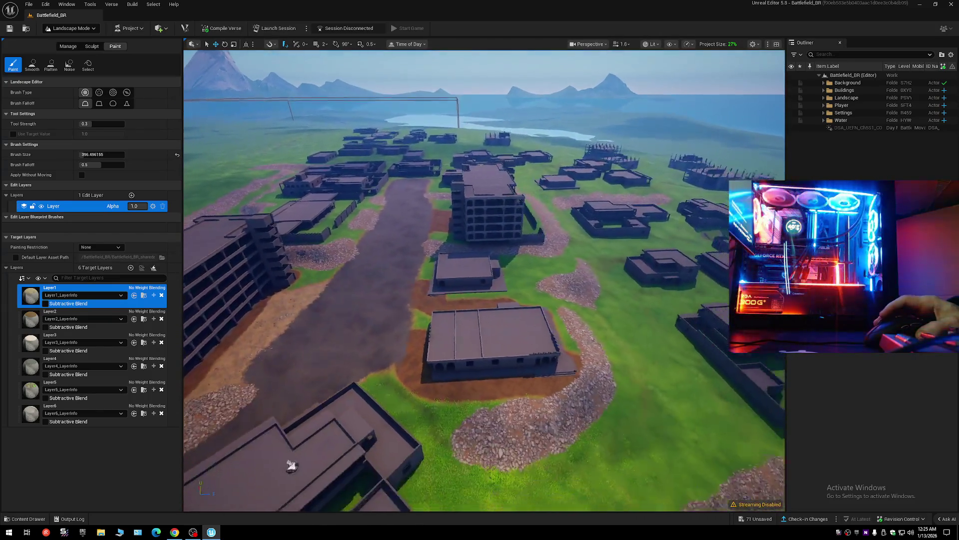
{"action": "scroll", "coordinate": [293, 406], "scroll_direction": "up", "scroll_amount": 3}
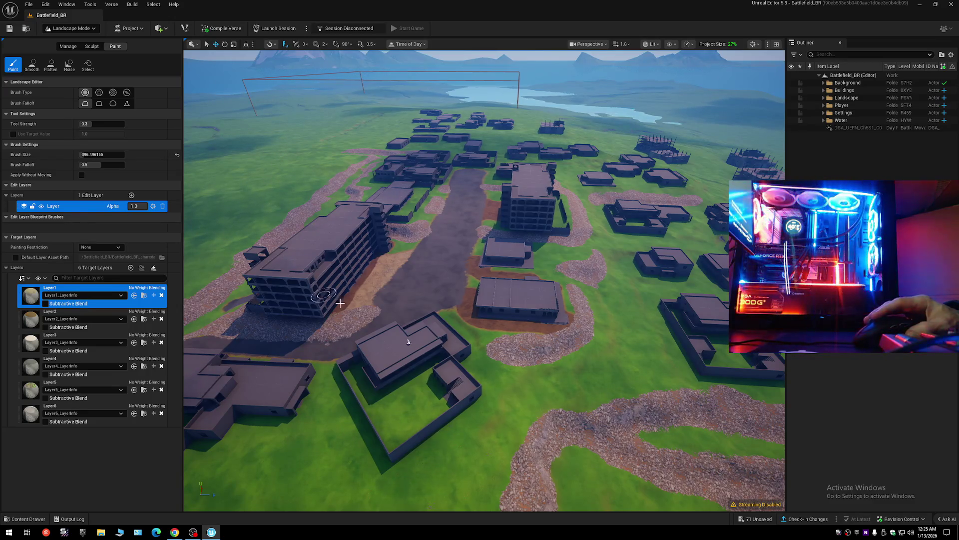
{"action": "scroll", "coordinate": [408, 342], "scroll_direction": "up", "scroll_amount": 5}
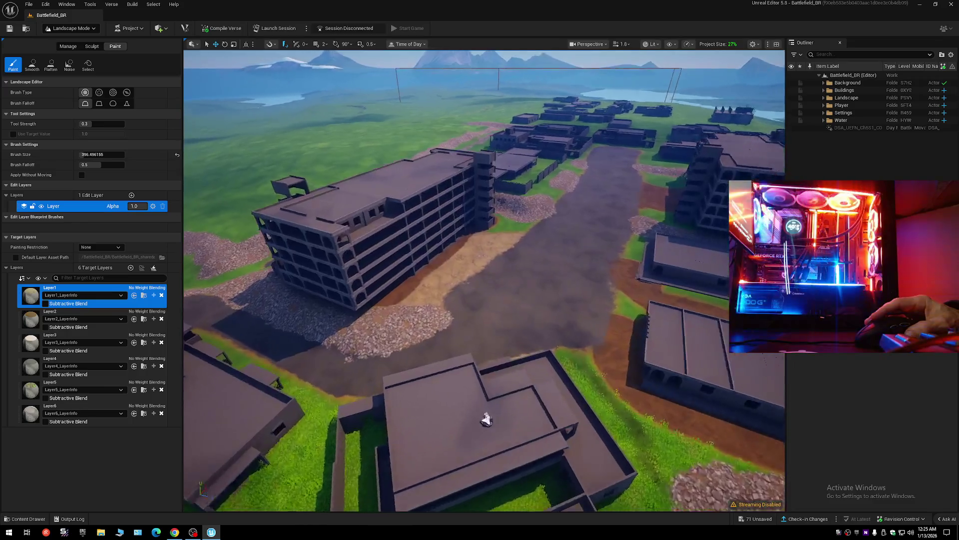
{"action": "scroll", "coordinate": [486, 420], "scroll_direction": "up", "scroll_amount": 6}
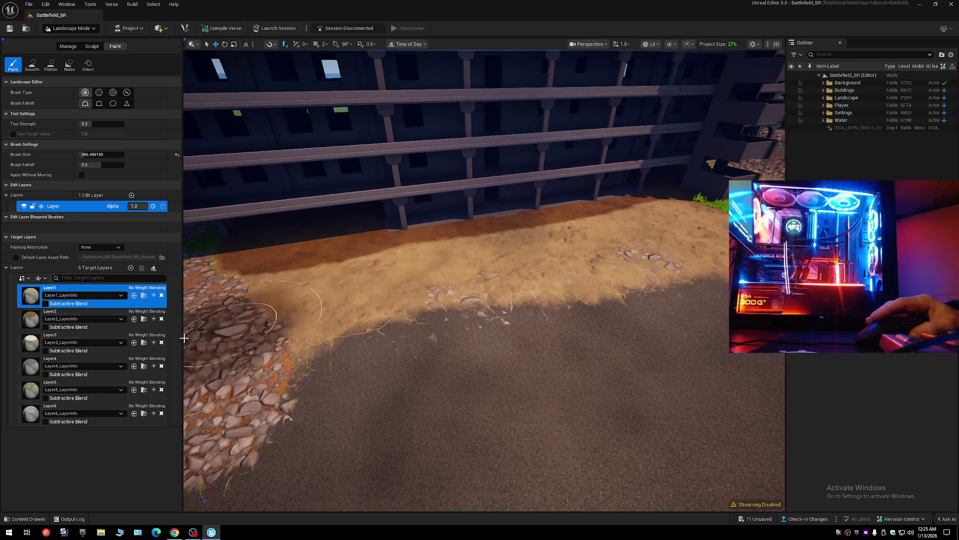
Select Layer2, toggle its subtractive blend off again, locate its LayerInfo asset, and reselect Layer2.
{"action": "left_click", "coordinate": [36, 326]}
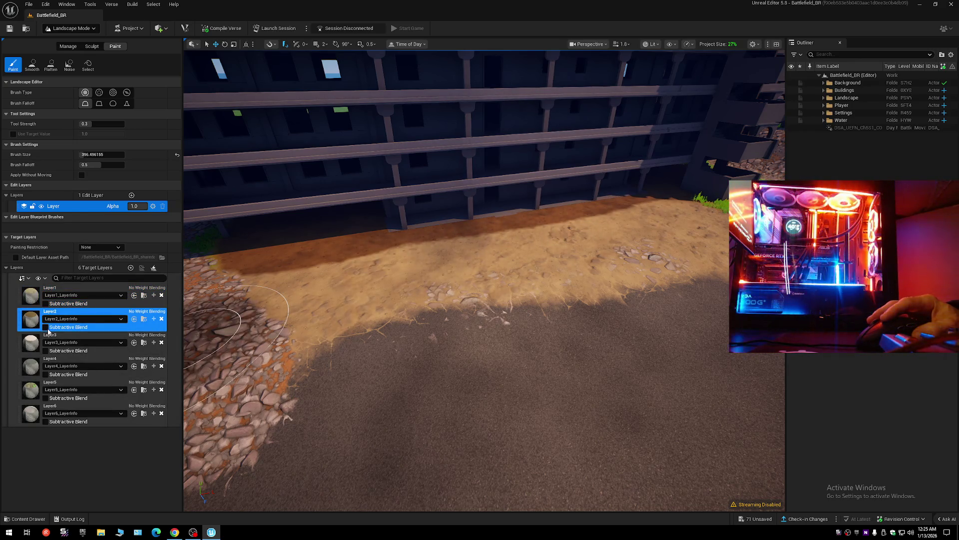
{"action": "left_click", "coordinate": [45, 327]}
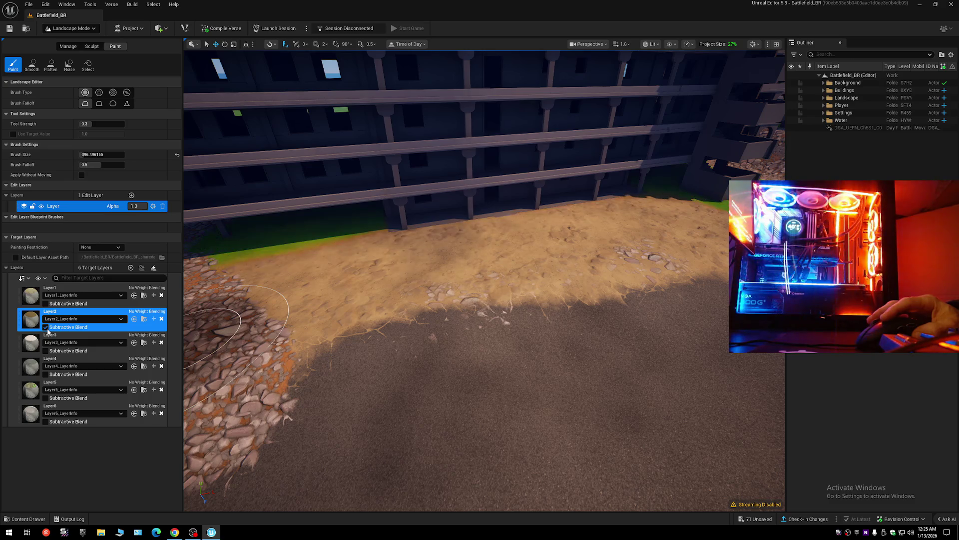
{"action": "left_click", "coordinate": [46, 327]}
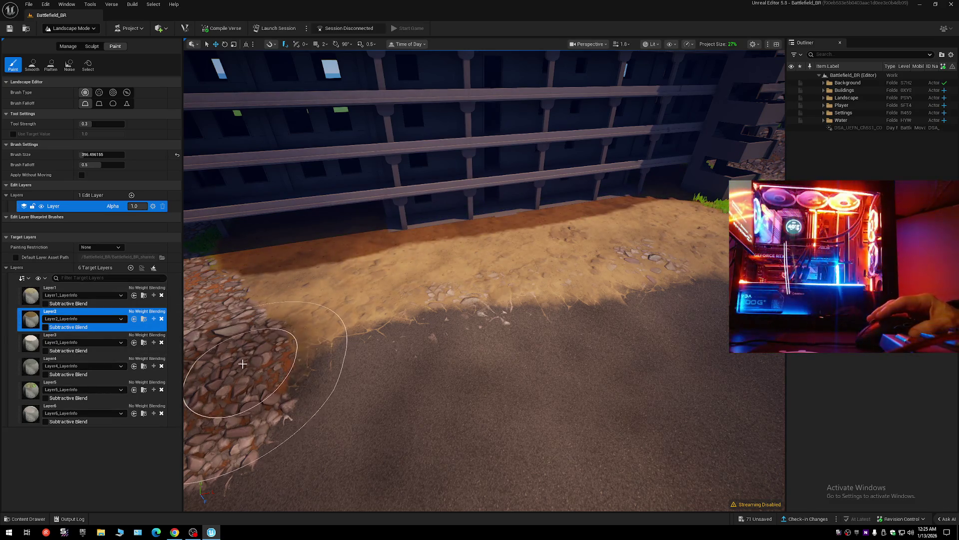
{"action": "left_click", "coordinate": [144, 318]}
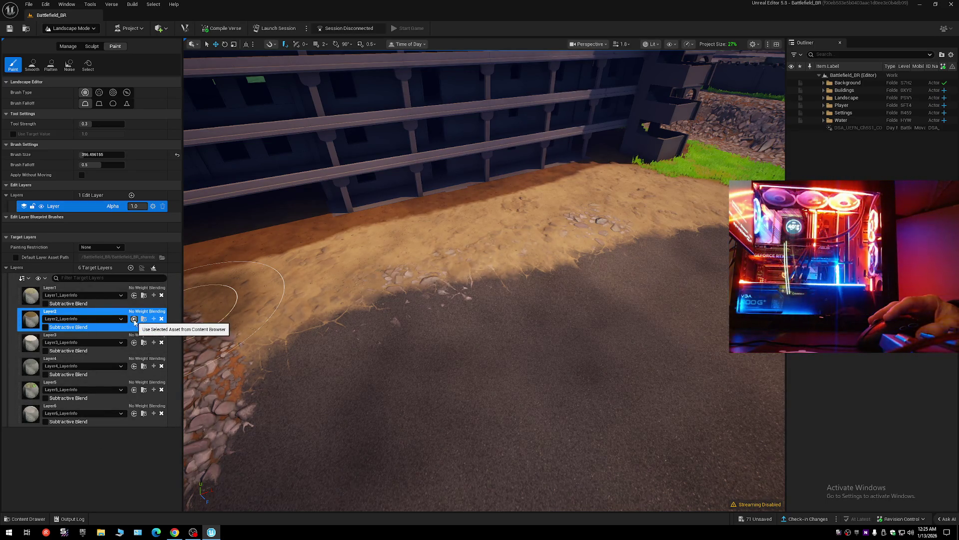
{"action": "left_click", "coordinate": [134, 319]}
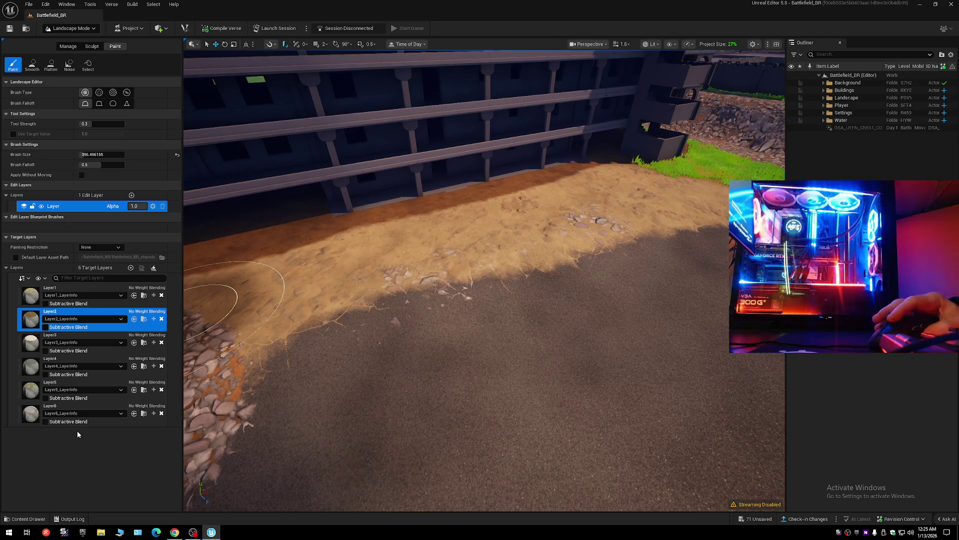
{"action": "left_click", "coordinate": [32, 300]}
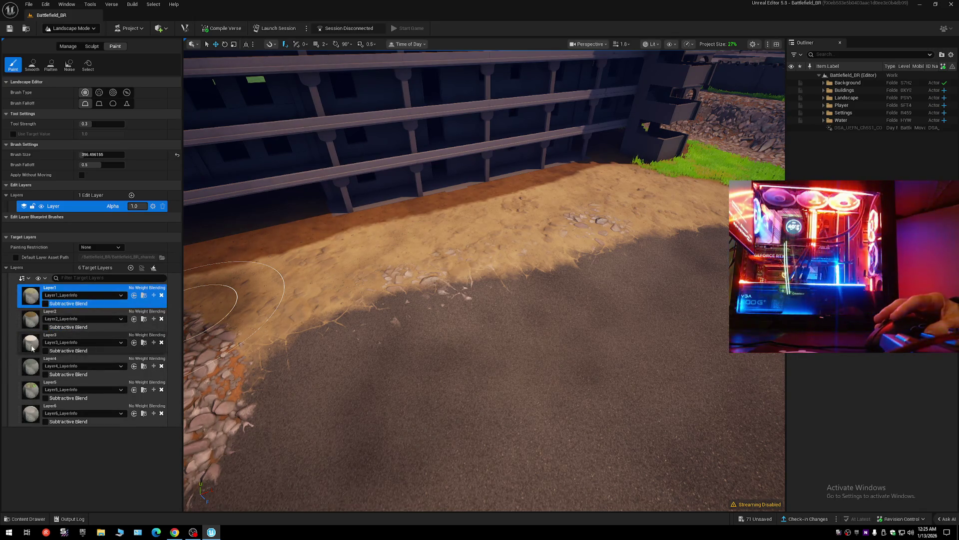
{"action": "left_click", "coordinate": [40, 320]}
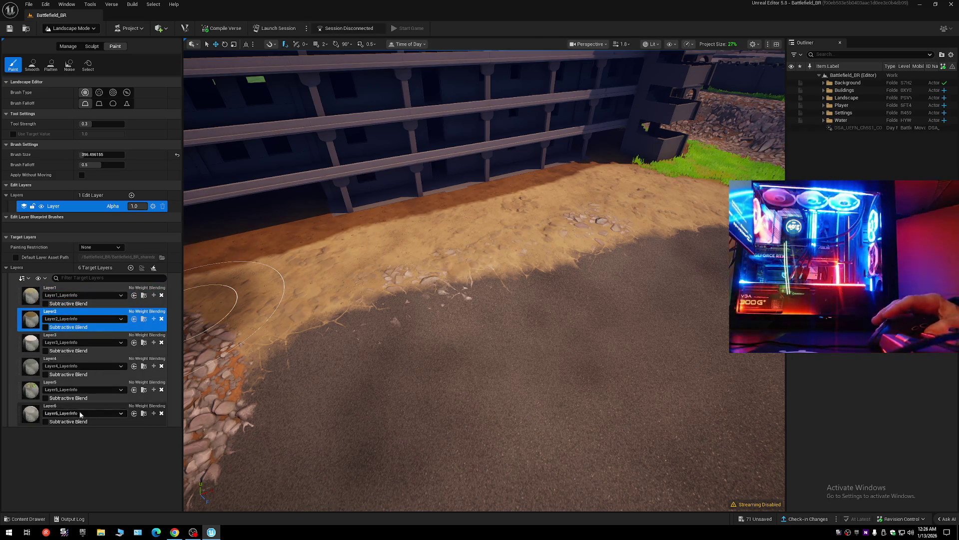
Fly the camera along the dirt road over the town to the building ringed by gravel.
{"action": "right_click", "coordinate": [364, 418]}
{"action": "scroll", "coordinate": [484, 280], "scroll_direction": "up", "scroll_amount": 2}
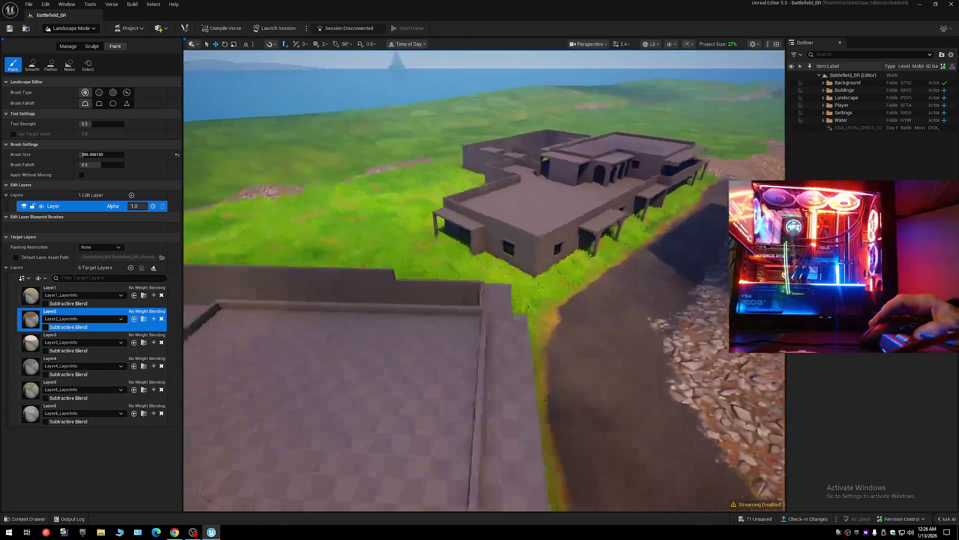
{"action": "scroll", "coordinate": [484, 280], "scroll_direction": "down", "scroll_amount": 2}
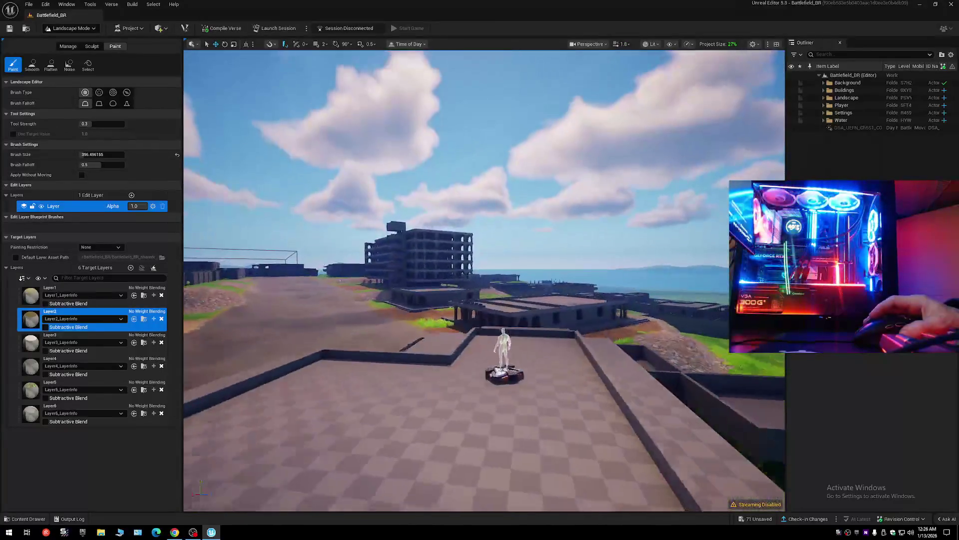
{"action": "scroll", "coordinate": [483, 280], "scroll_direction": "down", "scroll_amount": 1}
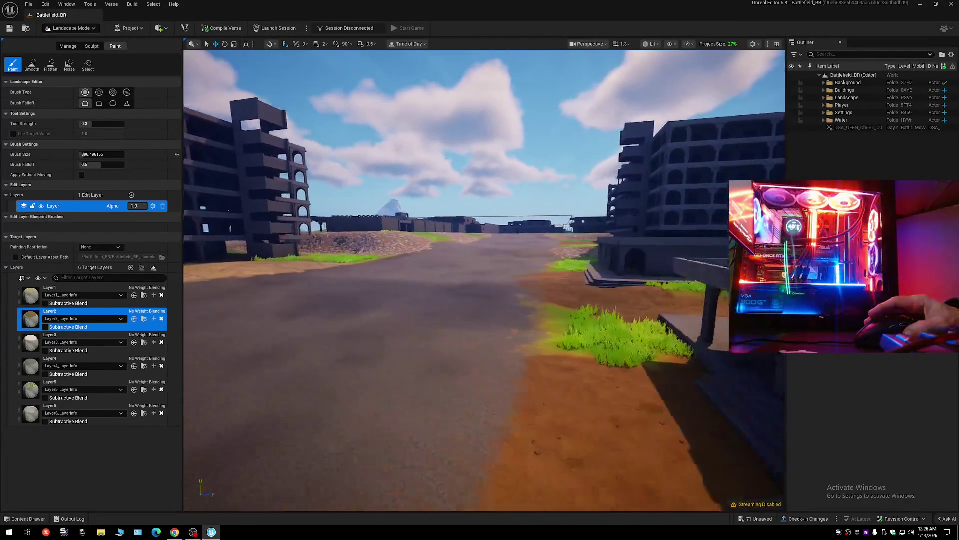
{"action": "key", "text": "w"}
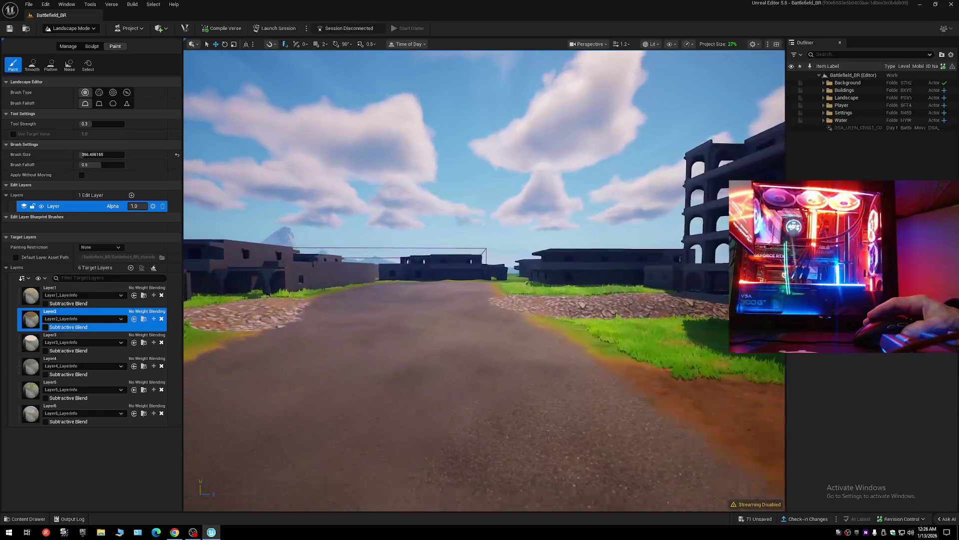
{"action": "scroll", "coordinate": [484, 280], "scroll_direction": "down", "scroll_amount": 1}
{"action": "scroll", "coordinate": [484, 279], "scroll_direction": "up", "scroll_amount": 1}
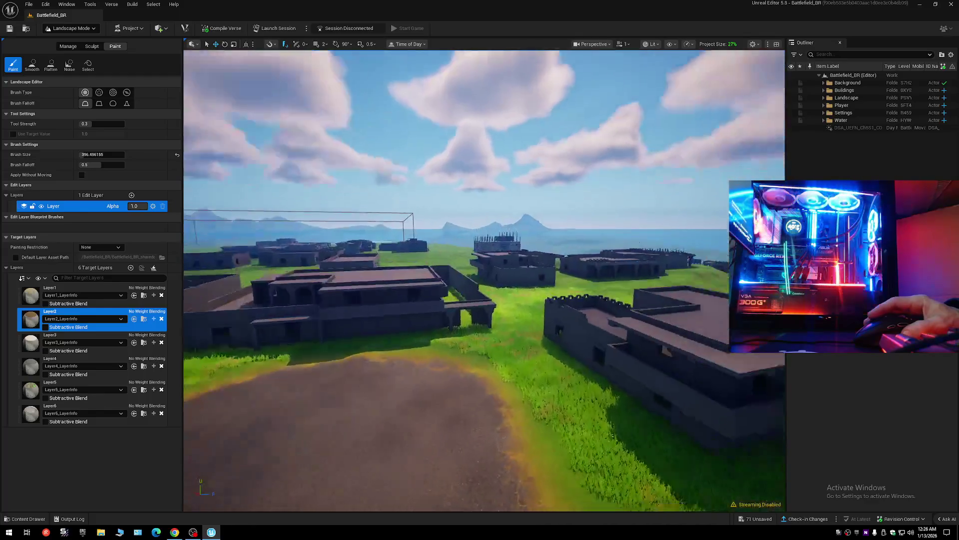
{"action": "scroll", "coordinate": [418, 324], "scroll_direction": "up", "scroll_amount": 1}
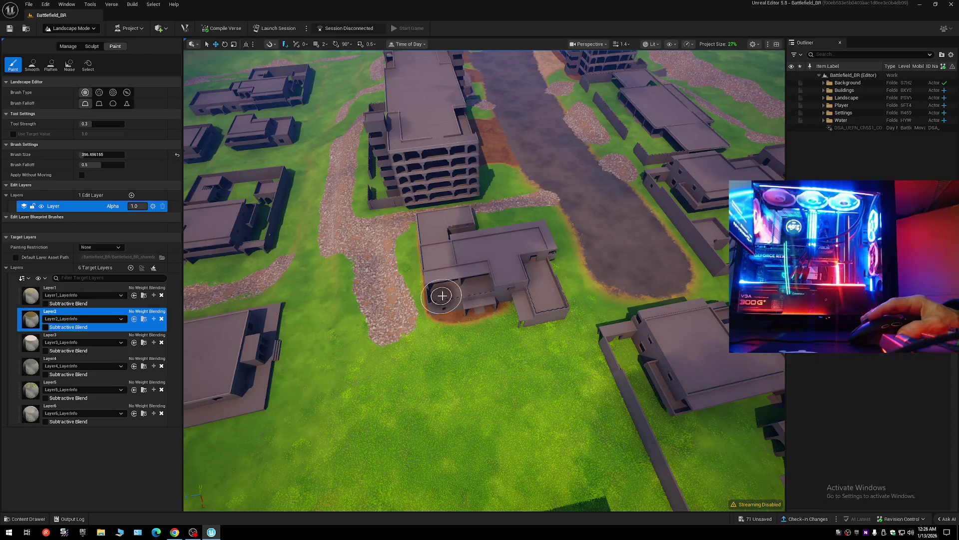
Undo the stray stroke, switch to Layer1, and paint brown dirt around the building's base.
{"action": "key", "text": "ctrl+z"}
{"action": "left_click", "coordinate": [33, 297]}
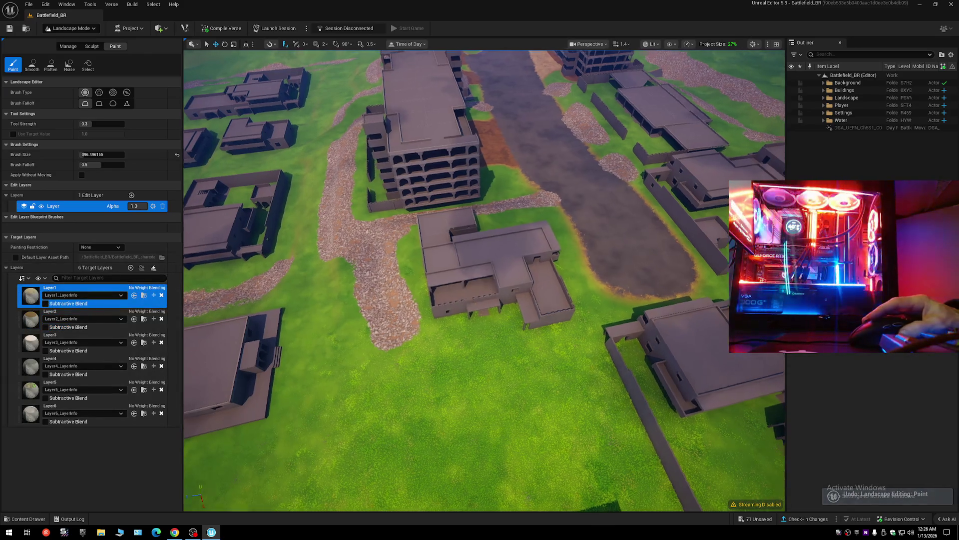
{"action": "scroll", "coordinate": [350, 290], "scroll_direction": "up", "scroll_amount": 3}
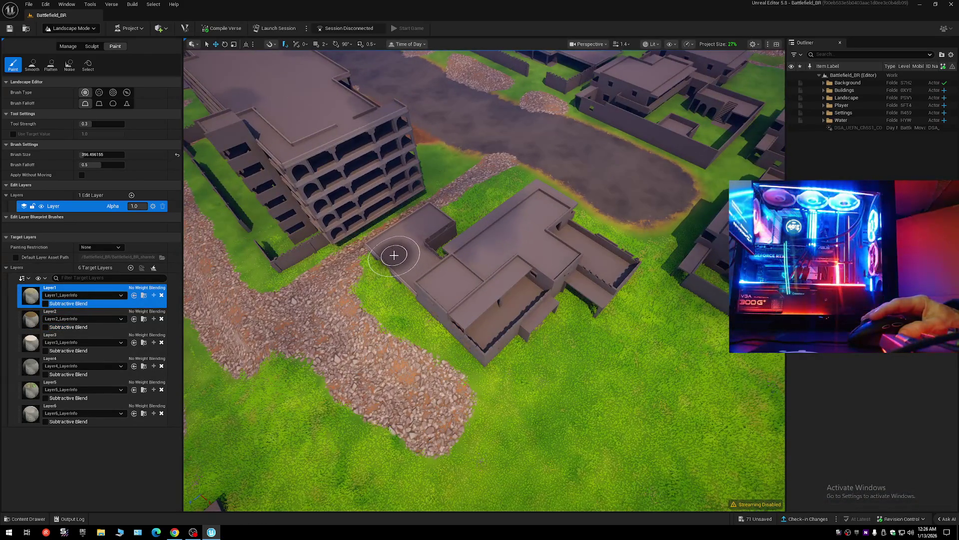
{"action": "mouse_move", "coordinate": [392, 255]}
{"action": "left_mouse_down"}
{"action": "mouse_move", "coordinate": [385, 253]}
{"action": "mouse_move", "coordinate": [426, 278]}
{"action": "mouse_move", "coordinate": [488, 342]}
{"action": "mouse_move", "coordinate": [549, 286]}
{"action": "mouse_move", "coordinate": [587, 274]}
{"action": "mouse_move", "coordinate": [602, 289]}
{"action": "mouse_move", "coordinate": [619, 268]}
{"action": "mouse_move", "coordinate": [554, 231]}
{"action": "left_mouse_up"}
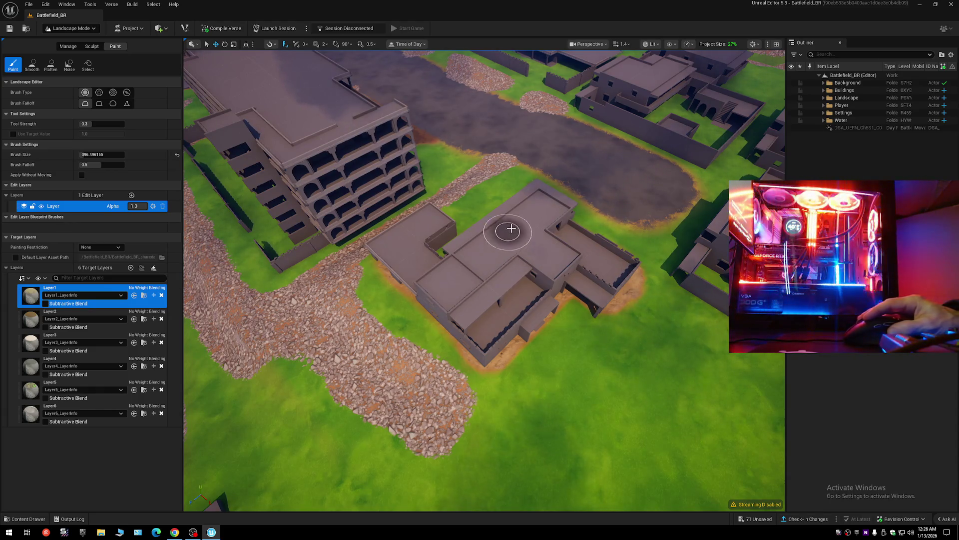
{"action": "scroll", "coordinate": [525, 205], "scroll_direction": "up", "scroll_amount": 5}
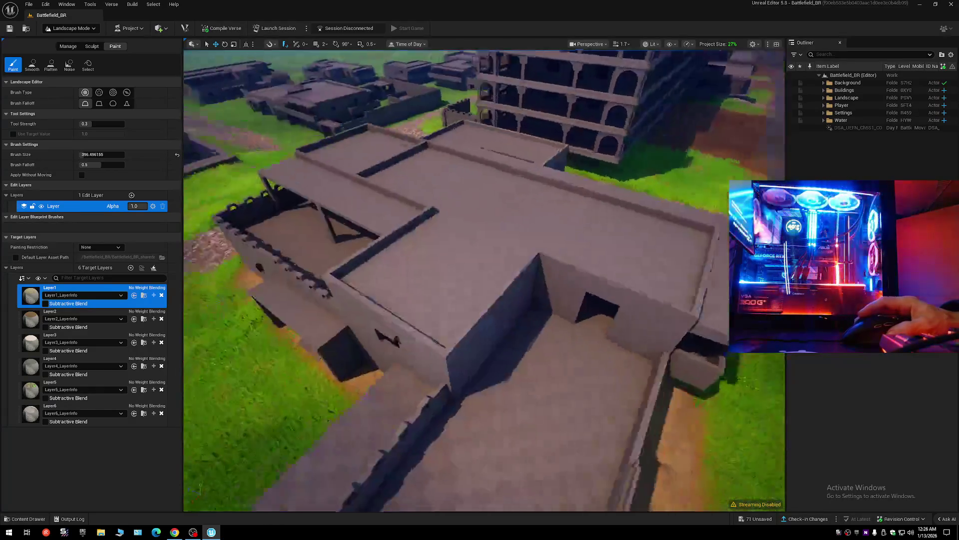
{"action": "scroll", "coordinate": [525, 215], "scroll_direction": "down", "scroll_amount": 5}
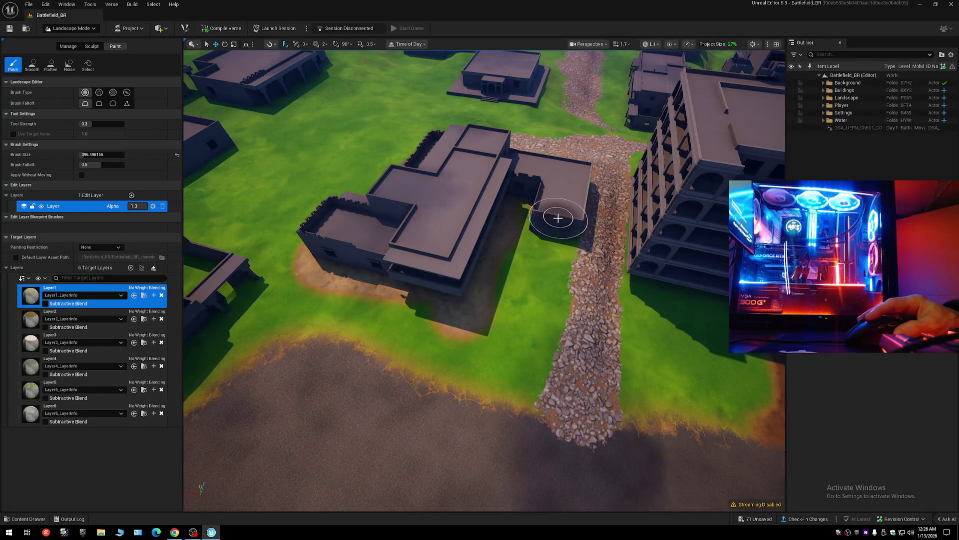
{"action": "scroll", "coordinate": [541, 169], "scroll_direction": "up", "scroll_amount": 10}
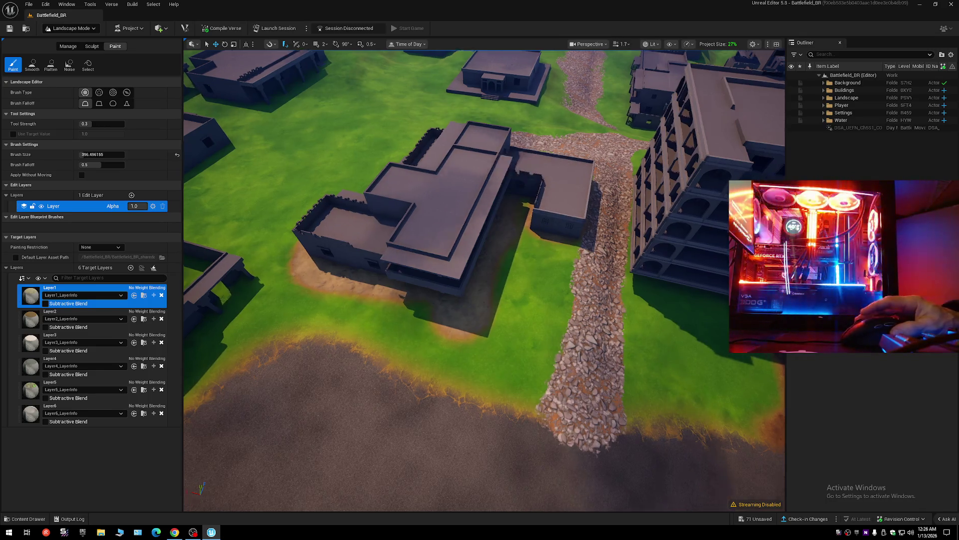
{"action": "scroll", "coordinate": [532, 217], "scroll_direction": "down", "scroll_amount": 8}
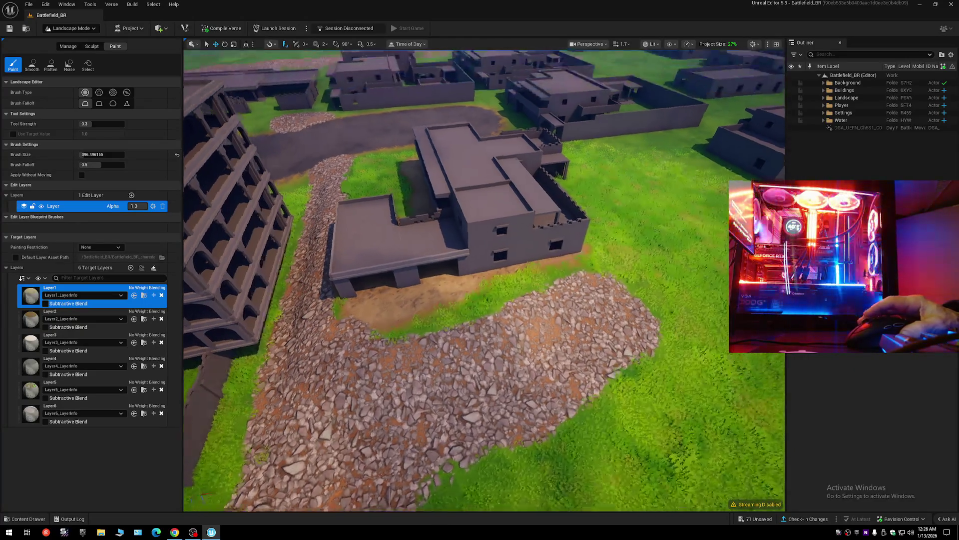
{"action": "scroll", "coordinate": [566, 207], "scroll_direction": "up", "scroll_amount": 10}
{"action": "scroll", "coordinate": [510, 241], "scroll_direction": "down", "scroll_amount": 8}
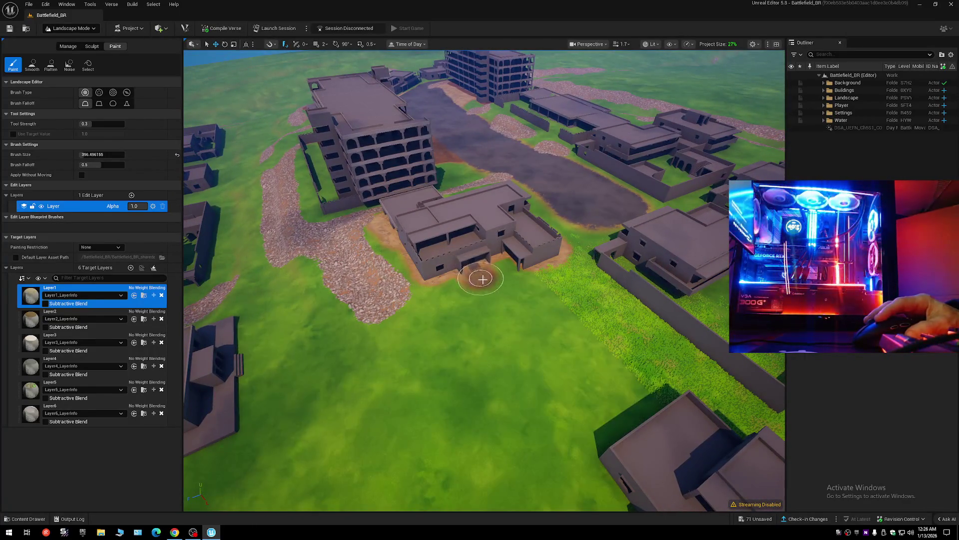
{"action": "scroll", "coordinate": [535, 325], "scroll_direction": "up", "scroll_amount": 10}
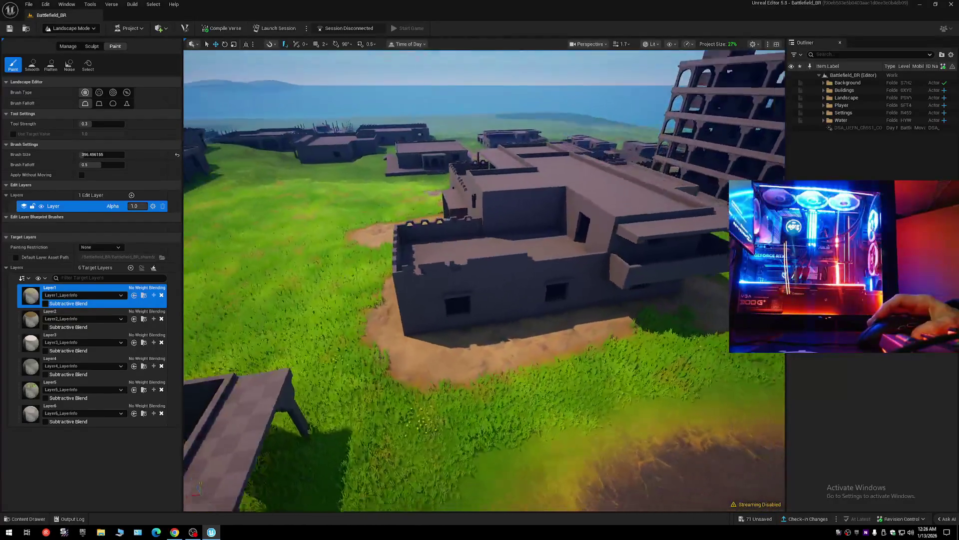
{"action": "scroll", "coordinate": [535, 322], "scroll_direction": "down", "scroll_amount": 10}
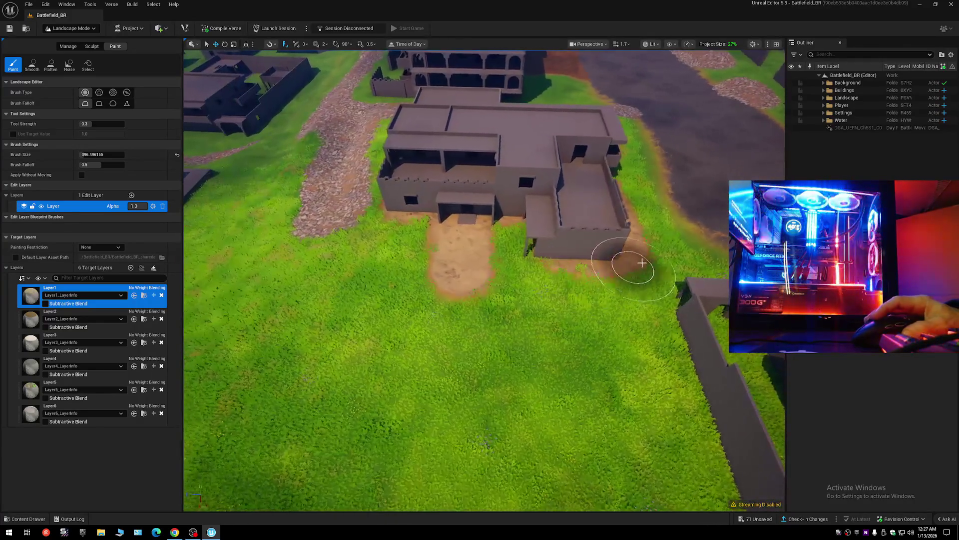
Paint dirt along the building base over the gravel edge and grass below the wall.
{"action": "left_click_drag", "start_coordinate": [594, 257], "coordinate": [544, 256]}
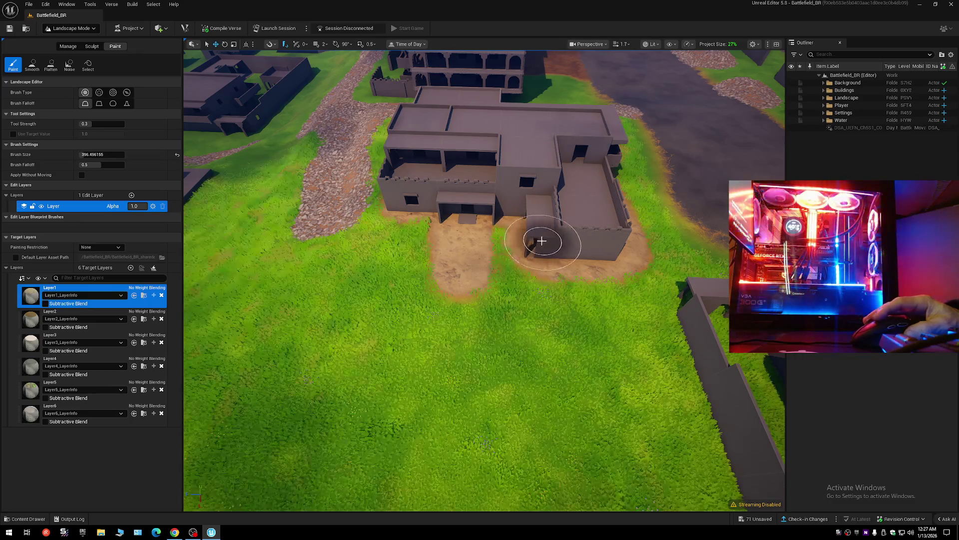
{"action": "scroll", "coordinate": [484, 241], "scroll_direction": "up", "scroll_amount": 3}
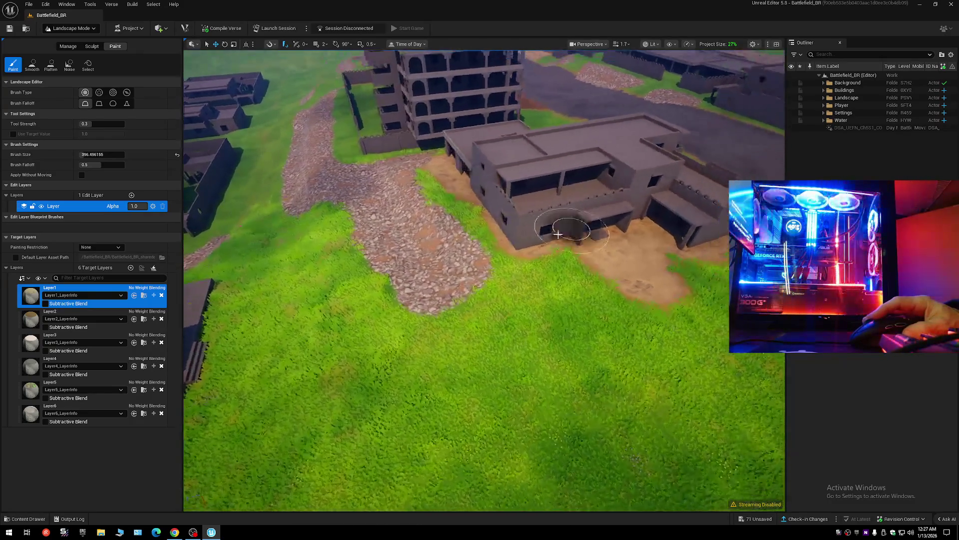
{"action": "scroll", "coordinate": [563, 244], "scroll_direction": "up", "scroll_amount": 5}
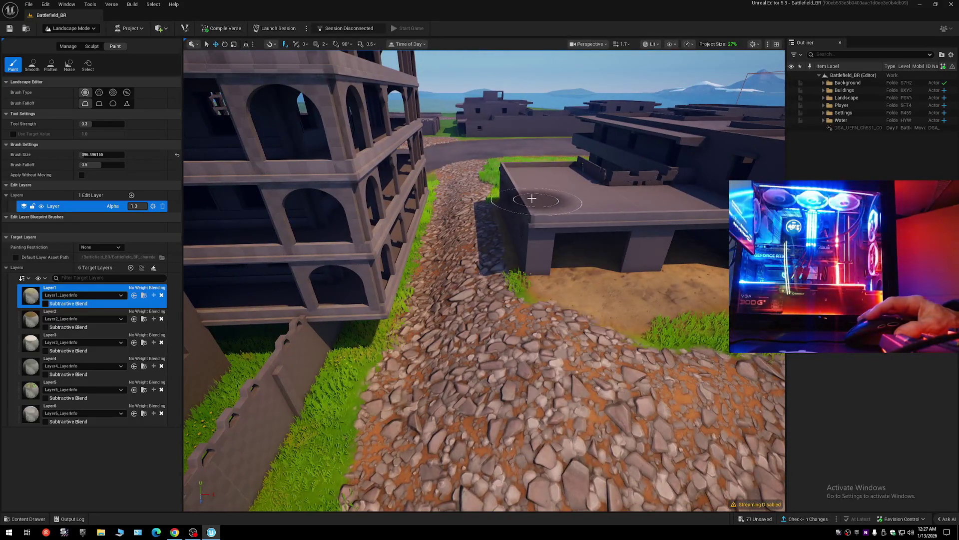
{"action": "left_click_drag", "start_coordinate": [524, 228], "coordinate": [574, 262]}
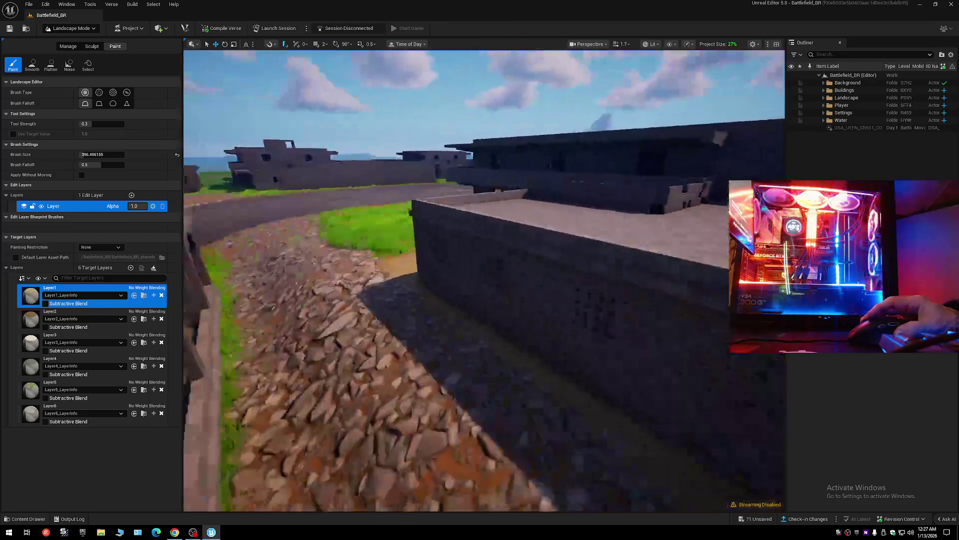
{"action": "scroll", "coordinate": [484, 279], "scroll_direction": "down", "scroll_amount": 5}
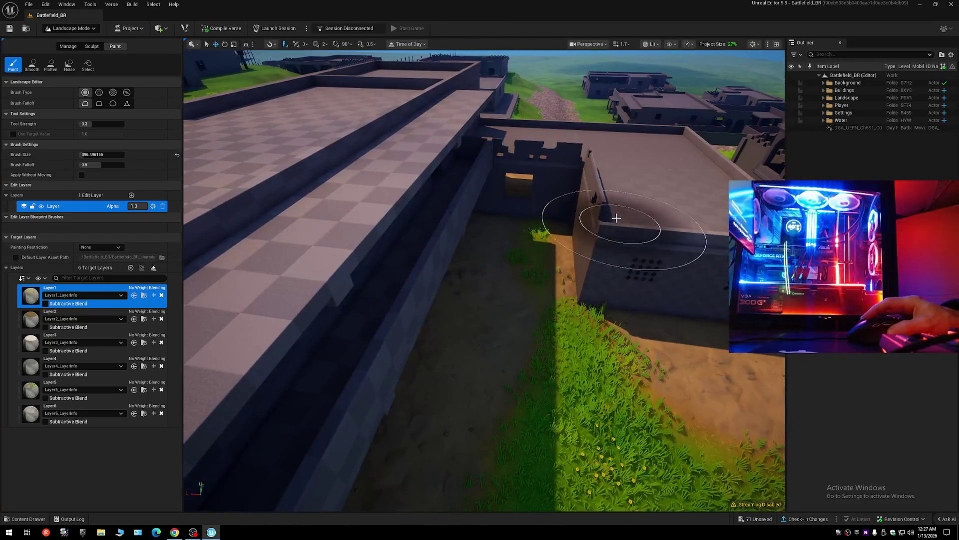
{"action": "left_click_drag", "start_coordinate": [585, 214], "coordinate": [580, 264]}
Look down the dirt road toward the buildings and bring up the editor modes list.
{"action": "scroll", "coordinate": [617, 274], "scroll_direction": "down", "scroll_amount": 5}
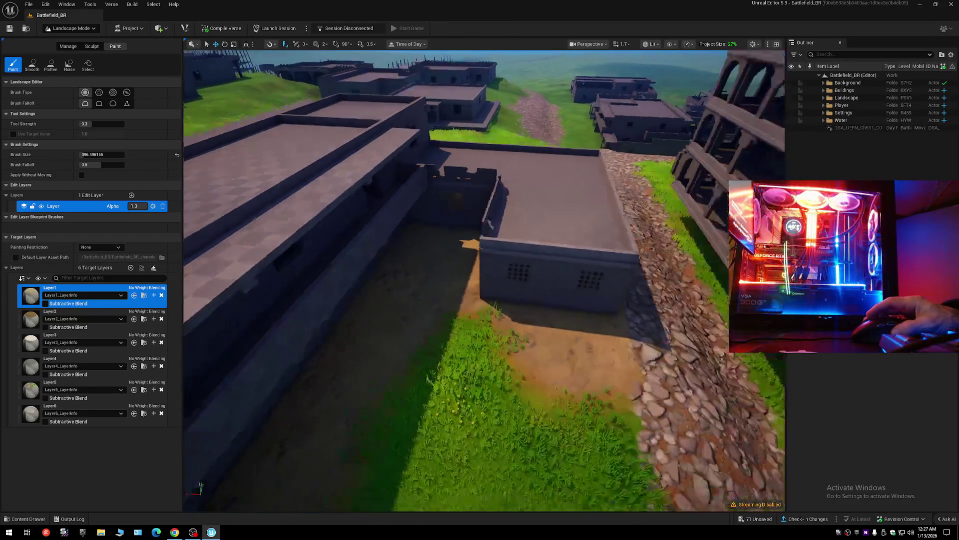
{"action": "scroll", "coordinate": [491, 294], "scroll_direction": "down", "scroll_amount": 10}
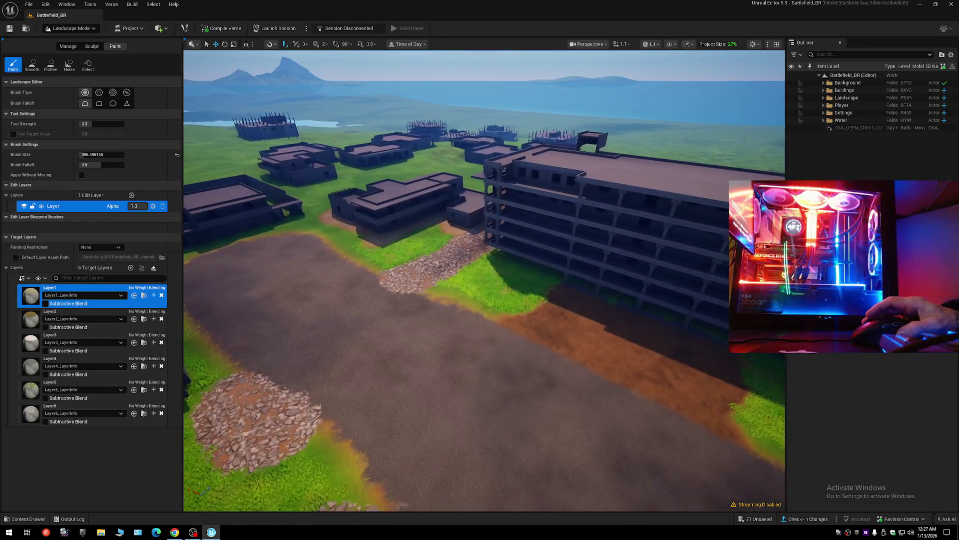
{"action": "scroll", "coordinate": [484, 280], "scroll_direction": "up", "scroll_amount": 10}
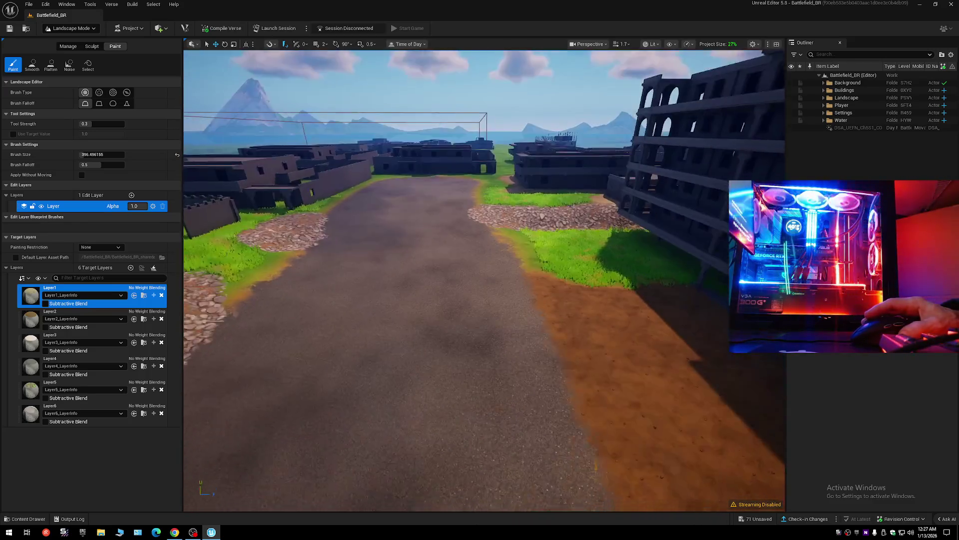
{"action": "left_click_drag", "start_coordinate": [441, 250], "coordinate": [442, 250]}
{"action": "left_click_drag", "start_coordinate": [485, 288], "coordinate": [485, 288]}
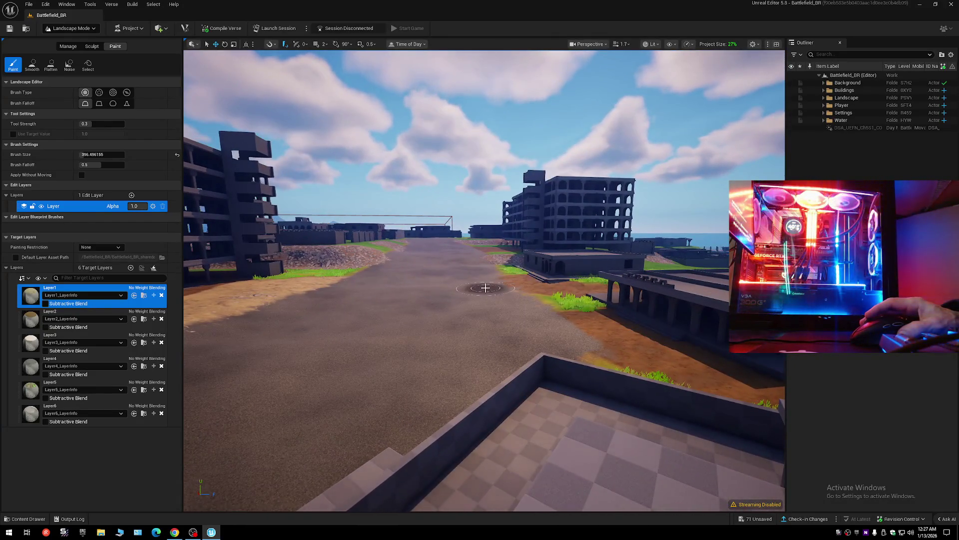
{"action": "left_click", "coordinate": [72, 28]}
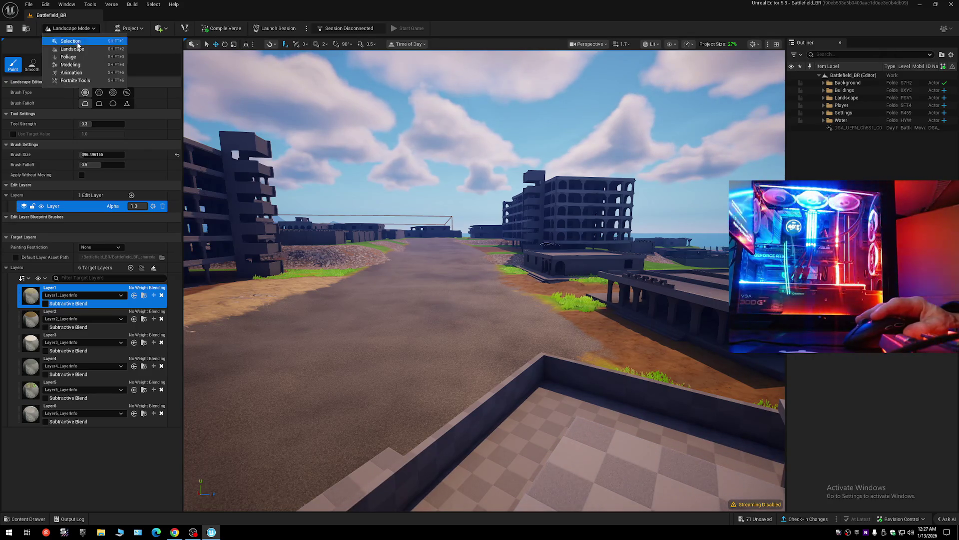
Switch to Selection Mode and fly over the buildings toward the sea.
{"action": "left_click", "coordinate": [78, 43]}
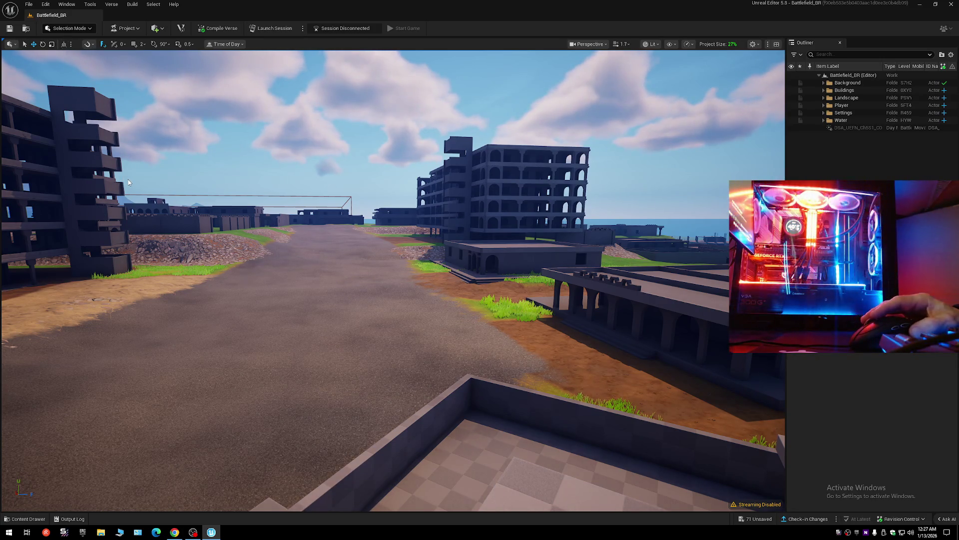
{"action": "mouse_move", "coordinate": [304, 327]}
{"action": "left_mouse_down"}
{"action": "mouse_move", "coordinate": [327, 265]}
{"action": "mouse_move", "coordinate": [215, 270]}
{"action": "mouse_move", "coordinate": [225, 270]}
{"action": "mouse_move", "coordinate": [202, 292]}
{"action": "mouse_move", "coordinate": [202, 270]}
{"action": "left_mouse_up"}
{"action": "scroll", "coordinate": [320, 265], "scroll_direction": "down", "scroll_amount": 2}
{"action": "scroll", "coordinate": [247, 269], "scroll_direction": "up", "scroll_amount": 1}
{"action": "scroll", "coordinate": [210, 282], "scroll_direction": "down", "scroll_amount": 1}
{"action": "scroll", "coordinate": [203, 285], "scroll_direction": "up", "scroll_amount": 2}
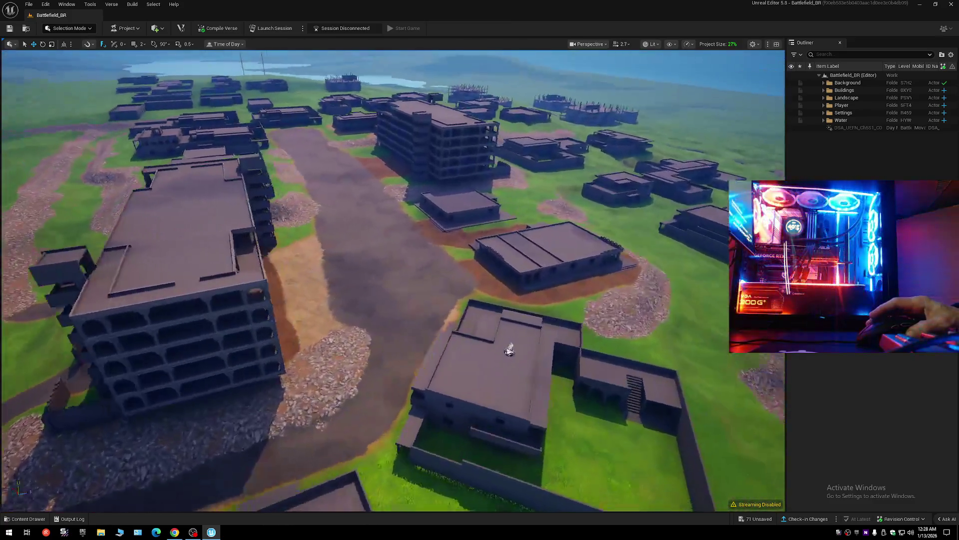
Survey the gravel path and the terrain winding between the buildings.
{"action": "left_click_drag", "start_coordinate": [202, 270], "coordinate": [209, 270]}
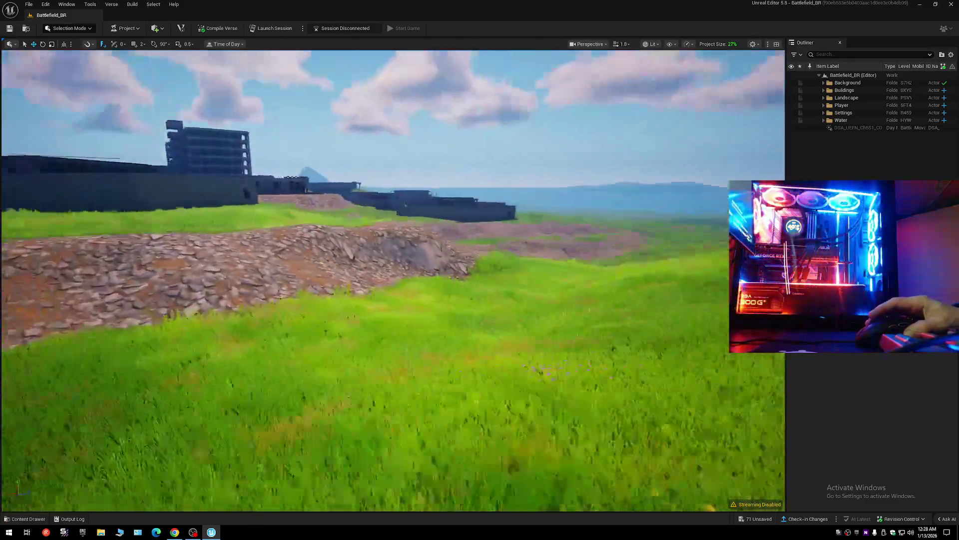
{"action": "left_click_drag", "start_coordinate": [209, 271], "coordinate": [216, 270]}
{"action": "scroll", "coordinate": [216, 270], "scroll_direction": "down", "scroll_amount": 2}
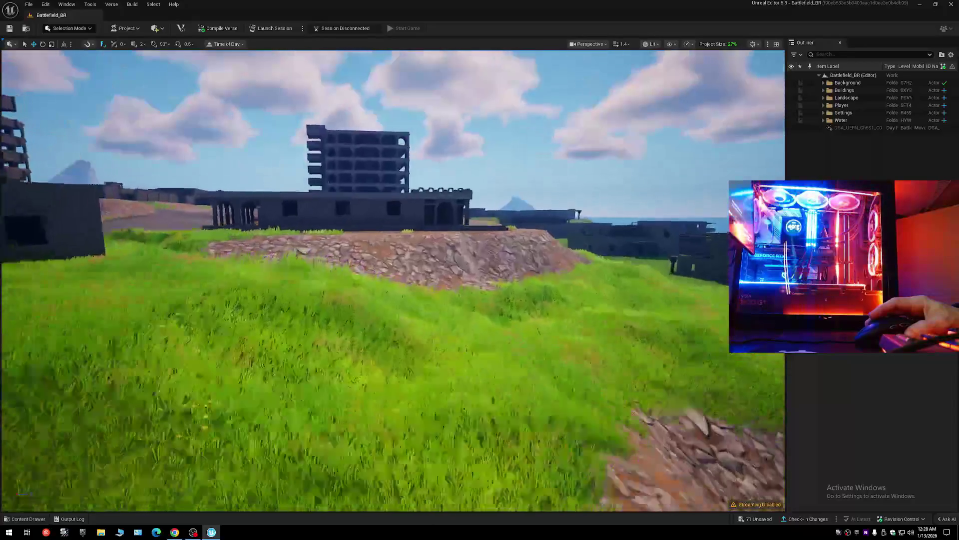
{"action": "mouse_move", "coordinate": [216, 271]}
{"action": "left_mouse_down"}
{"action": "mouse_move", "coordinate": [257, 271]}
{"action": "mouse_move", "coordinate": [339, 318]}
{"action": "left_mouse_up"}
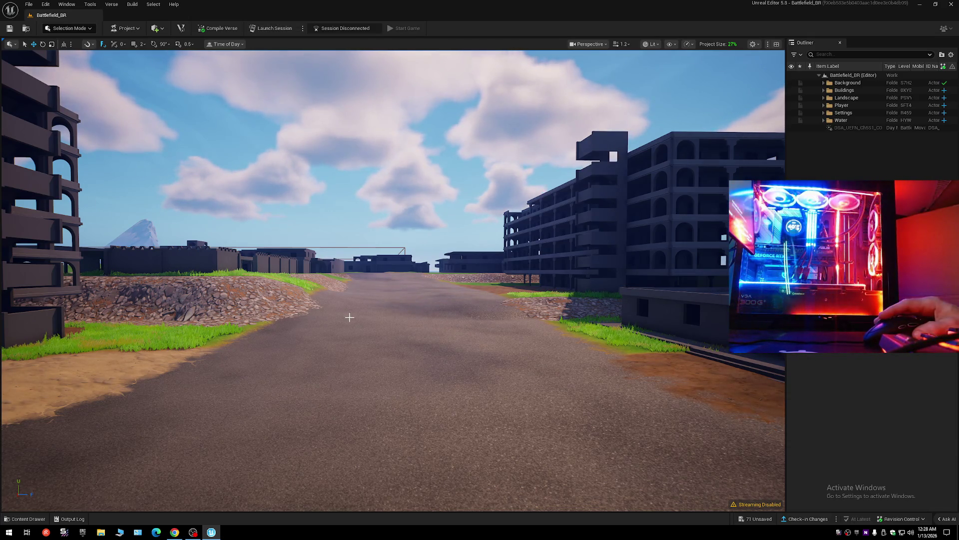
{"action": "mouse_move", "coordinate": [393, 280]}
{"action": "left_mouse_down"}
{"action": "mouse_move", "coordinate": [259, 280]}
{"action": "mouse_move", "coordinate": [419, 280]}
{"action": "mouse_move", "coordinate": [380, 280]}
{"action": "left_mouse_up"}
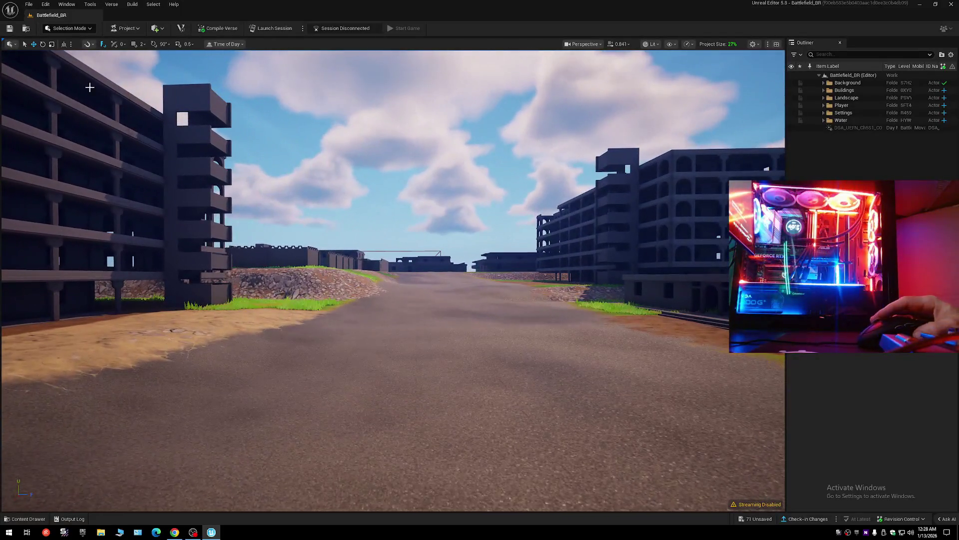
Save the level and its six landscape layer infos, and launch a test session.
{"action": "left_click", "coordinate": [9, 29]}
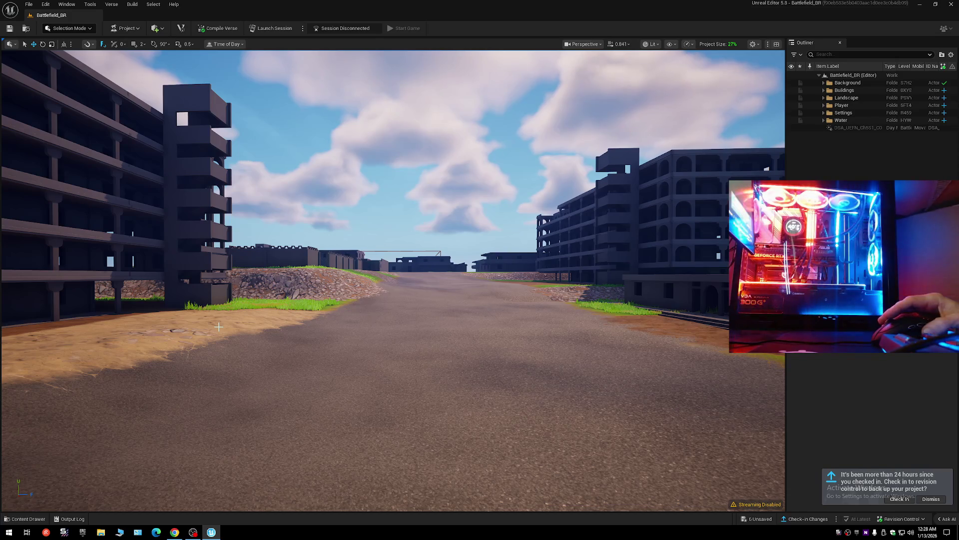
{"action": "left_click", "coordinate": [264, 31]}
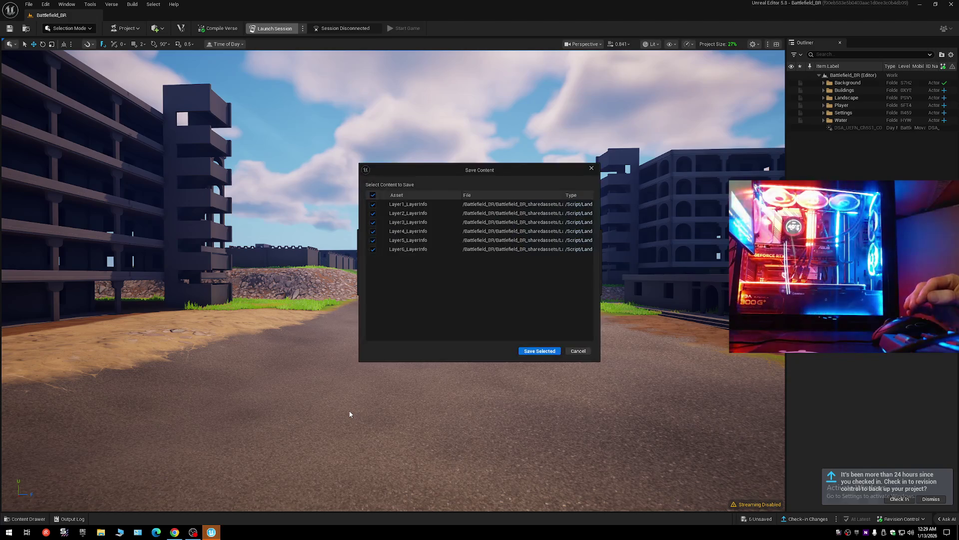
{"action": "left_click", "coordinate": [535, 353]}
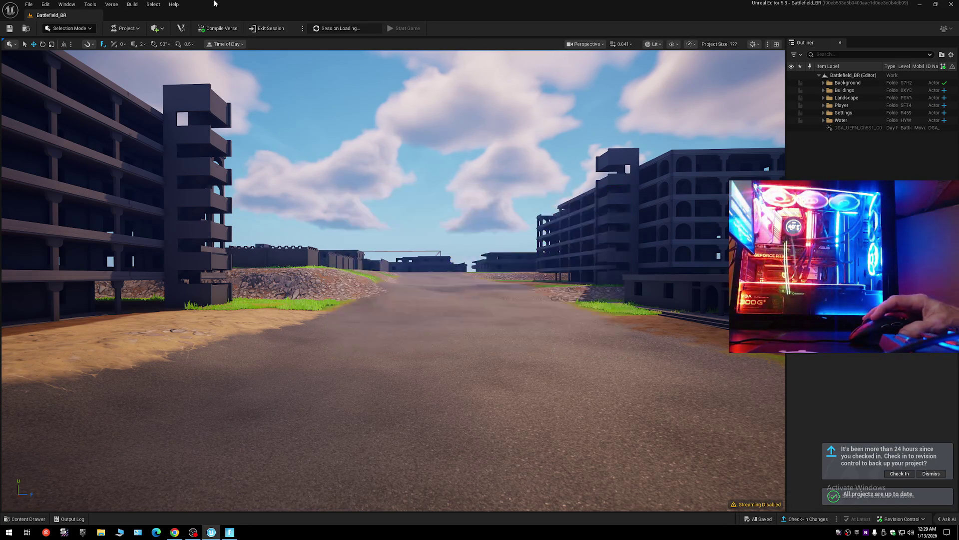
Browse Material Quality and Screen Percentage in Performance and Scalability, then open Editor Preferences.
{"action": "left_click", "coordinate": [691, 44]}
{"action": "mouse_move", "coordinate": [734, 121]}
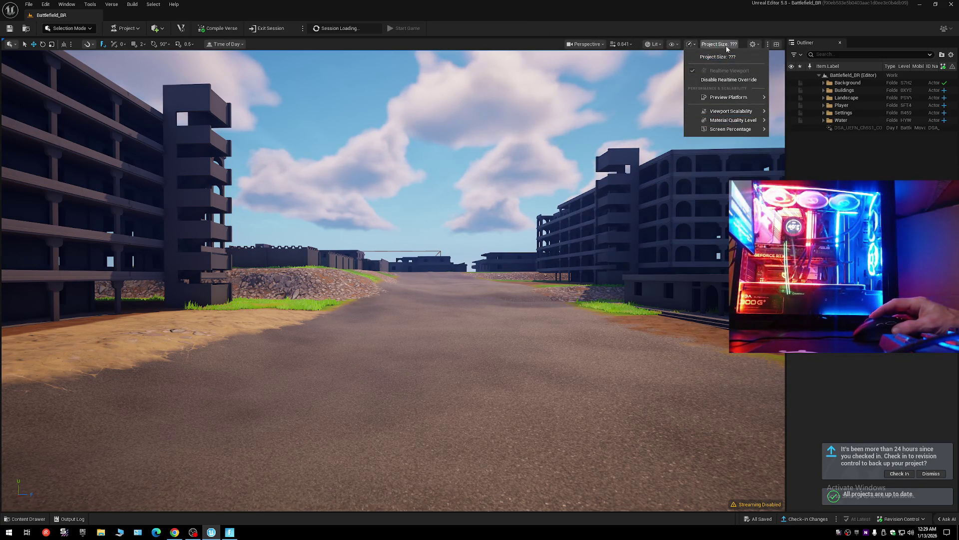
{"action": "left_click", "coordinate": [693, 45]}
{"action": "left_click", "coordinate": [694, 46]}
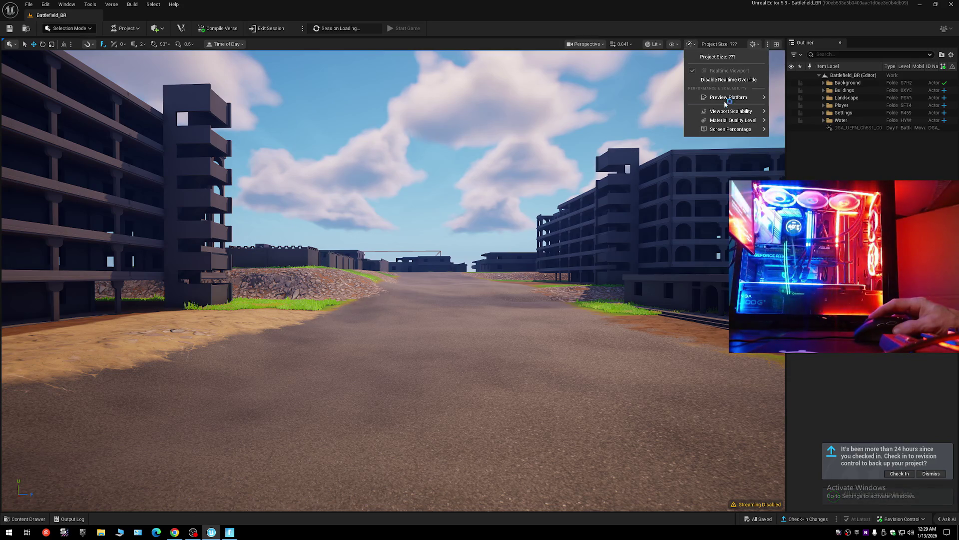
{"action": "mouse_move", "coordinate": [727, 129]}
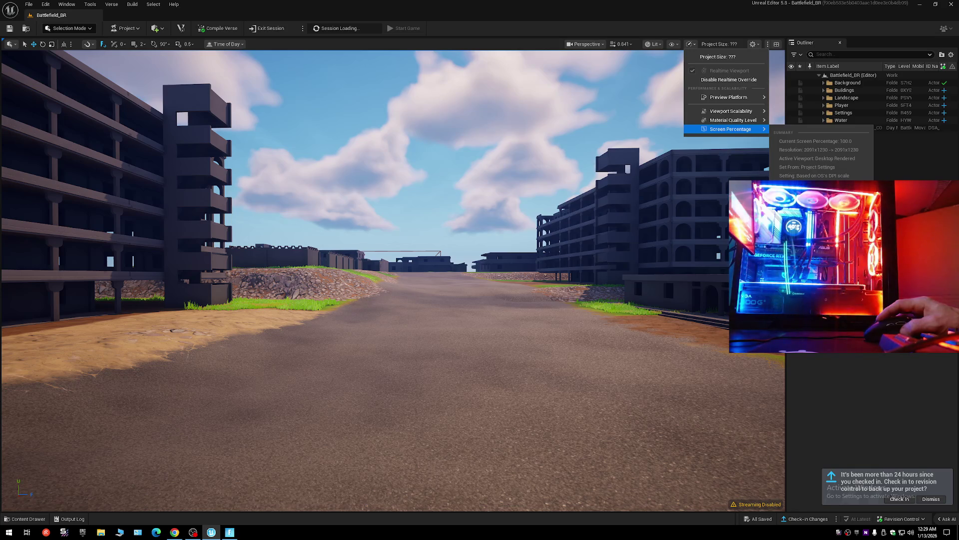
{"action": "left_click", "coordinate": [731, 129]}
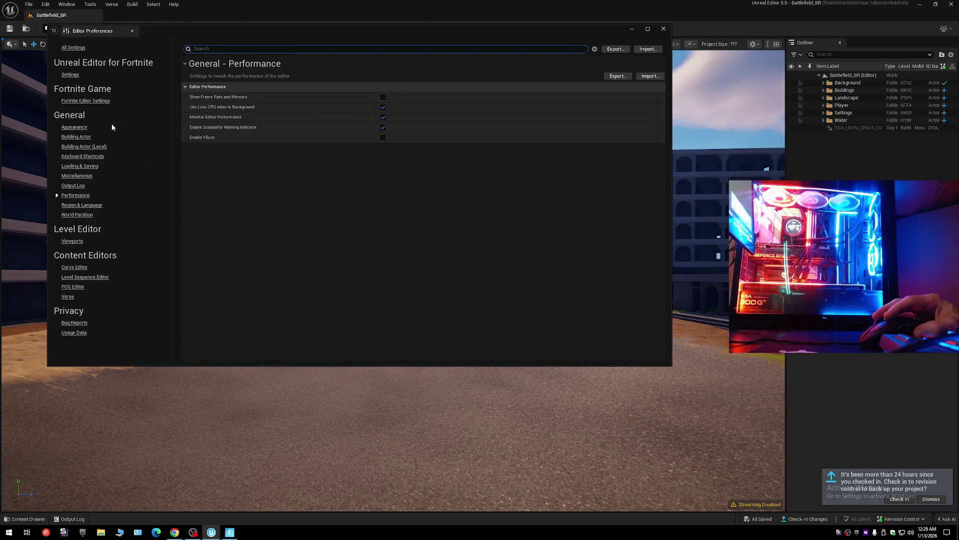
Review the Unreal Editor for Fortnite settings, including 2560x1440 game resolution, then close preferences.
{"action": "left_click", "coordinate": [75, 75]}
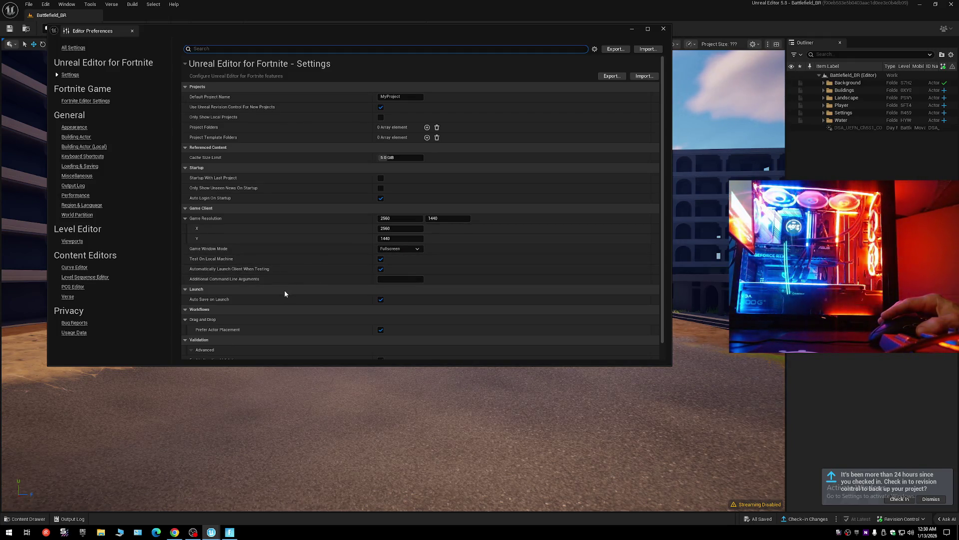
{"action": "scroll", "coordinate": [284, 294], "scroll_direction": "down", "scroll_amount": 2}
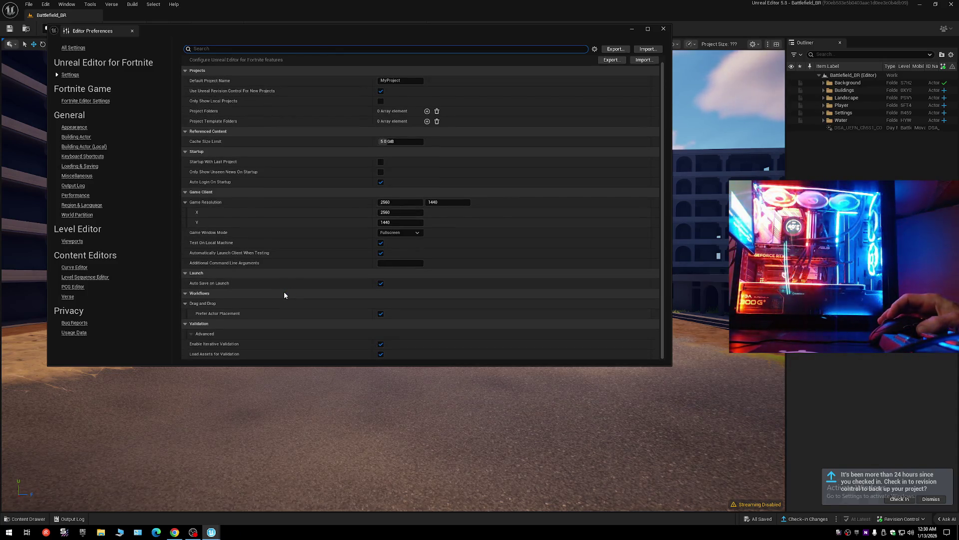
{"action": "scroll", "coordinate": [284, 295], "scroll_direction": "up", "scroll_amount": 2}
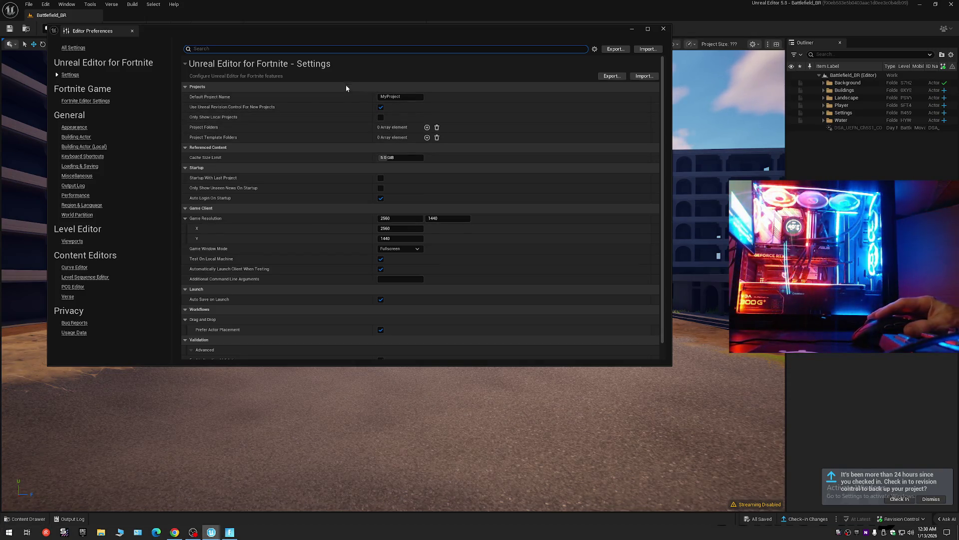
{"action": "left_click", "coordinate": [664, 30]}
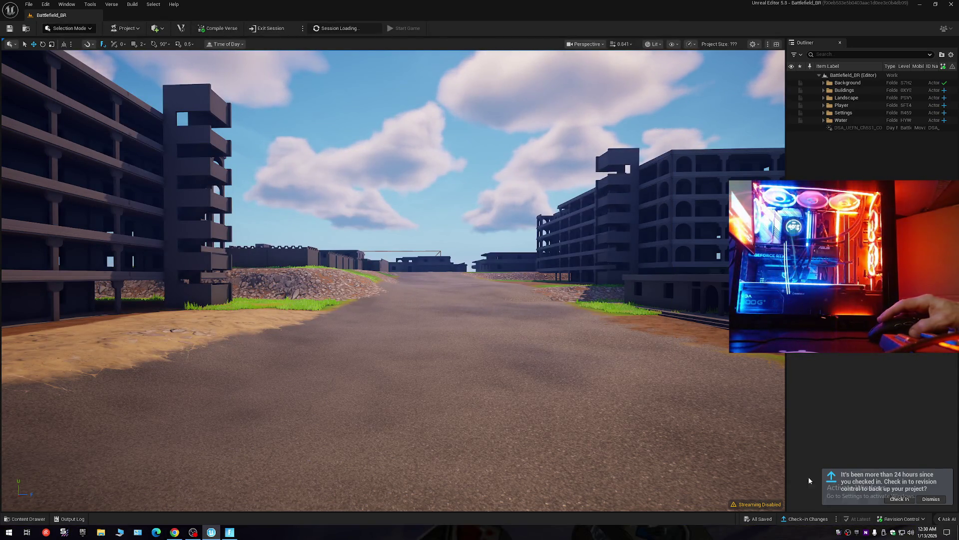
{"action": "left_click", "coordinate": [900, 498]}
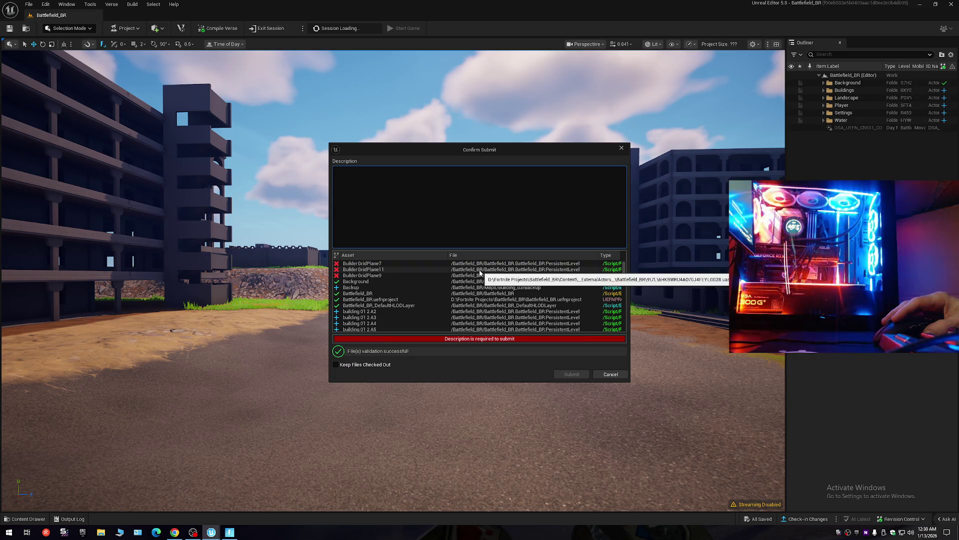
{"action": "left_click", "coordinate": [421, 245]}
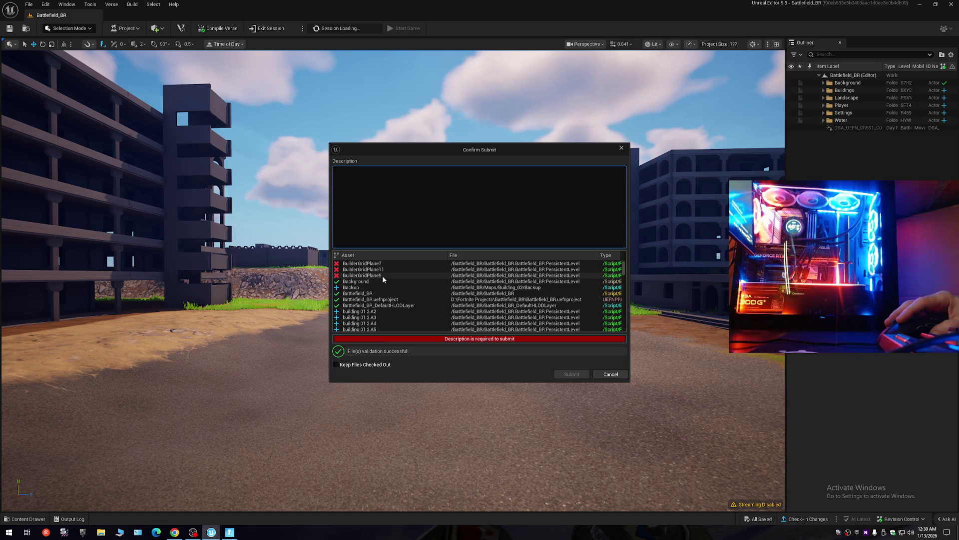
{"action": "scroll", "coordinate": [383, 276], "scroll_direction": "down", "scroll_amount": 5}
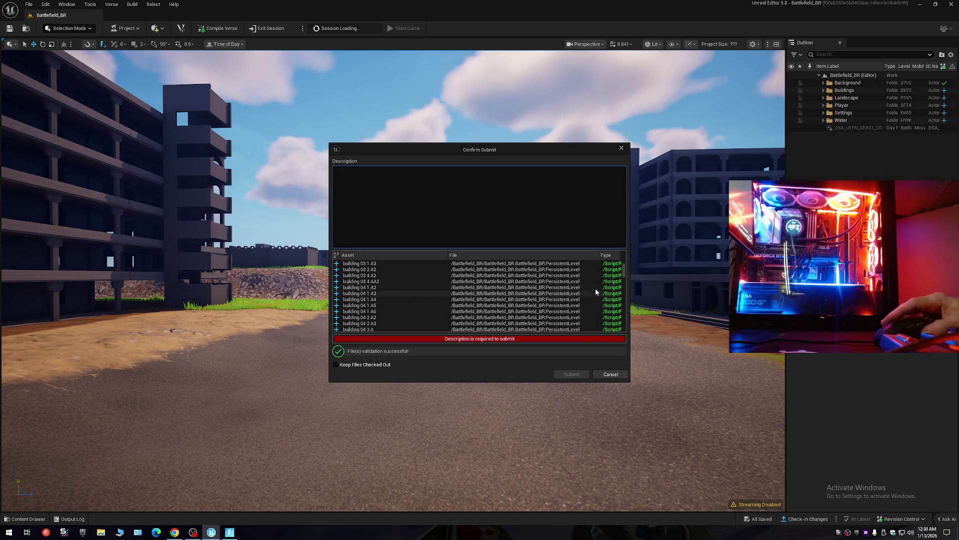
{"action": "scroll", "coordinate": [623, 286], "scroll_direction": "down", "scroll_amount": 5}
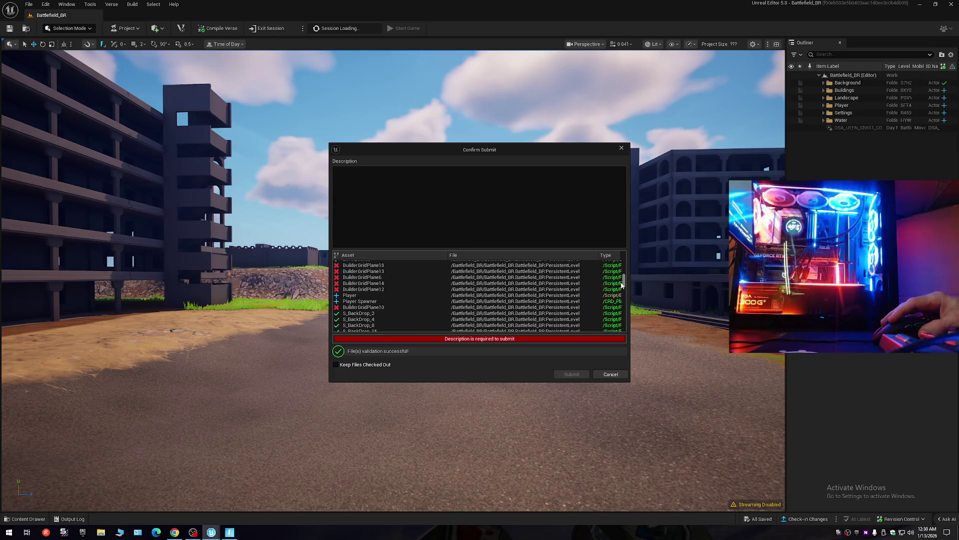
{"action": "scroll", "coordinate": [623, 285], "scroll_direction": "up", "scroll_amount": 2}
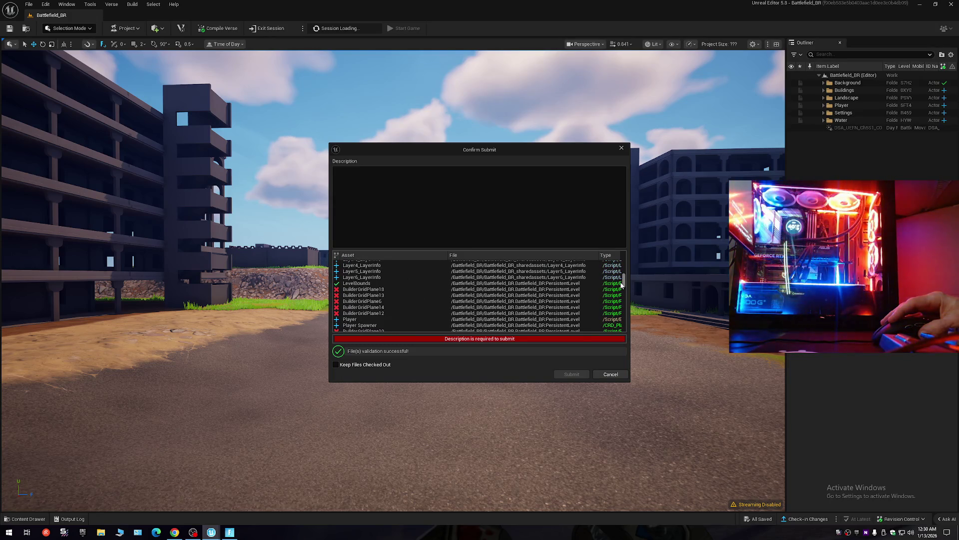
{"action": "scroll", "coordinate": [622, 286], "scroll_direction": "up", "scroll_amount": 5}
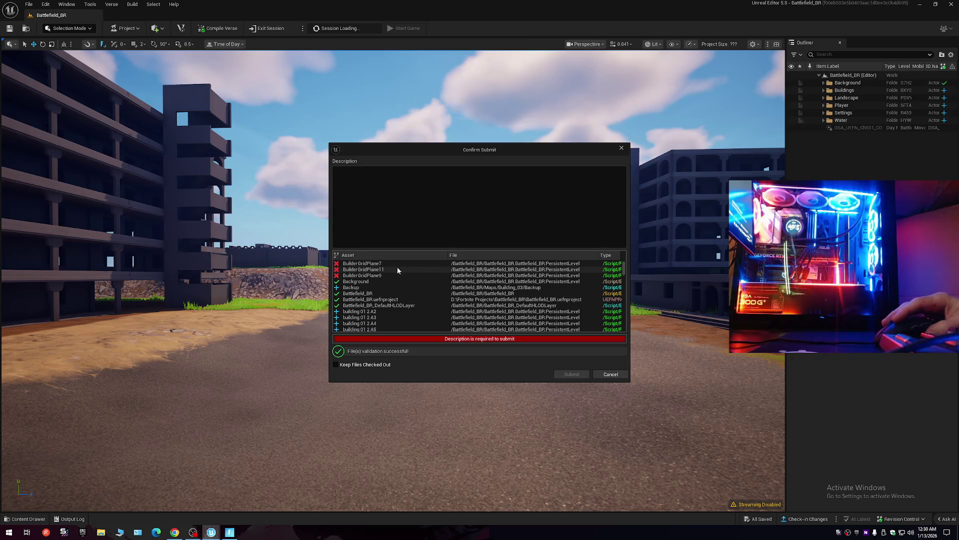
{"action": "left_click", "coordinate": [365, 264]}
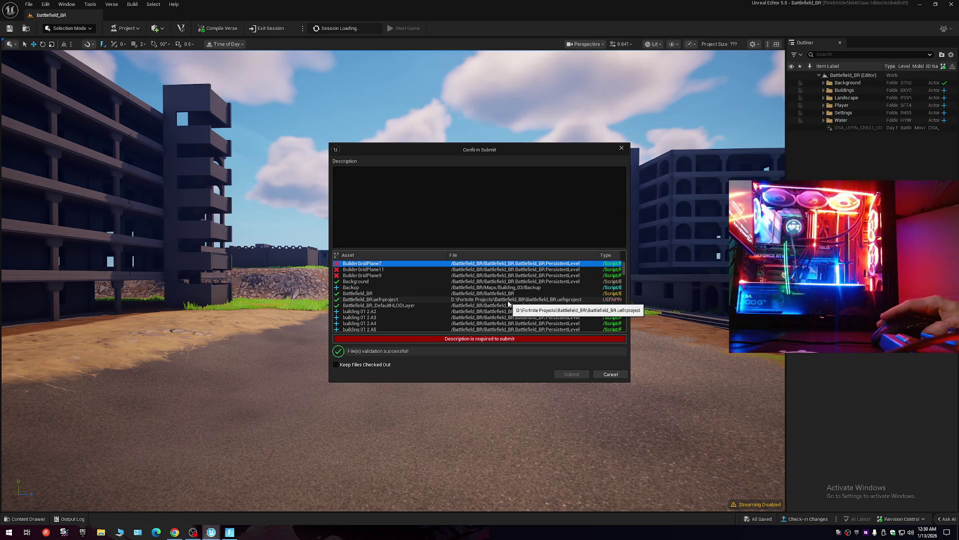
{"action": "left_click_drag", "start_coordinate": [624, 272], "coordinate": [627, 331]}
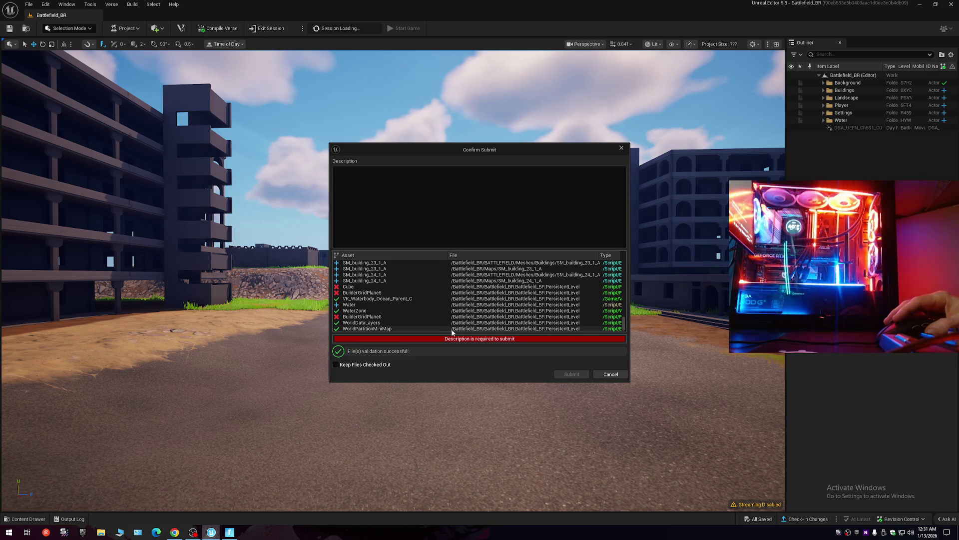
{"action": "left_click", "coordinate": [611, 373]}
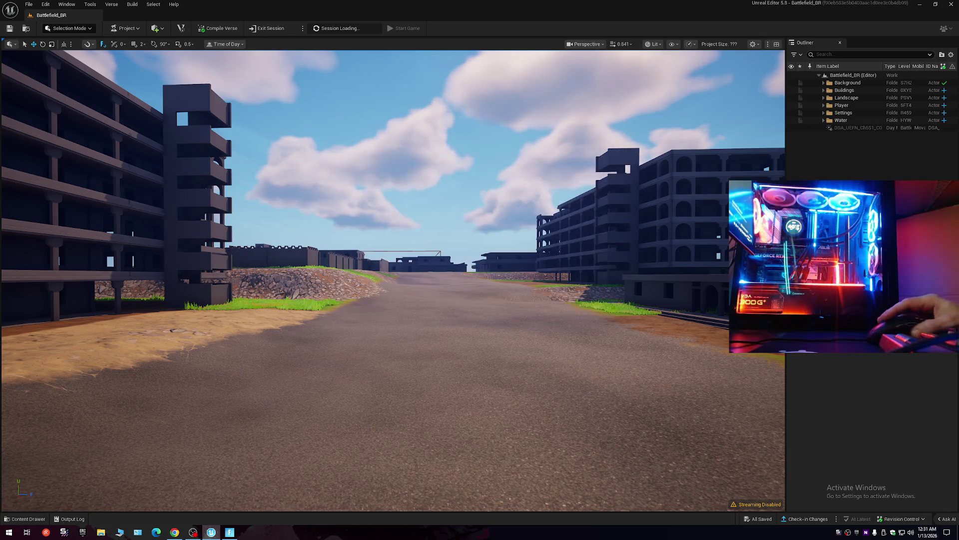
{"action": "double_click", "coordinate": [842, 120]}
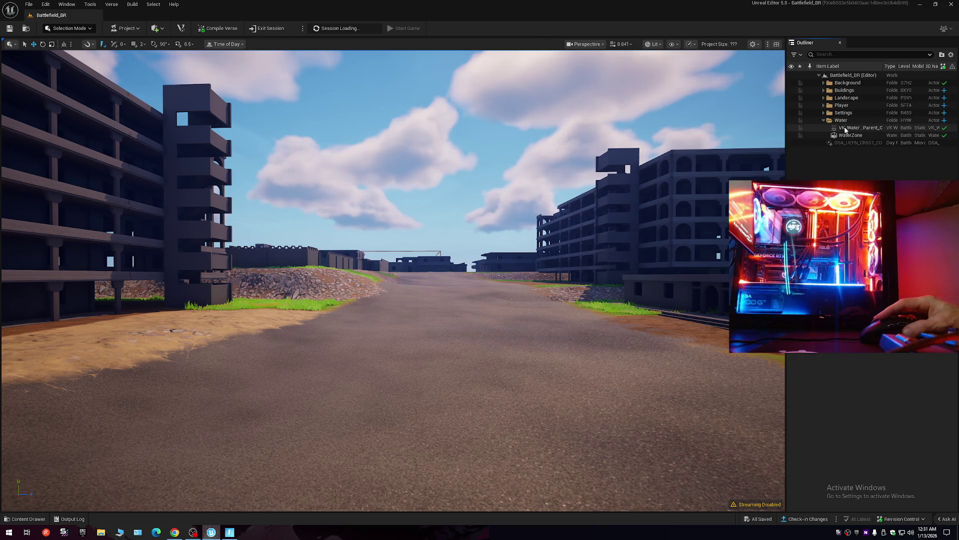
{"action": "left_click", "coordinate": [846, 128]}
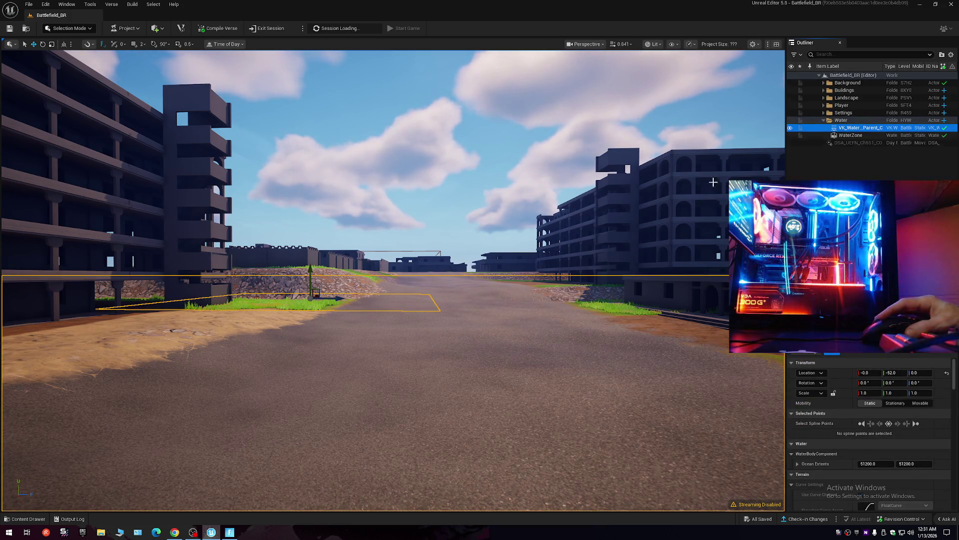
{"action": "left_click_drag", "start_coordinate": [741, 172], "coordinate": [741, 172]}
{"action": "scroll", "coordinate": [741, 172], "scroll_direction": "up", "scroll_amount": 1}
{"action": "scroll", "coordinate": [741, 172], "scroll_direction": "up", "scroll_amount": 1}
{"action": "scroll", "coordinate": [741, 172], "scroll_direction": "up", "scroll_amount": 1}
{"action": "scroll", "coordinate": [741, 171], "scroll_direction": "up", "scroll_amount": 2}
{"action": "scroll", "coordinate": [741, 171], "scroll_direction": "down", "scroll_amount": 1}
{"action": "scroll", "coordinate": [741, 172], "scroll_direction": "up", "scroll_amount": 1}
{"action": "left_click_drag", "start_coordinate": [561, 197], "coordinate": [561, 198]}
{"action": "left_click", "coordinate": [851, 136]}
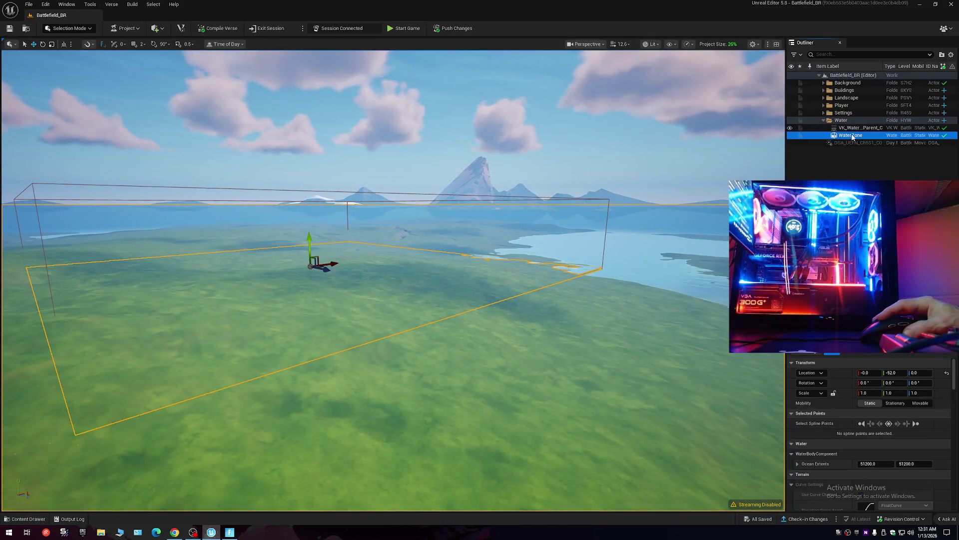
{"action": "left_click", "coordinate": [309, 241]}
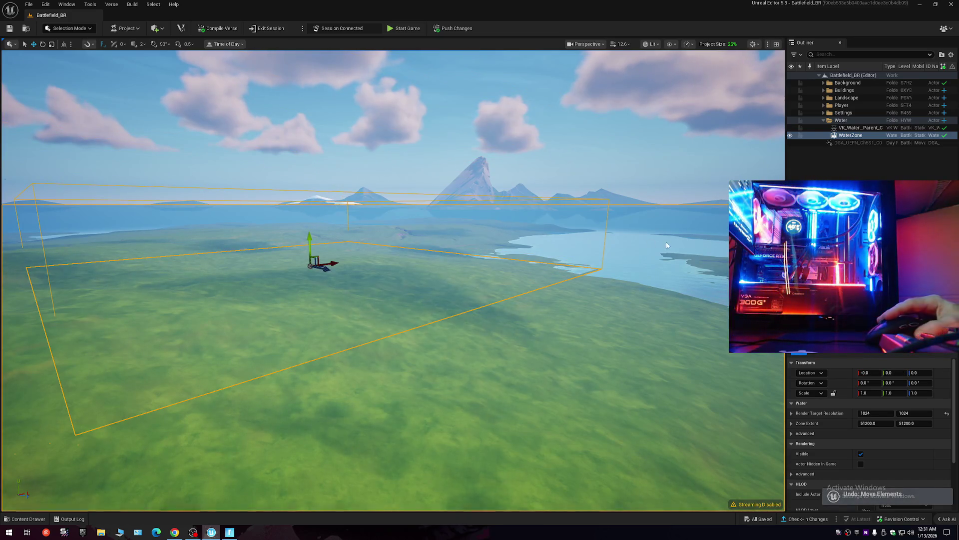
{"action": "left_click", "coordinate": [858, 128]}
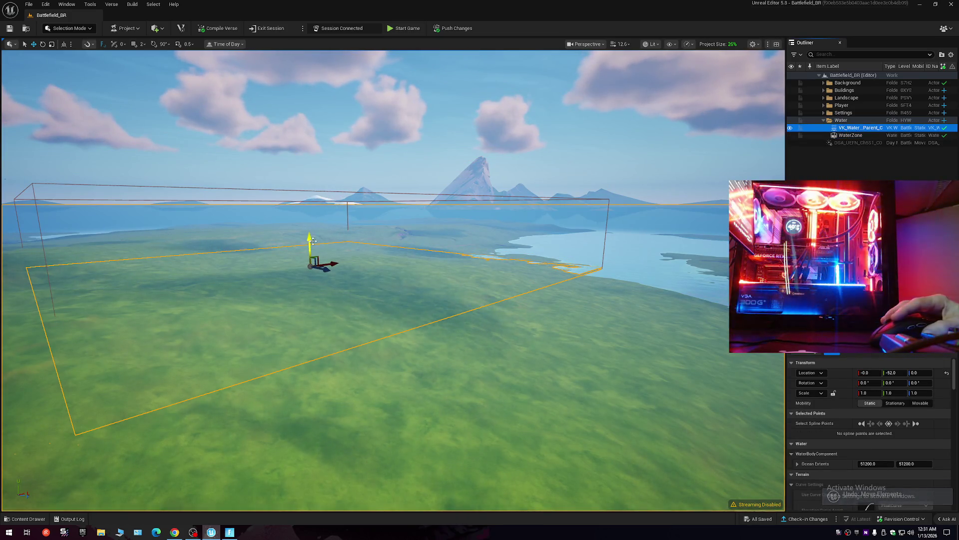
Undo a trial Y-axis move of the water body and start the game session.
{"action": "left_click_drag", "start_coordinate": [313, 240], "coordinate": [309, 240]}
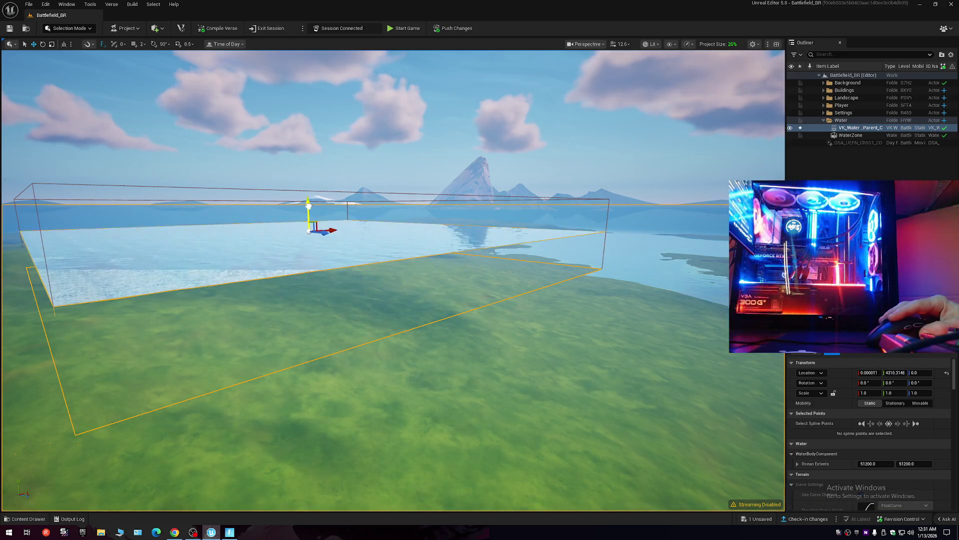
{"action": "key", "text": "ctrl+z"}
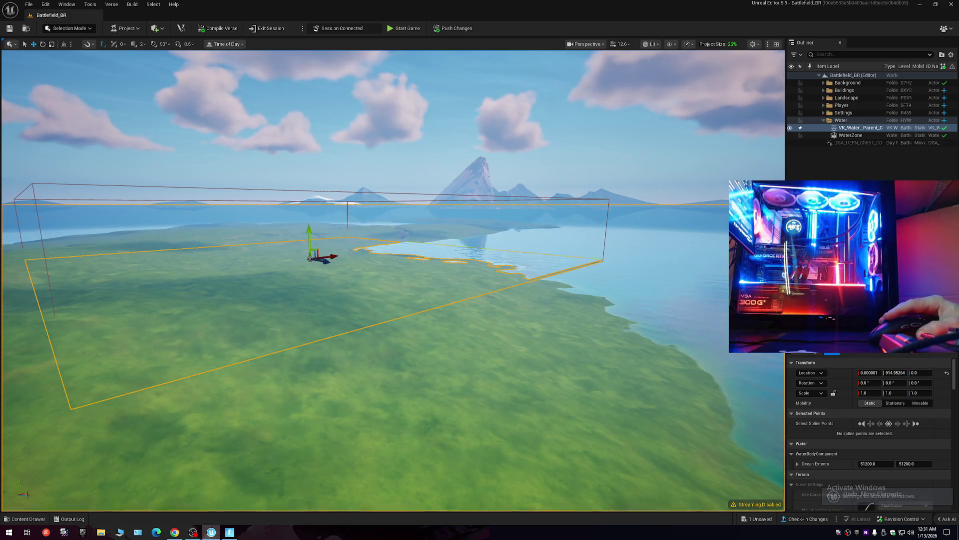
{"action": "scroll", "coordinate": [504, 275], "scroll_direction": "up", "scroll_amount": 10}
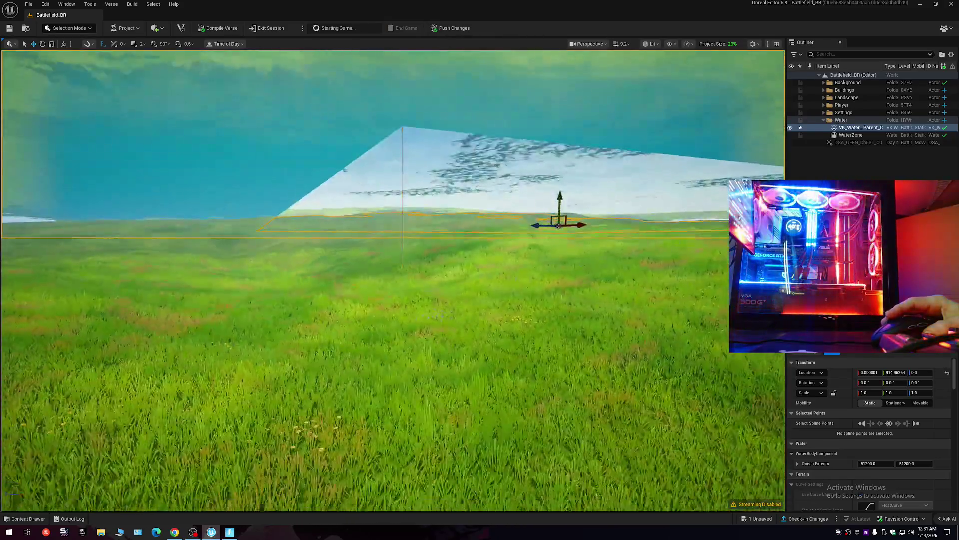
{"action": "left_click", "coordinate": [404, 28]}
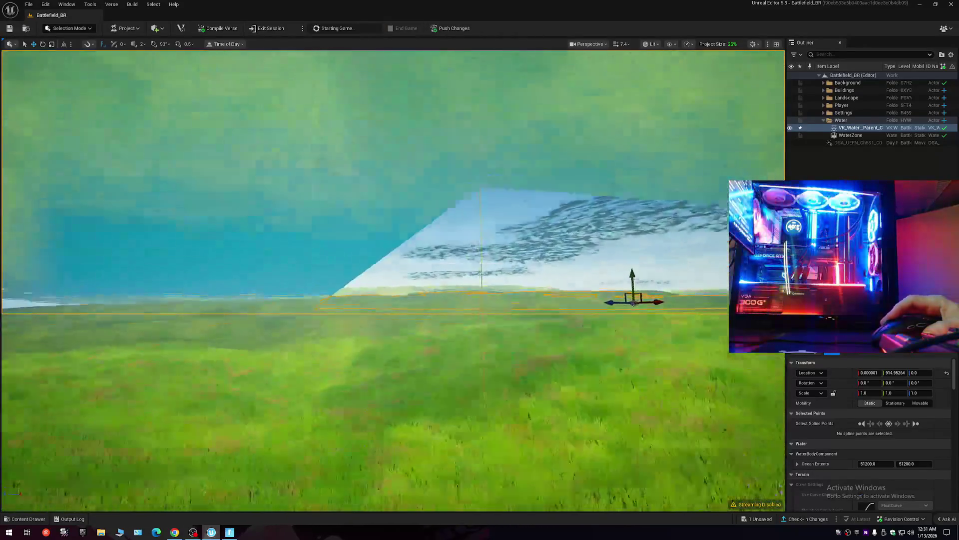
Fly the camera over the buildings toward the ocean water body box.
{"action": "scroll", "coordinate": [394, 280], "scroll_direction": "down", "scroll_amount": 10}
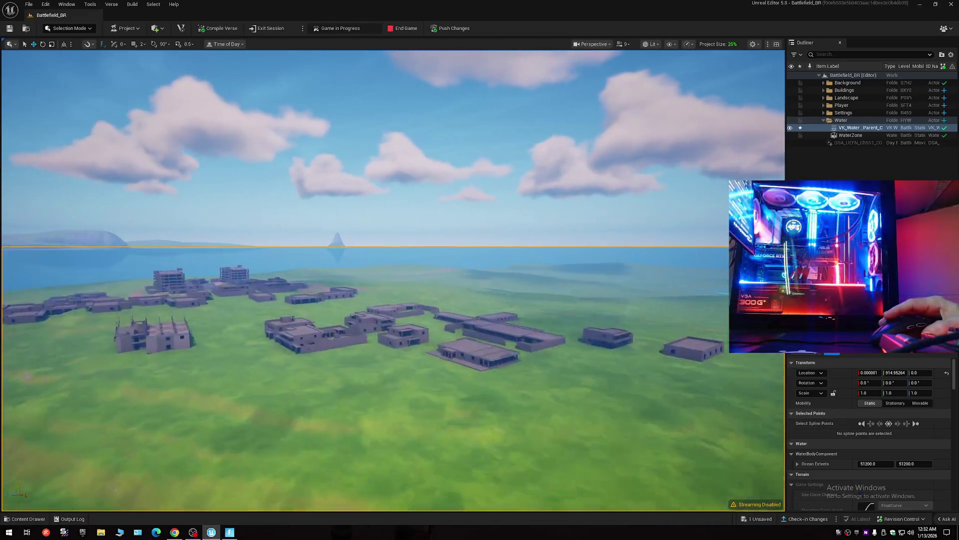
{"action": "key", "text": "a"}
{"action": "key", "text": "w"}
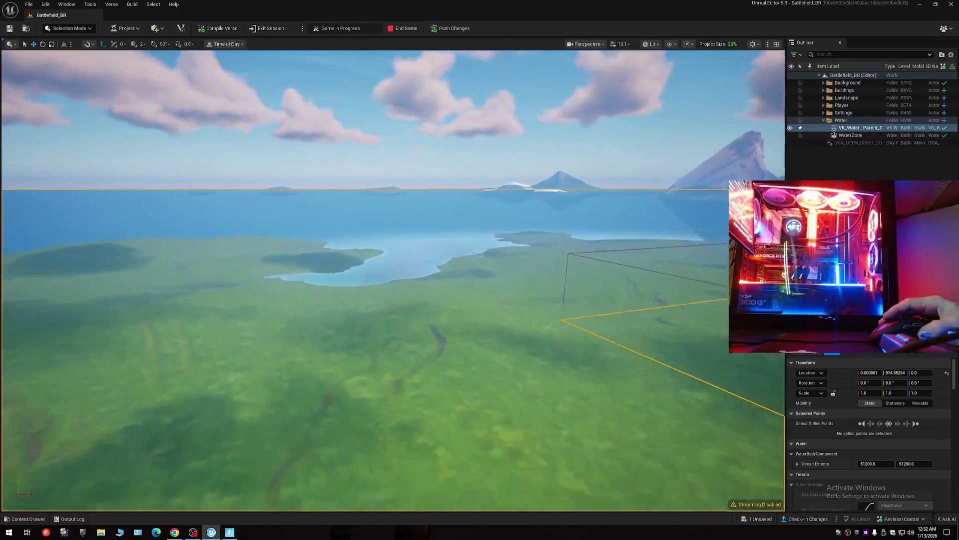
{"action": "scroll", "coordinate": [393, 280], "scroll_direction": "up", "scroll_amount": 2}
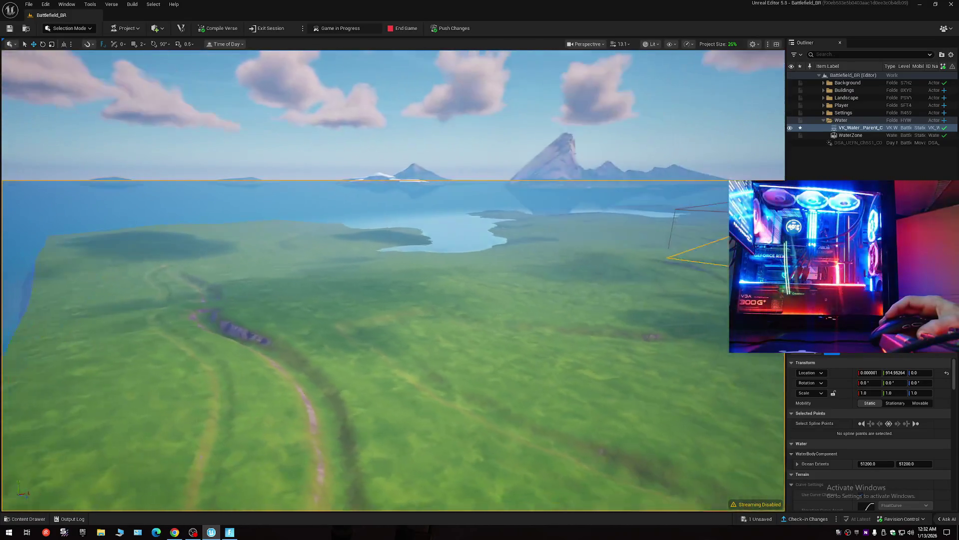
{"action": "key", "text": "d"}
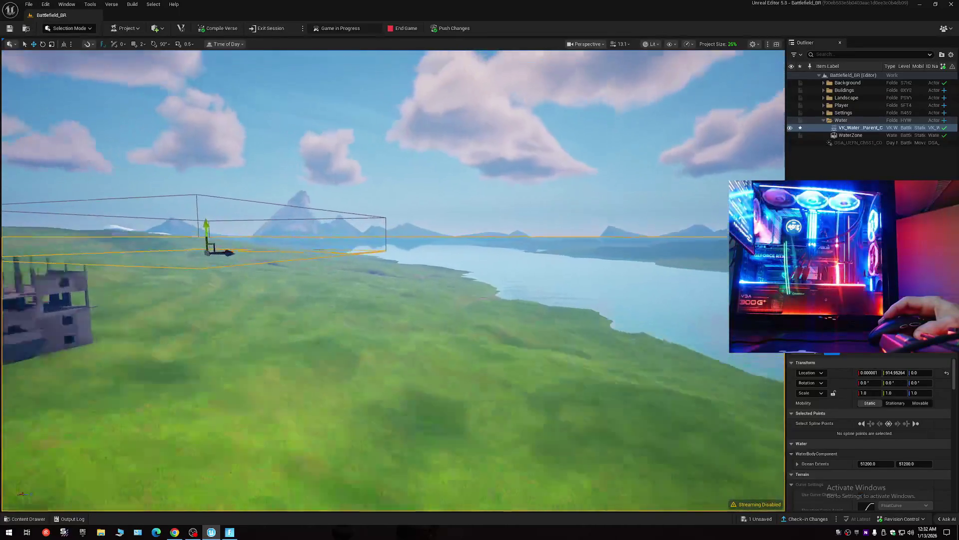
{"action": "key", "text": "a"}
{"action": "key", "text": "d"}
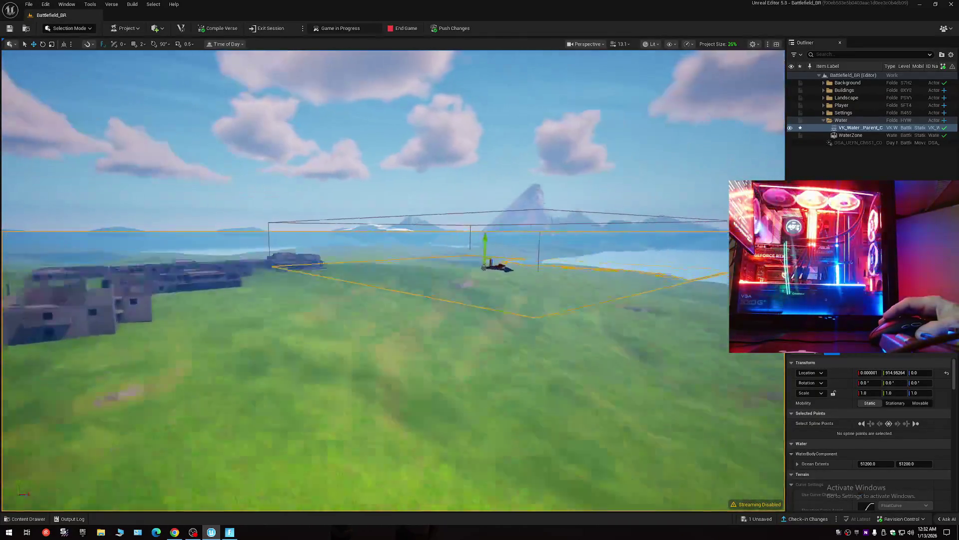
{"action": "scroll", "coordinate": [393, 279], "scroll_direction": "down", "scroll_amount": 2}
{"action": "key", "text": "w"}
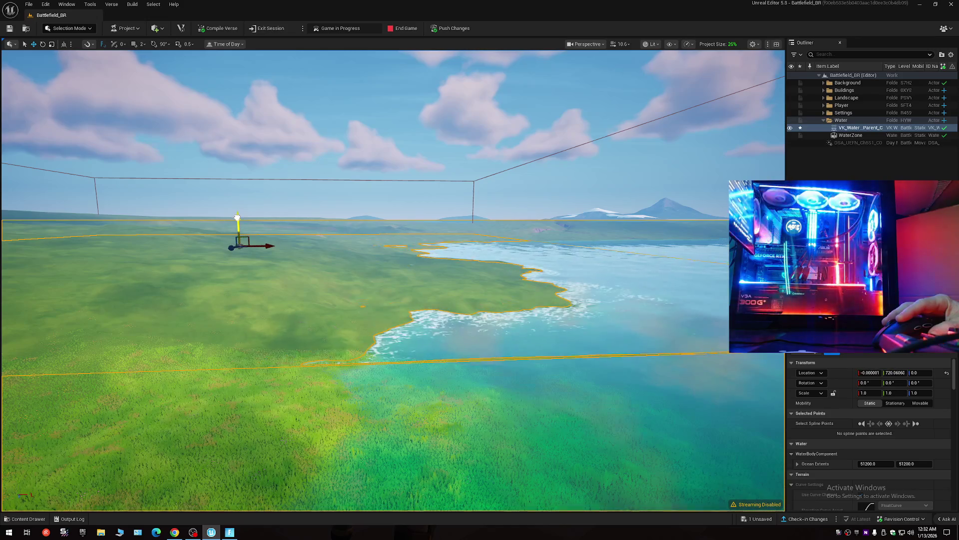
{"action": "key", "text": "w"}
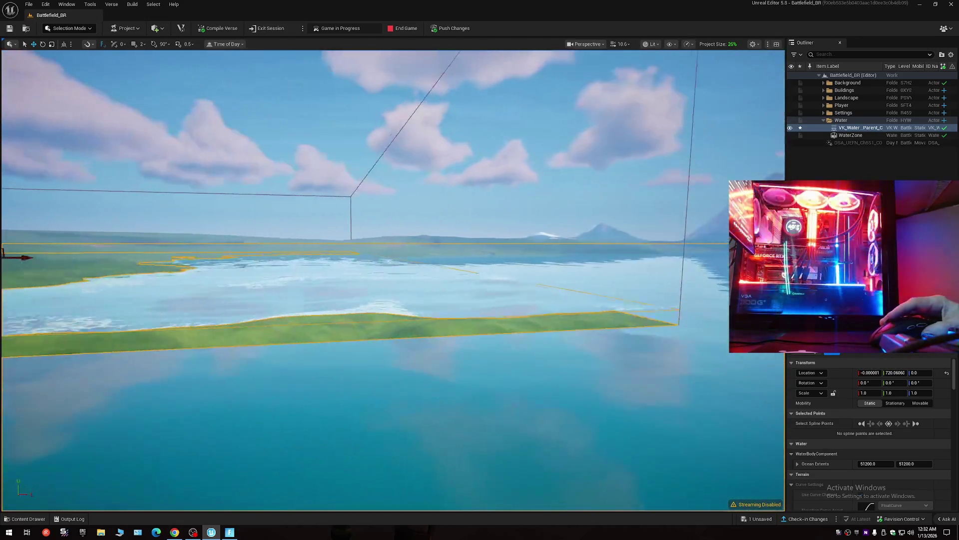
Move the ocean water body to a Y location of about 1653.2, then reset its Location.
{"action": "key", "text": "s"}
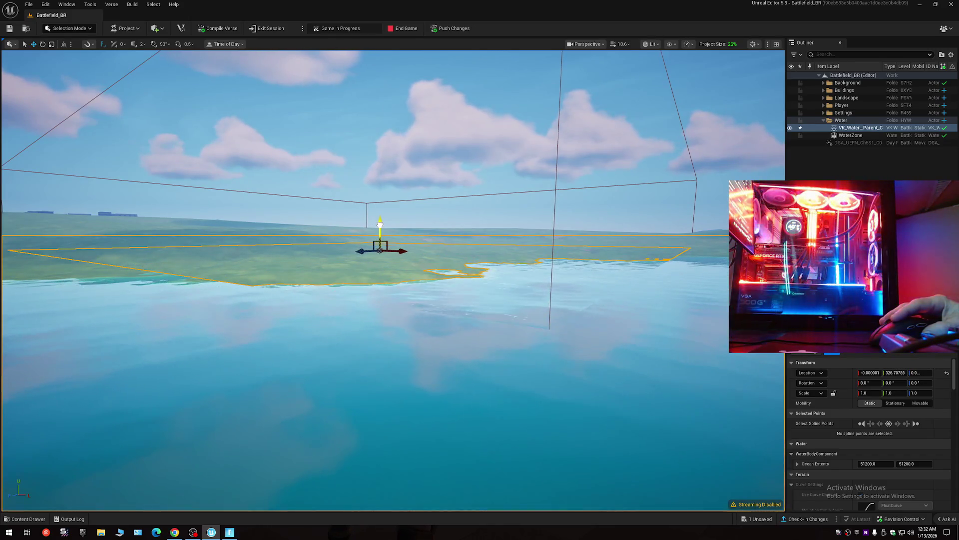
{"action": "left_click_drag", "start_coordinate": [379, 227], "coordinate": [400, 235]}
{"action": "key", "text": "w"}
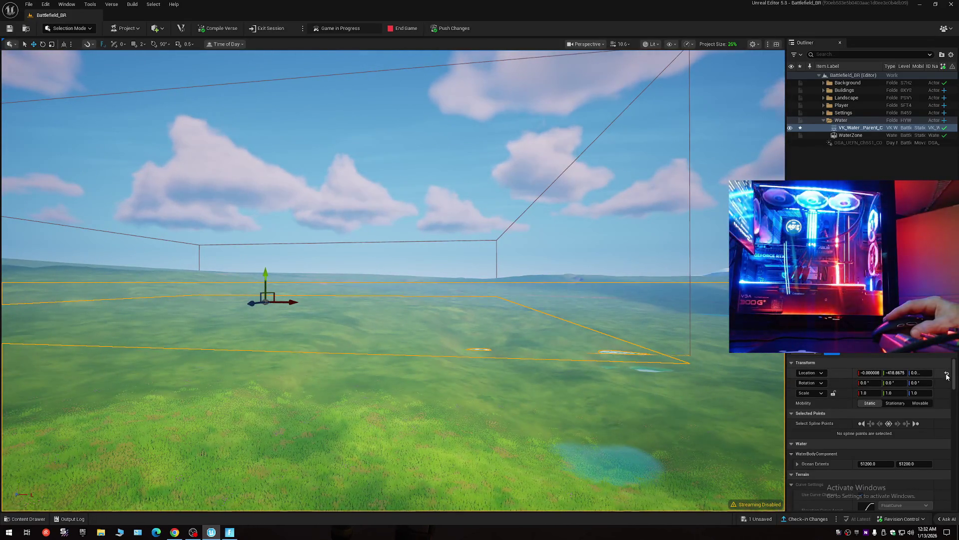
{"action": "left_click", "coordinate": [946, 372]}
Face the water and drag the ocean water body along the Y axis.
{"action": "mouse_move", "coordinate": [603, 360]}
{"action": "left_mouse_down"}
{"action": "mouse_move", "coordinate": [659, 379]}
{"action": "mouse_move", "coordinate": [625, 375]}
{"action": "mouse_move", "coordinate": [609, 426]}
{"action": "left_mouse_up"}
{"action": "scroll", "coordinate": [650, 378], "scroll_direction": "down", "scroll_amount": 2}
{"action": "scroll", "coordinate": [624, 378], "scroll_direction": "up", "scroll_amount": 2}
{"action": "scroll", "coordinate": [618, 396], "scroll_direction": "up", "scroll_amount": 1}
{"action": "scroll", "coordinate": [615, 405], "scroll_direction": "up", "scroll_amount": 2}
{"action": "left_click_drag", "start_coordinate": [525, 277], "coordinate": [524, 277]}
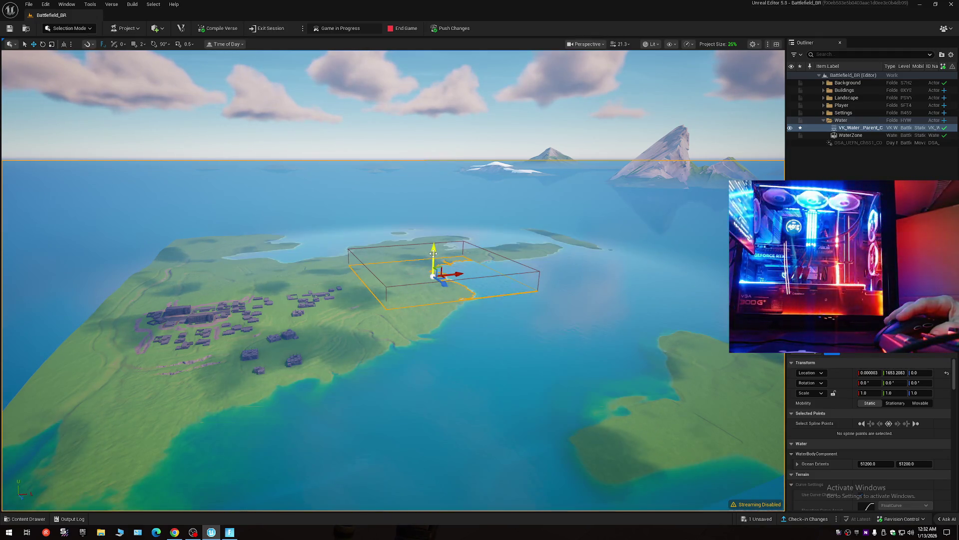
{"action": "left_click_drag", "start_coordinate": [433, 254], "coordinate": [434, 261]}
Undo the water body moves that sank the ocean below the island.
{"action": "left_click_drag", "start_coordinate": [480, 305], "coordinate": [480, 305]}
{"action": "scroll", "coordinate": [480, 305], "scroll_direction": "up", "scroll_amount": 3}
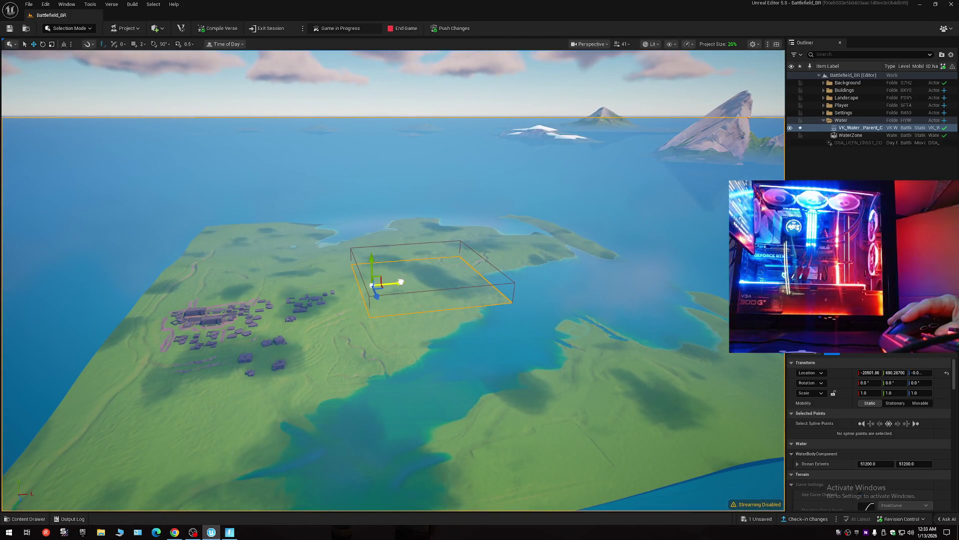
{"action": "left_click_drag", "start_coordinate": [425, 294], "coordinate": [425, 294]}
{"action": "scroll", "coordinate": [425, 294], "scroll_direction": "down", "scroll_amount": 2}
{"action": "left_click_drag", "start_coordinate": [210, 222], "coordinate": [86, 229]}
{"action": "key", "text": "ctrl+z"}
{"action": "left_click_drag", "start_coordinate": [339, 281], "coordinate": [339, 280]}
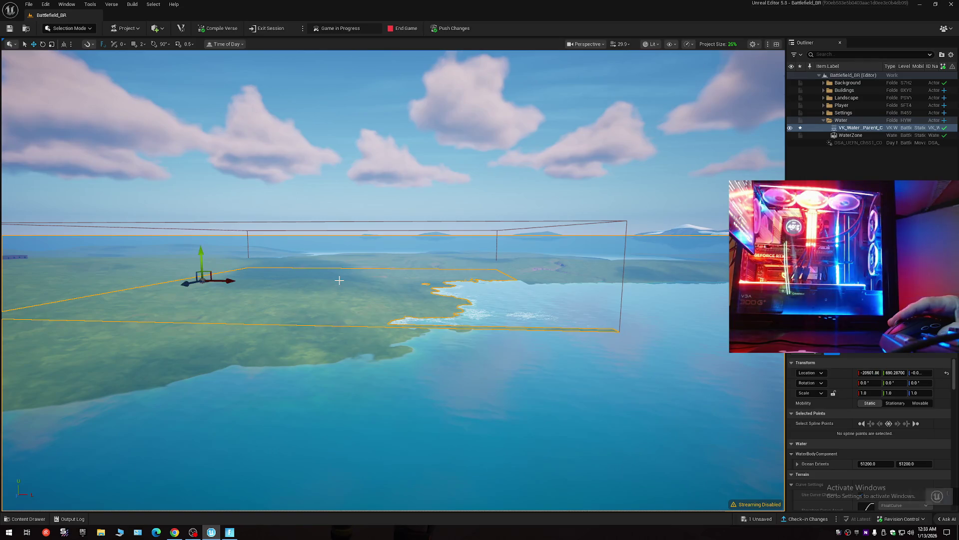
{"action": "key", "text": "ctrl+z"}
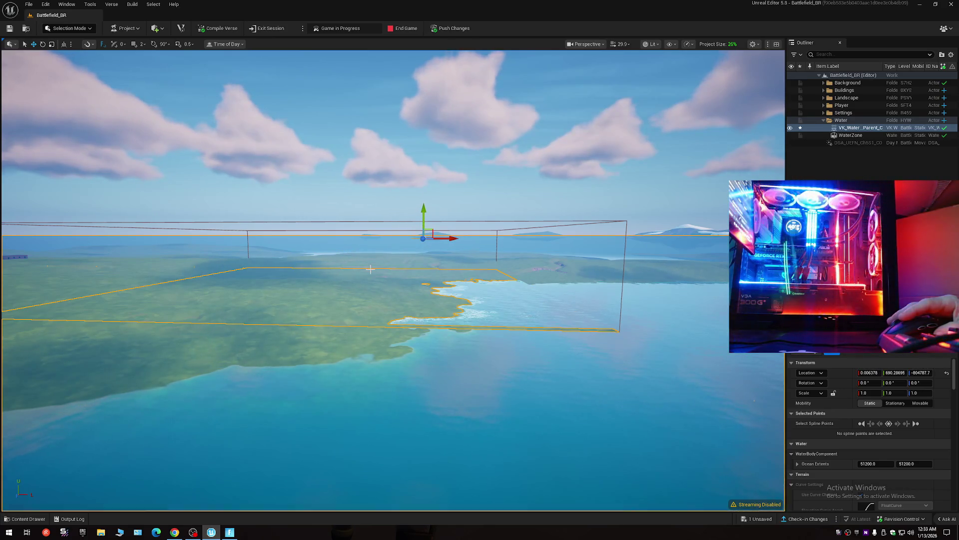
{"action": "key", "text": "ctrl+z"}
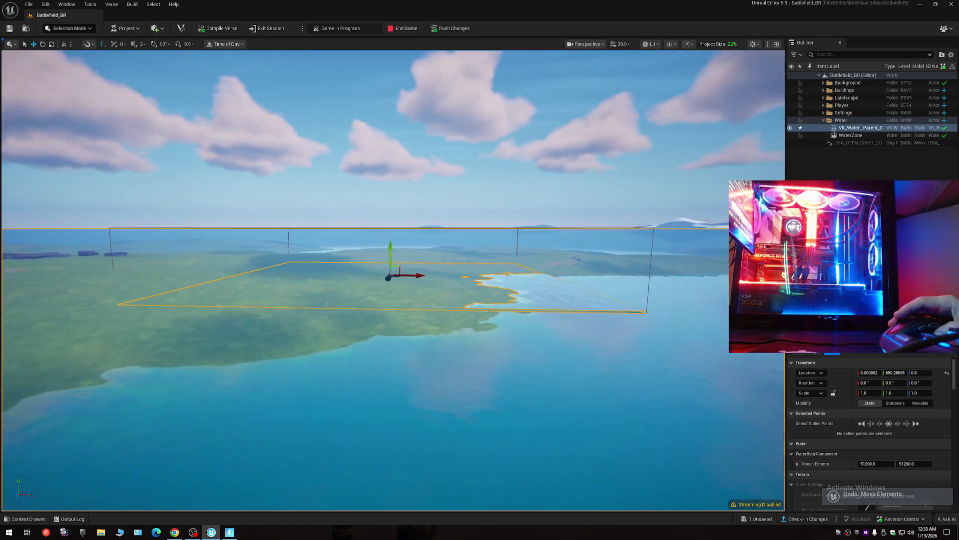
Check the water surface against the grass along the coast, with the ocean at Y 690.3.
{"action": "key", "text": "w"}
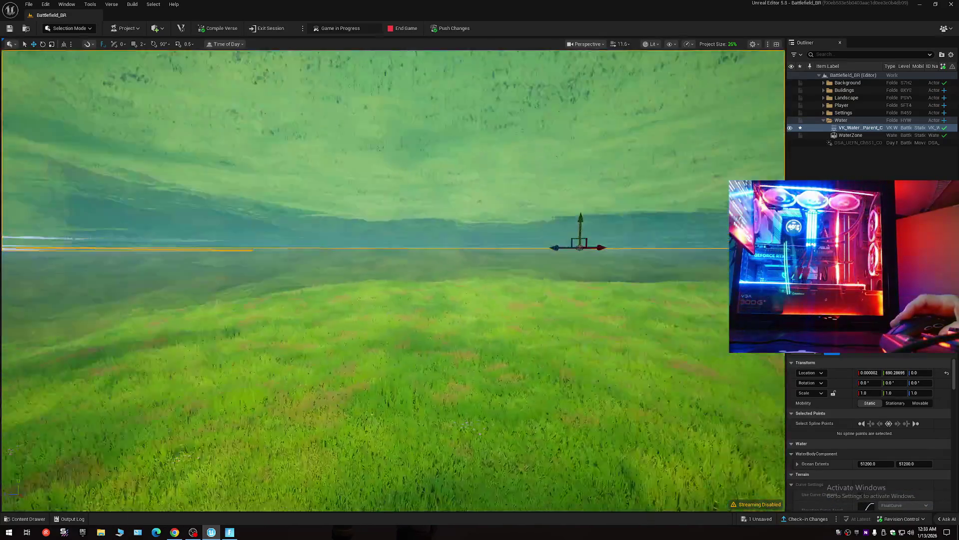
{"action": "key", "text": "e"}
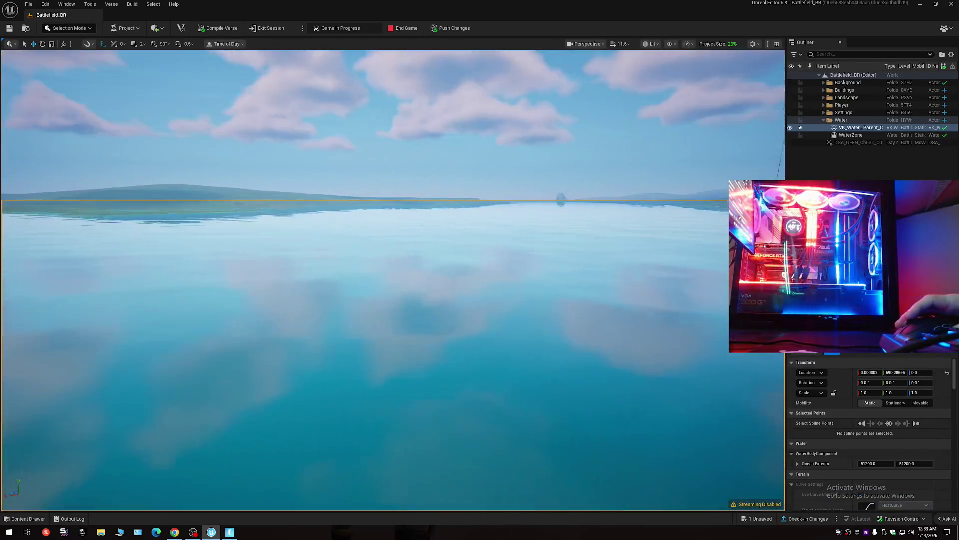
{"action": "key", "text": "q"}
{"action": "key", "text": "e"}
{"action": "scroll", "coordinate": [393, 279], "scroll_direction": "down", "scroll_amount": 2}
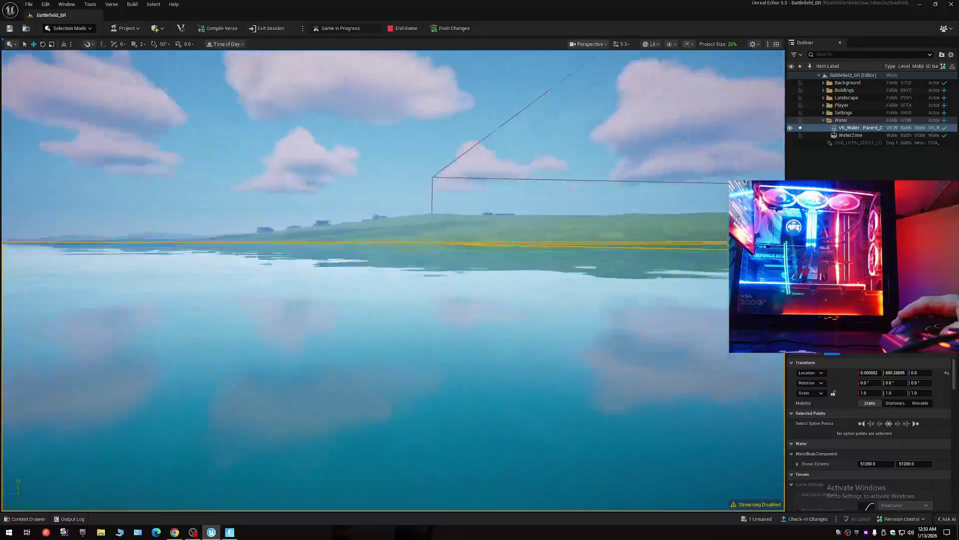
{"action": "key", "text": "q"}
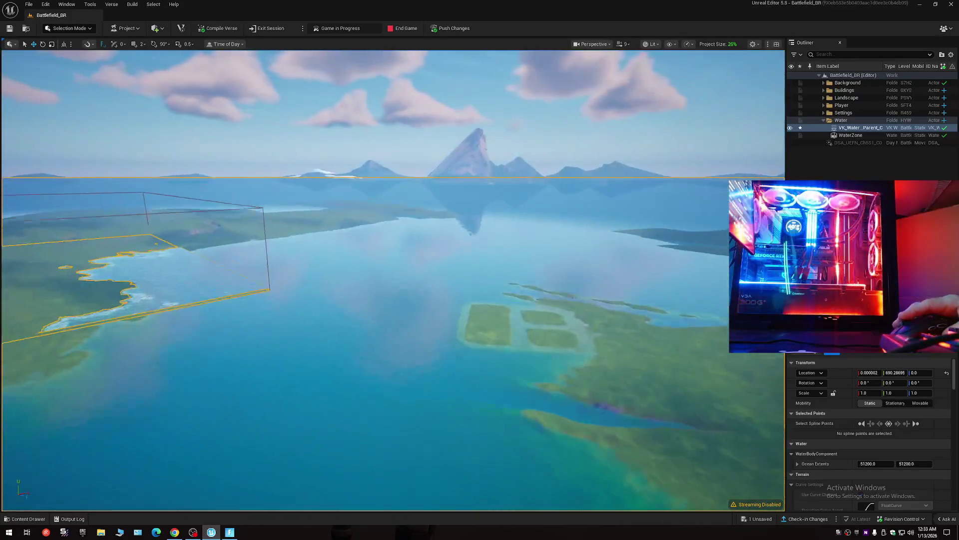
{"action": "key", "text": "e"}
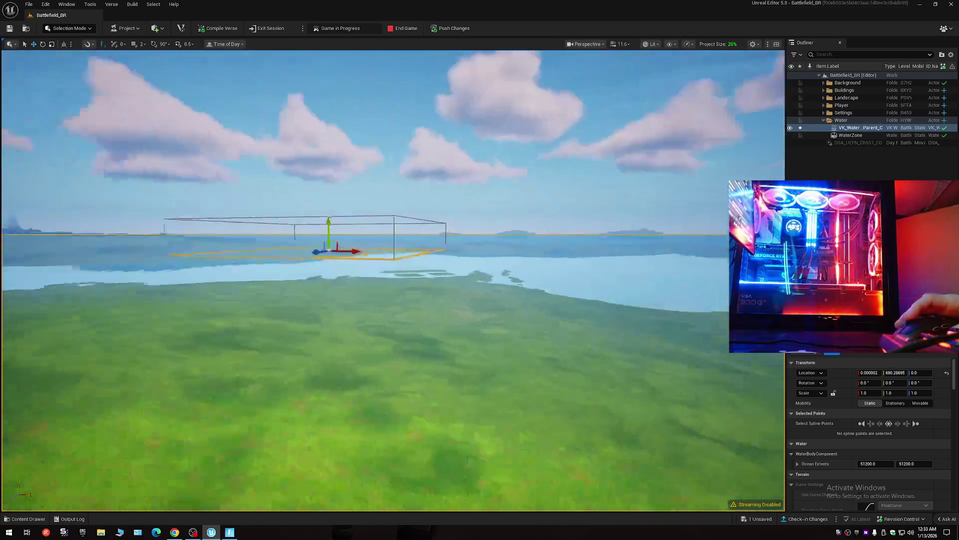
{"action": "key", "text": "d"}
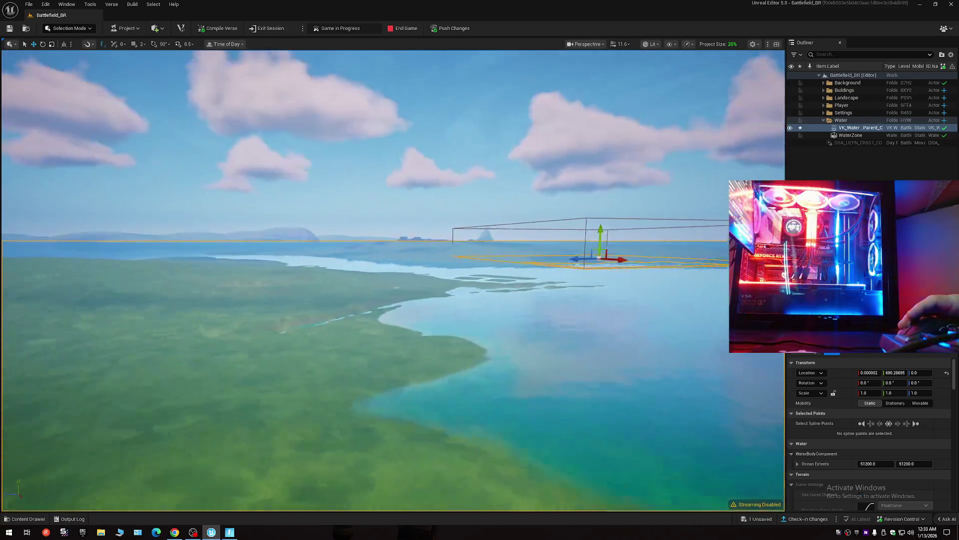